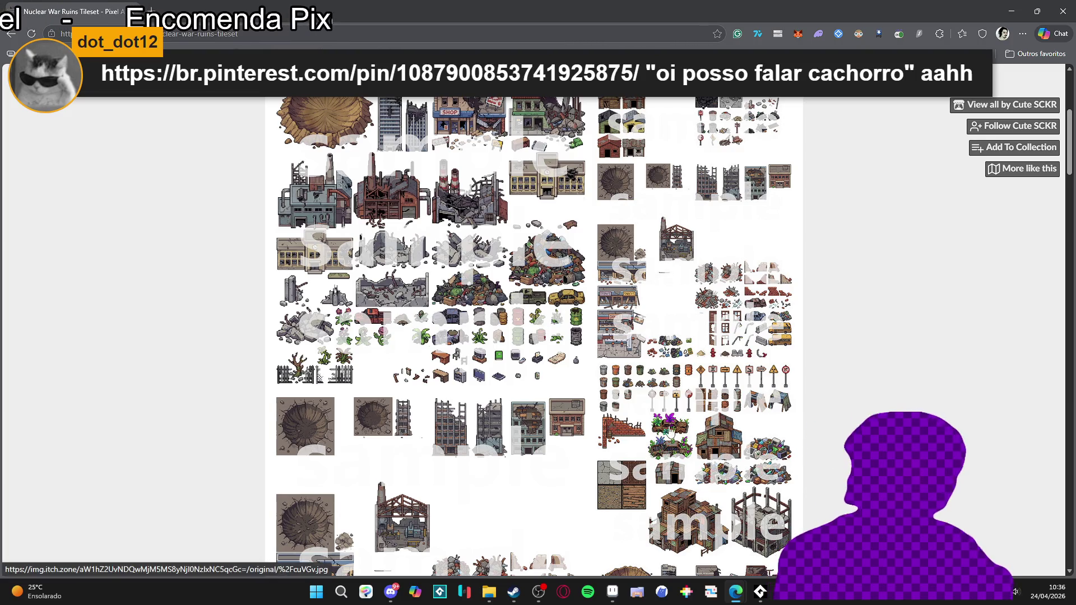
- Inspect an enlarged sample tileset image, then go to the Tileset bundle page and open a new tab
click(721, 458)
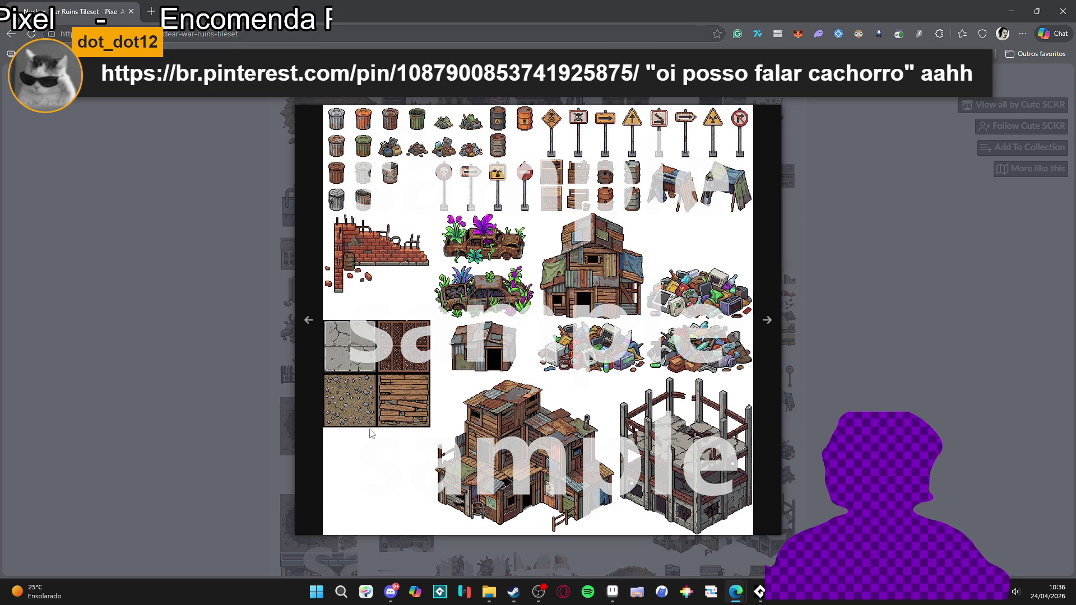
click(145, 285)
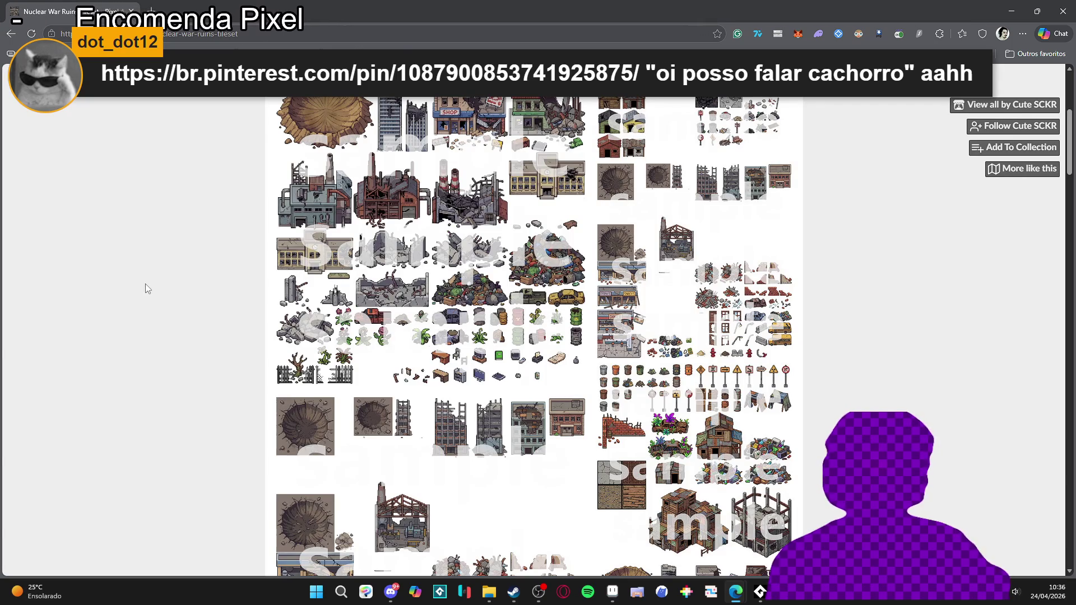
scroll(213, 337, up, 1)
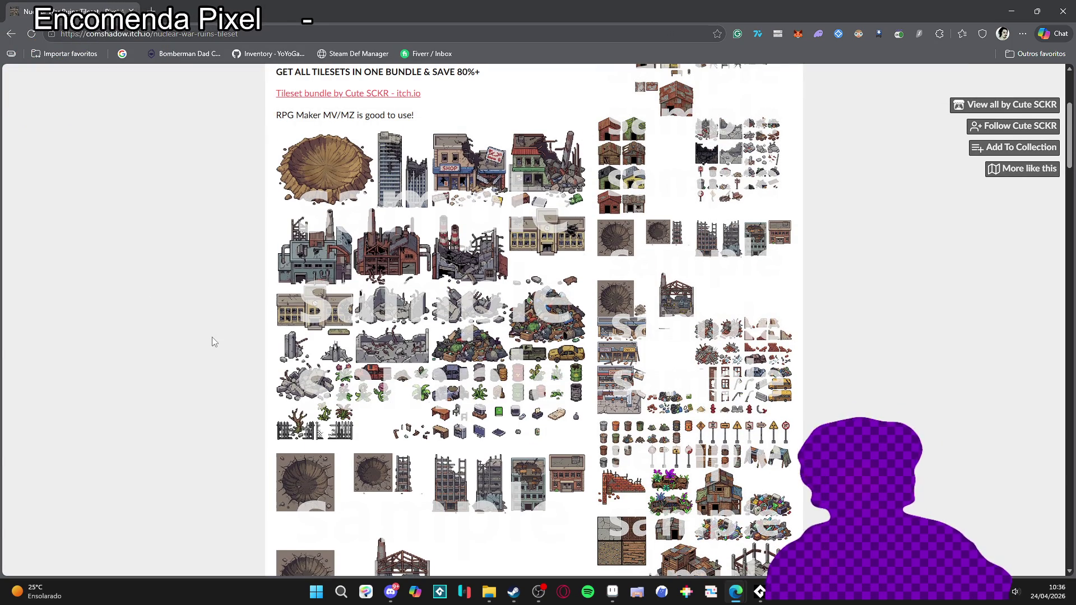
scroll(212, 327, up, 4)
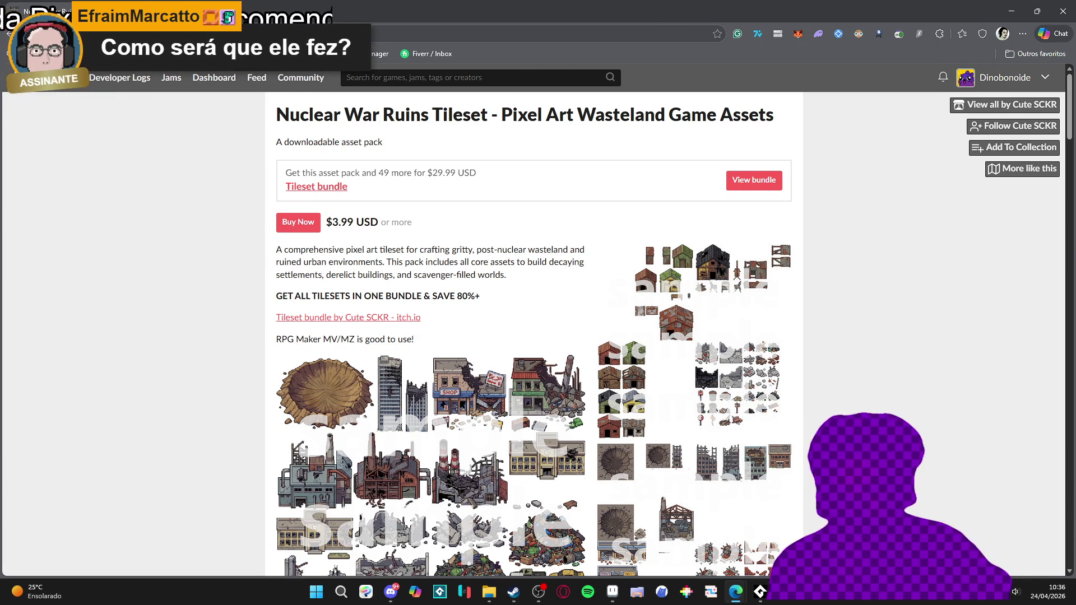
click(316, 186)
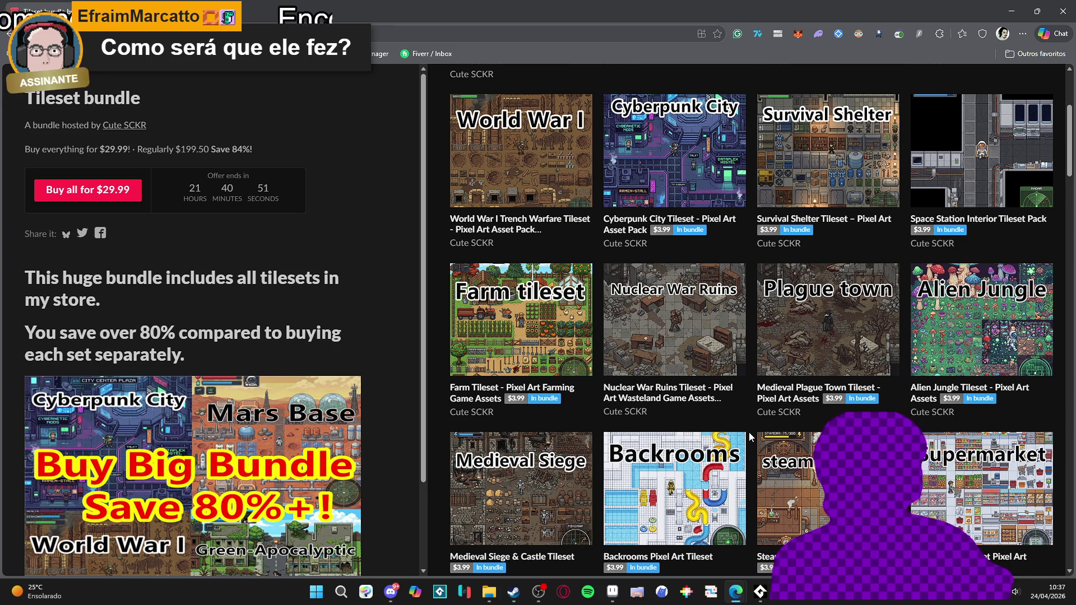
key(ctrl+t)
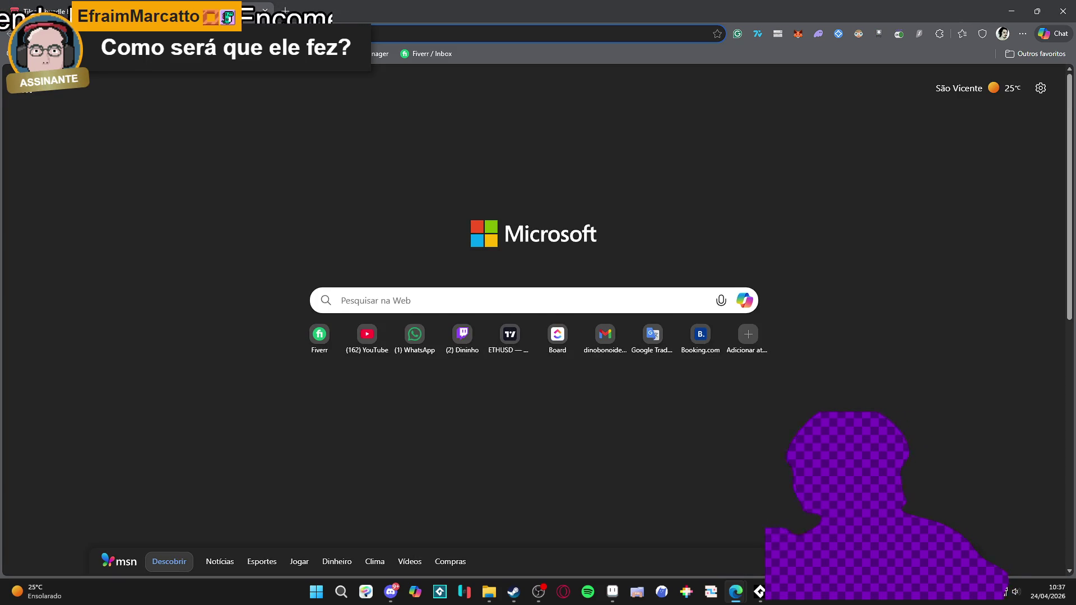
- Load the PixelLab creation page from the address bar, then bring the hisano_x project folder forward
text(pixel)
key(Return)
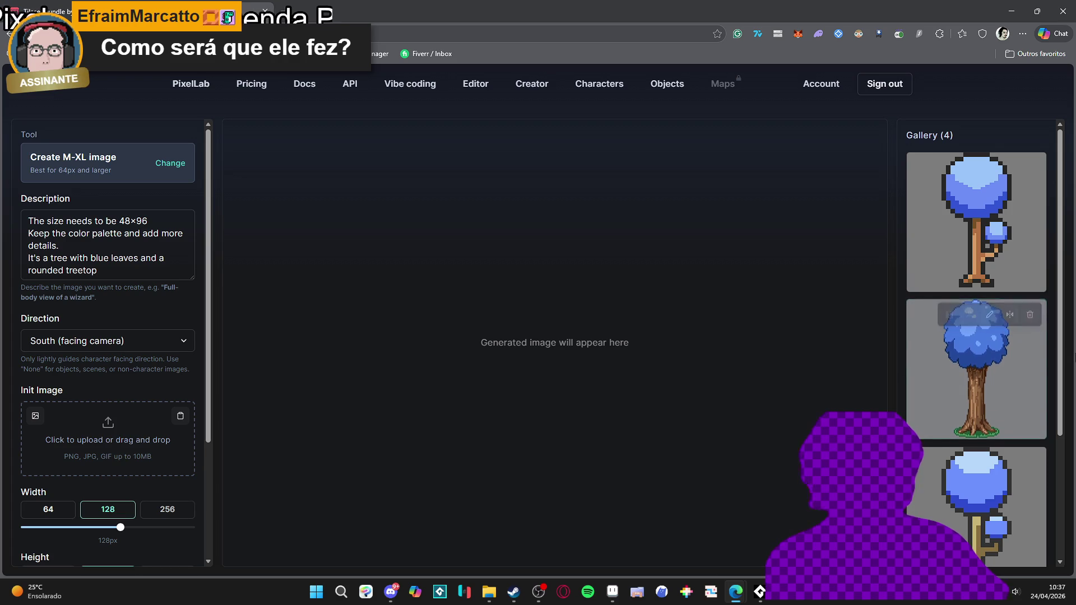
scroll(919, 353, down, 1)
scroll(919, 352, up, 2)
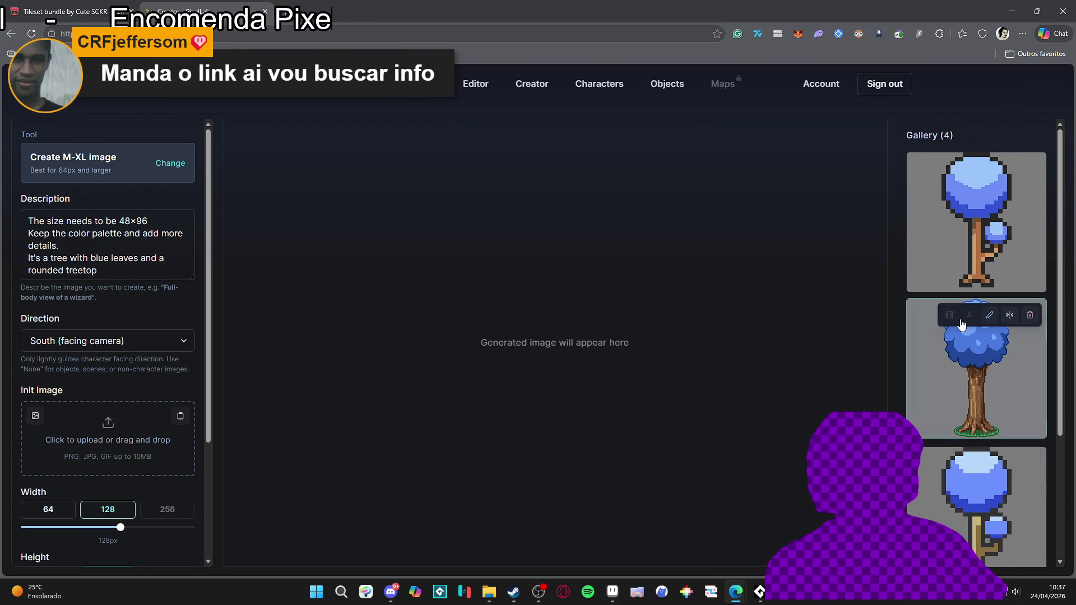
click(513, 592)
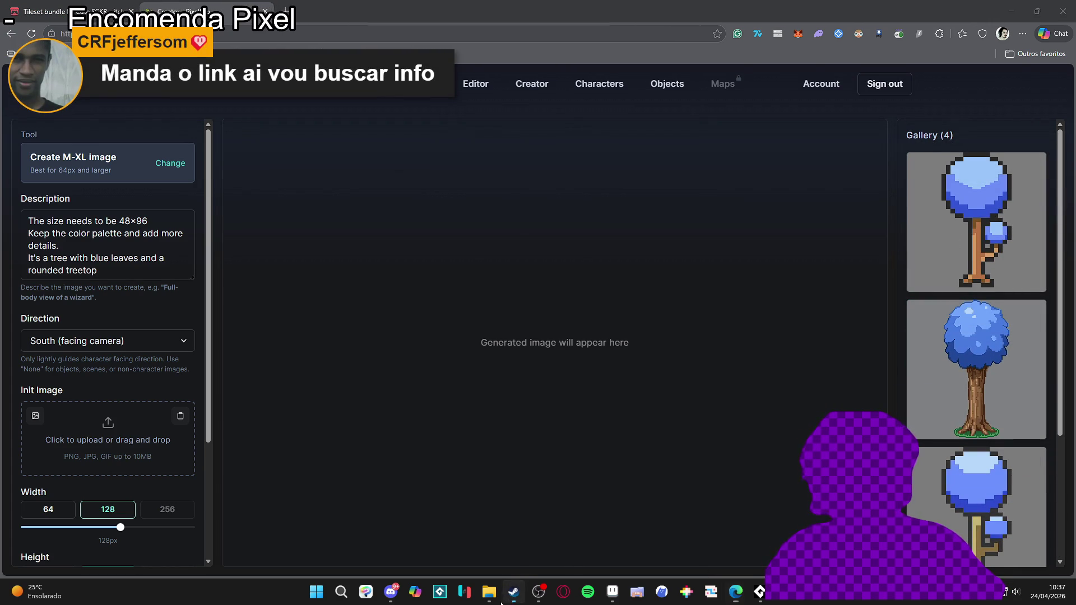
click(488, 591)
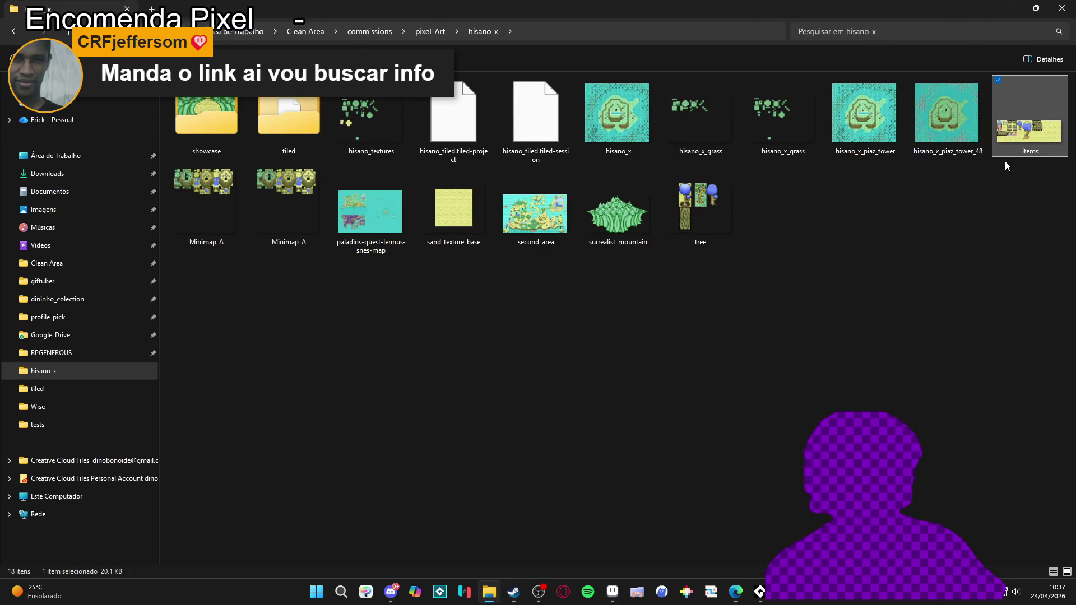
- Open items.aseprite, zoom in on the trees with the tile grid hidden, then minimize Aseprite
double_click(1025, 120)
scroll(473, 275, up, 2)
scroll(530, 224, down, 1)
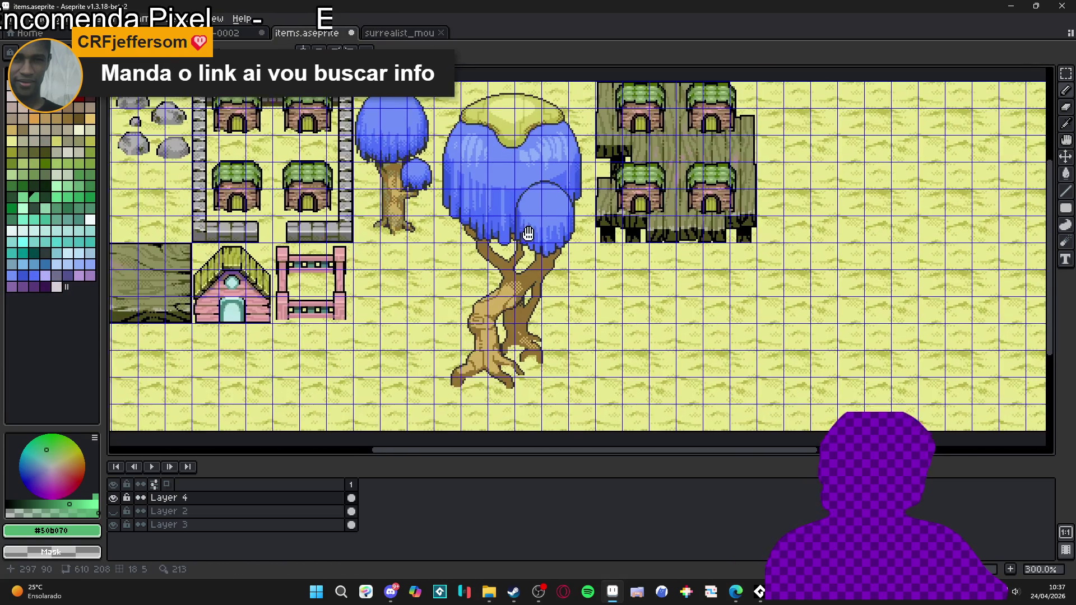
key(ctrl+apostrophe)
scroll(460, 182, down, 1)
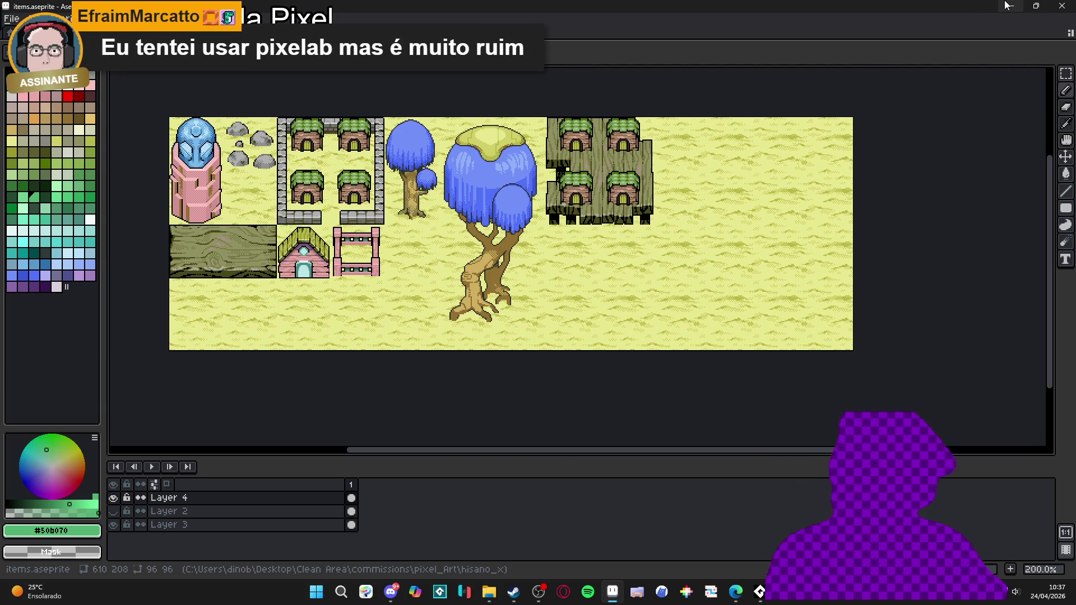
click(1030, 6)
click(1008, 5)
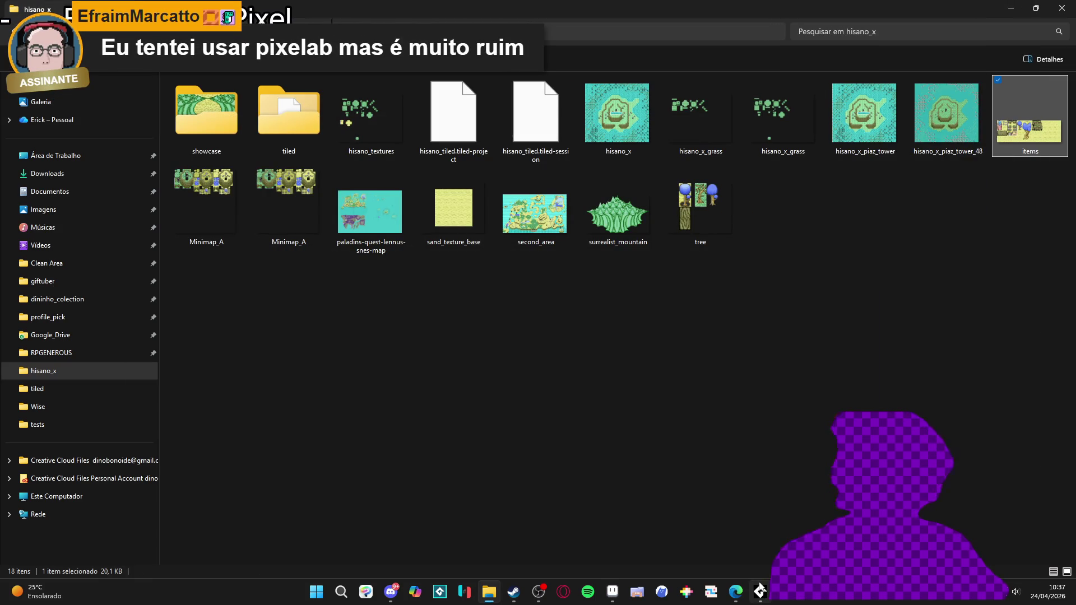
- Return to PixelLab and preview the bushy blue tree with the brown trunk from the Gallery
mouse_move(735, 592)
click(790, 532)
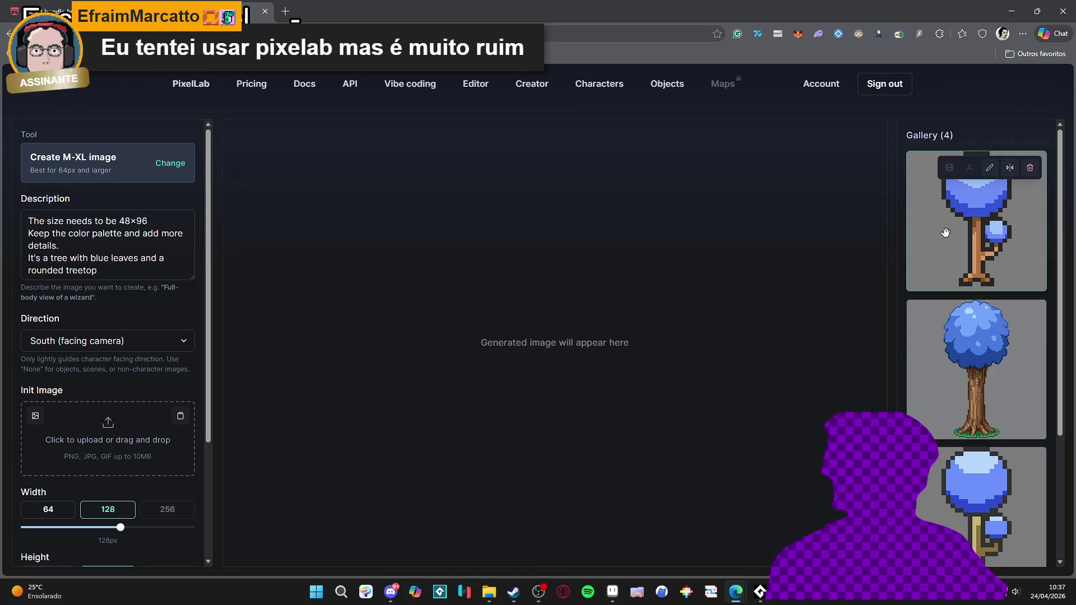
scroll(971, 228, down, 2)
click(973, 224)
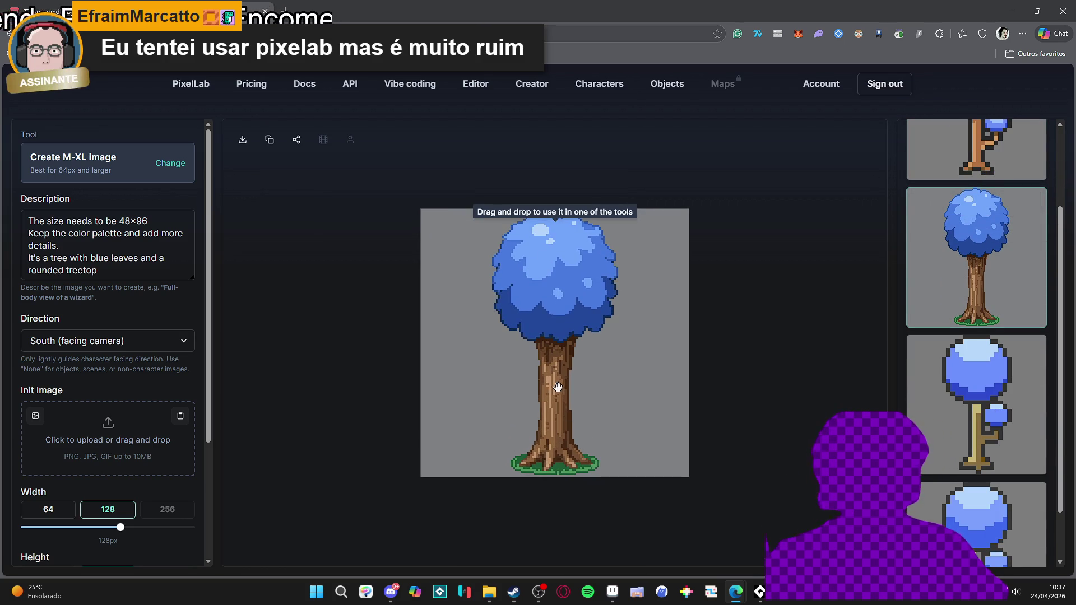
mouse_move(943, 424)
scroll(943, 424, down, 1)
scroll(946, 432, up, 3)
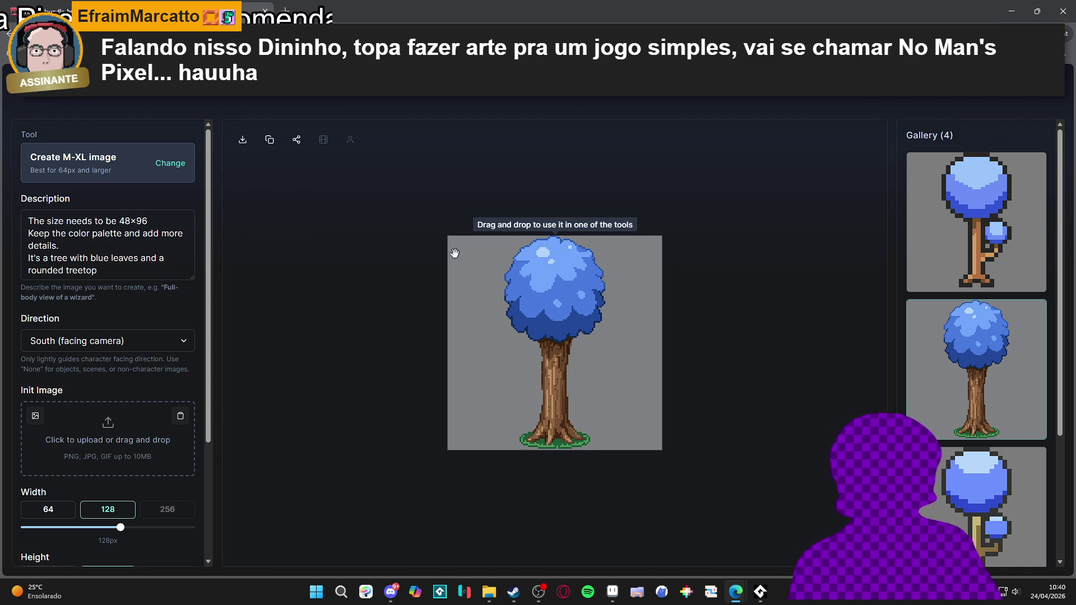
- Scroll through the Nuclear War Ruins tileset samples, then go back to the Tileset bundle page
key(ctrl+Tab)
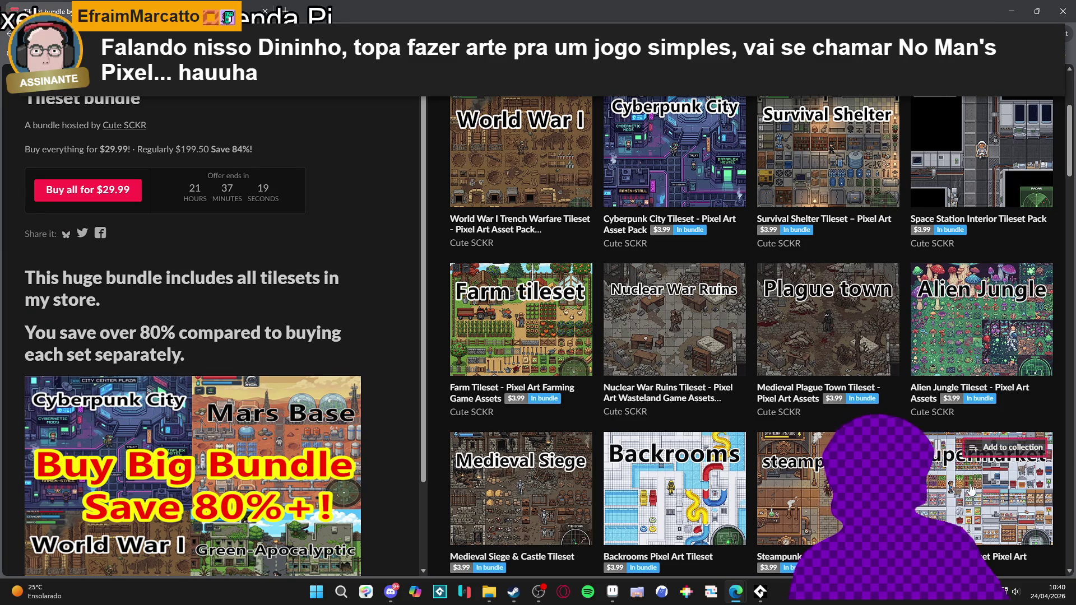
click(679, 277)
scroll(678, 292, down, 3)
scroll(678, 314, up, 3)
scroll(675, 359, down, 3)
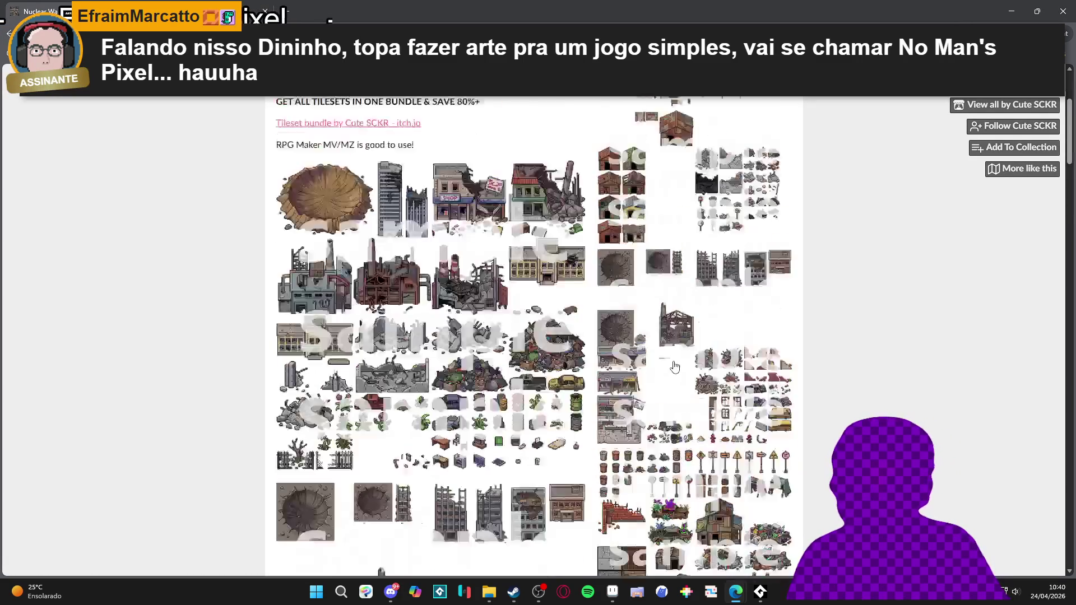
scroll(674, 364, up, 3)
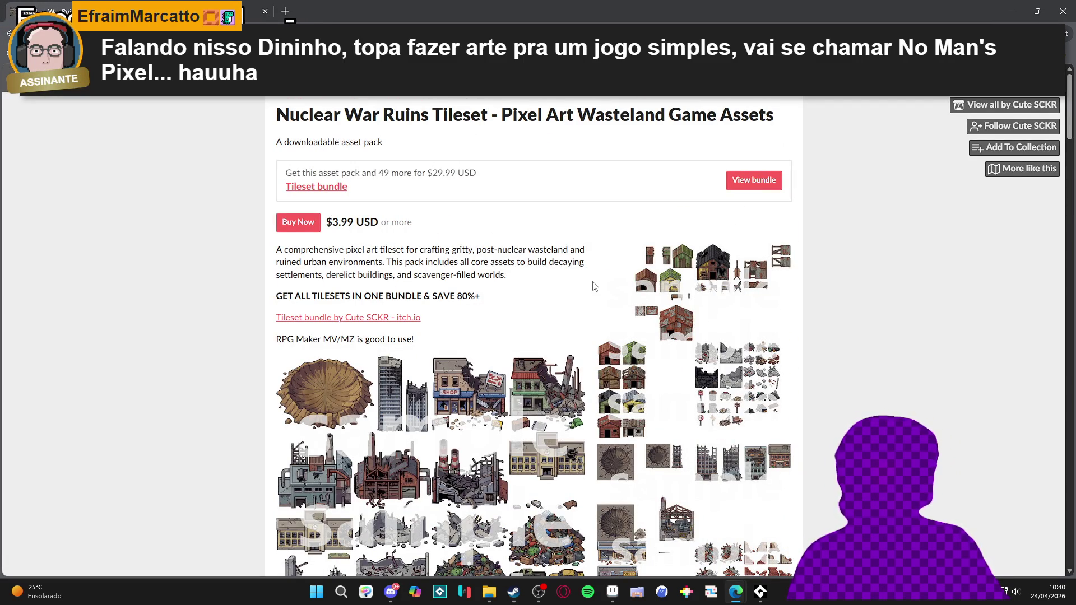
scroll(636, 312, down, 10)
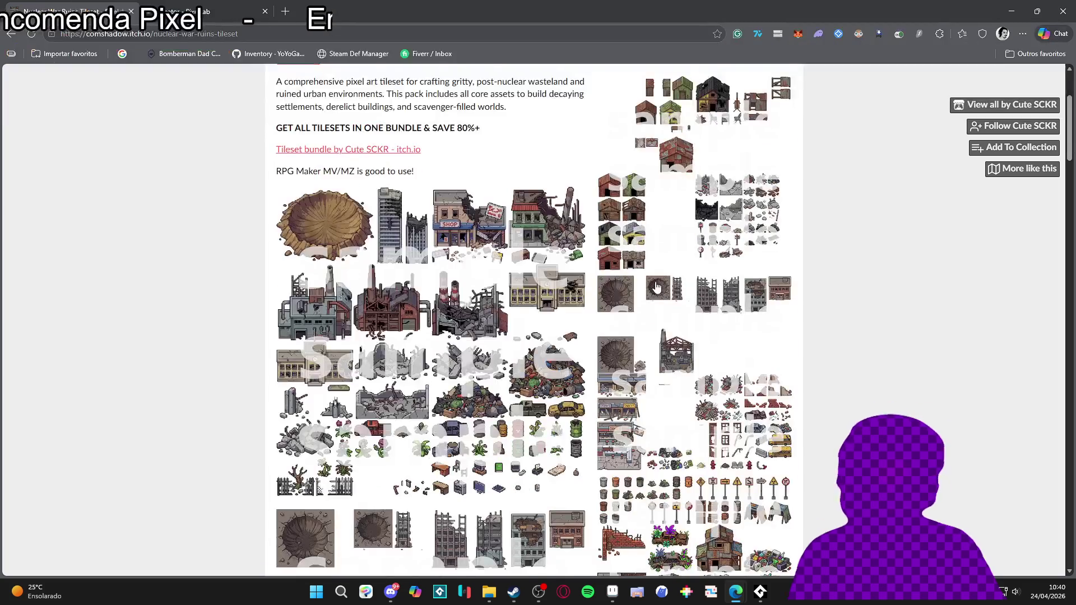
scroll(636, 313, up, 10)
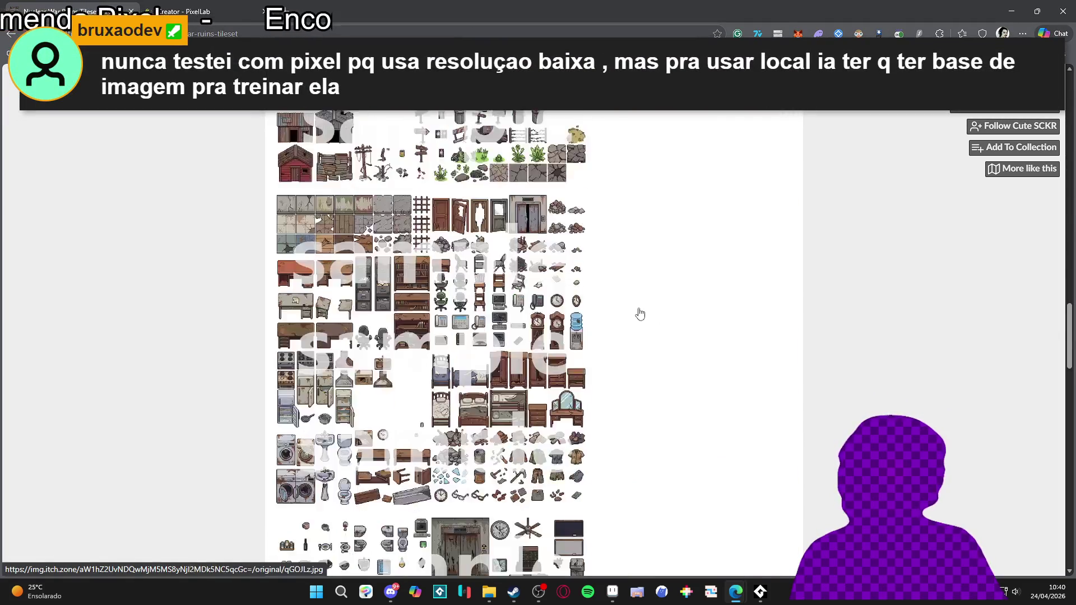
scroll(579, 257, up, 5)
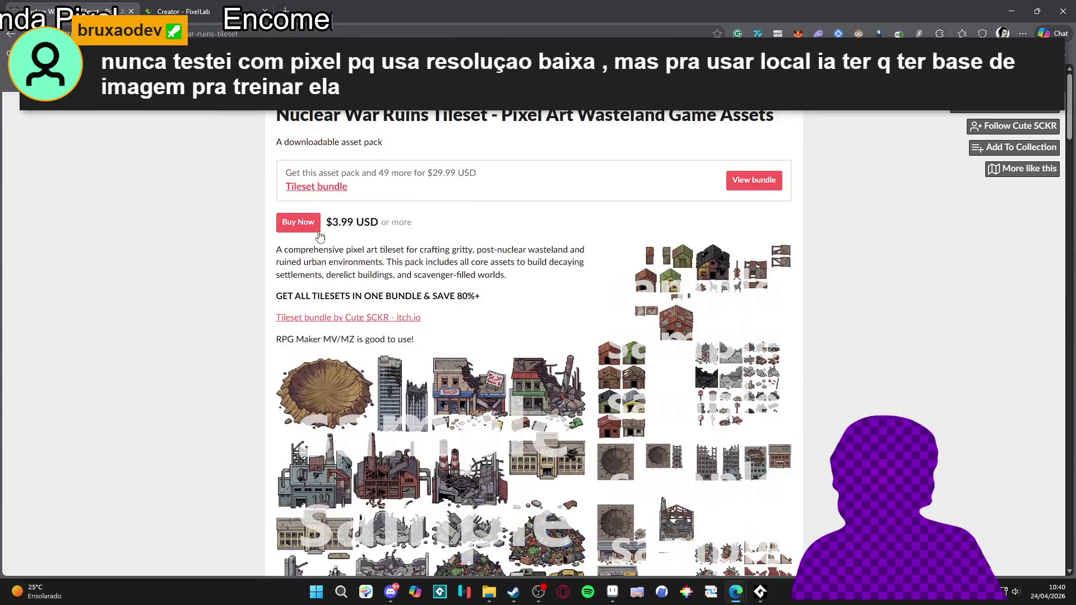
click(11, 35)
- Go back to the Cyberpunk City Tileset page and close its tab, revealing PixelLab
mouse_move(592, 378)
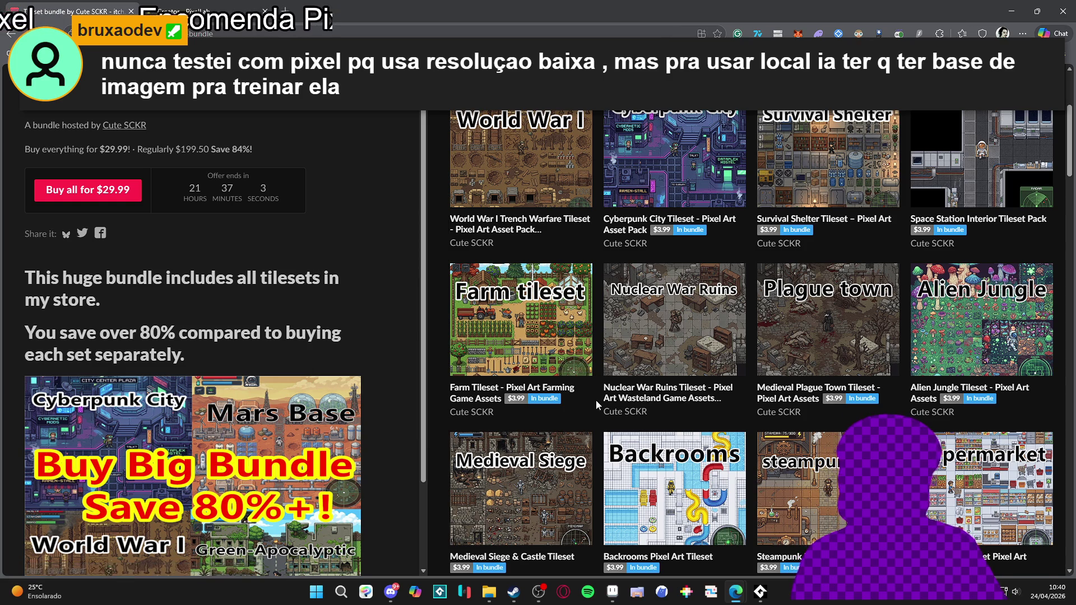
scroll(596, 400, up, 4)
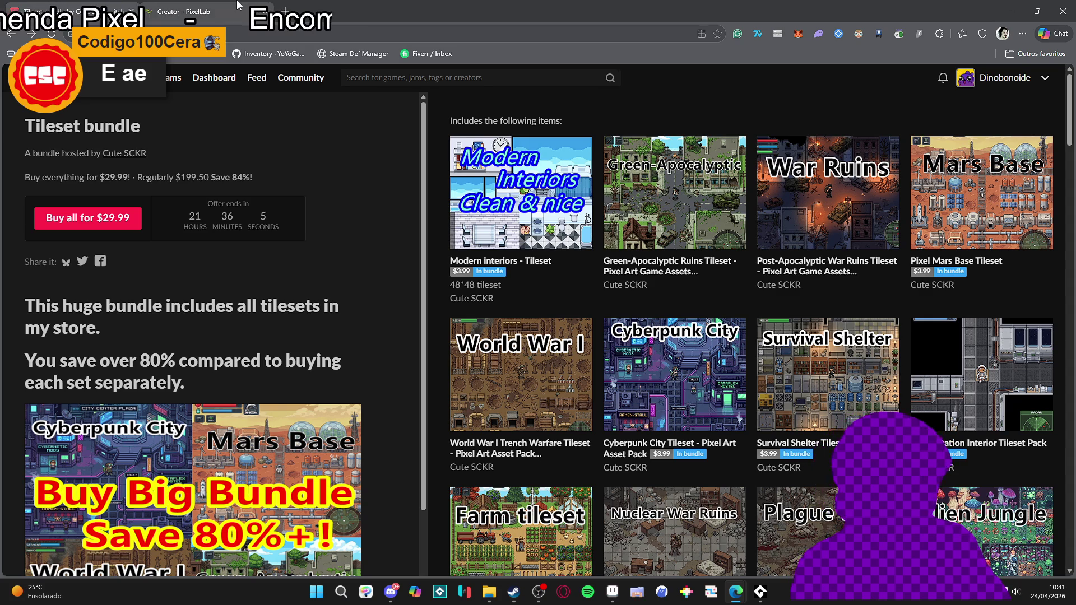
mouse_move(238, 5)
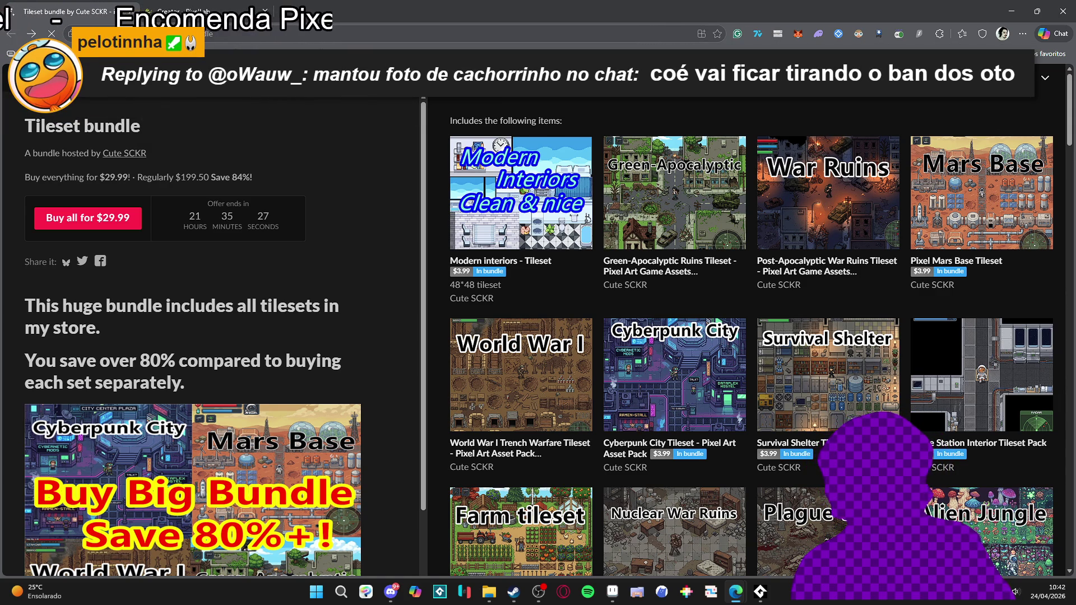
click(9, 36)
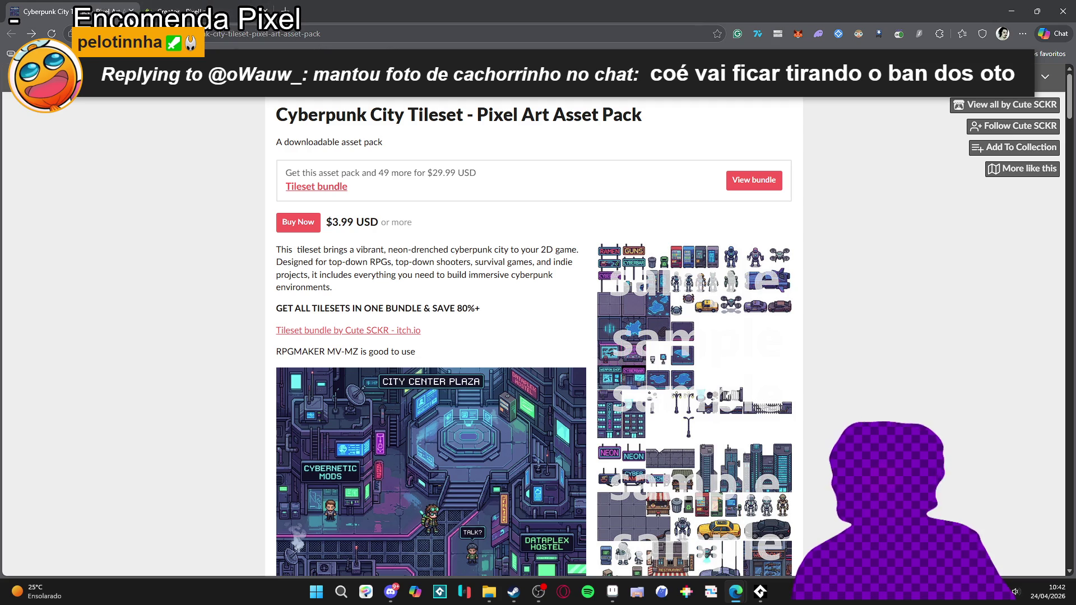
click(131, 11)
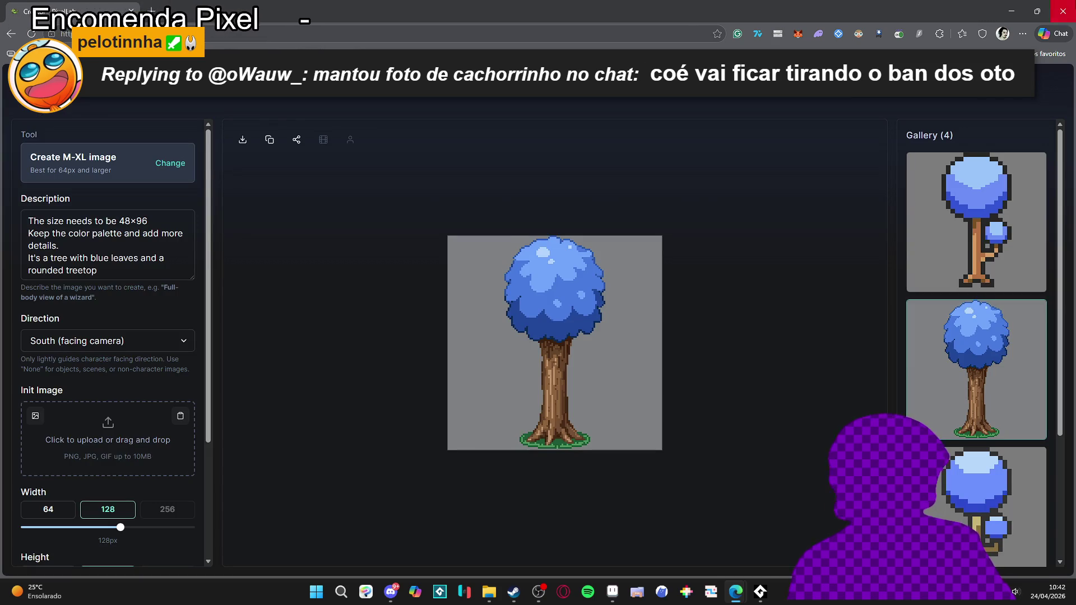
- Switch to Aseprite and show the Sprite-0002 green leaf-pattern texture
key(alt+Tab)
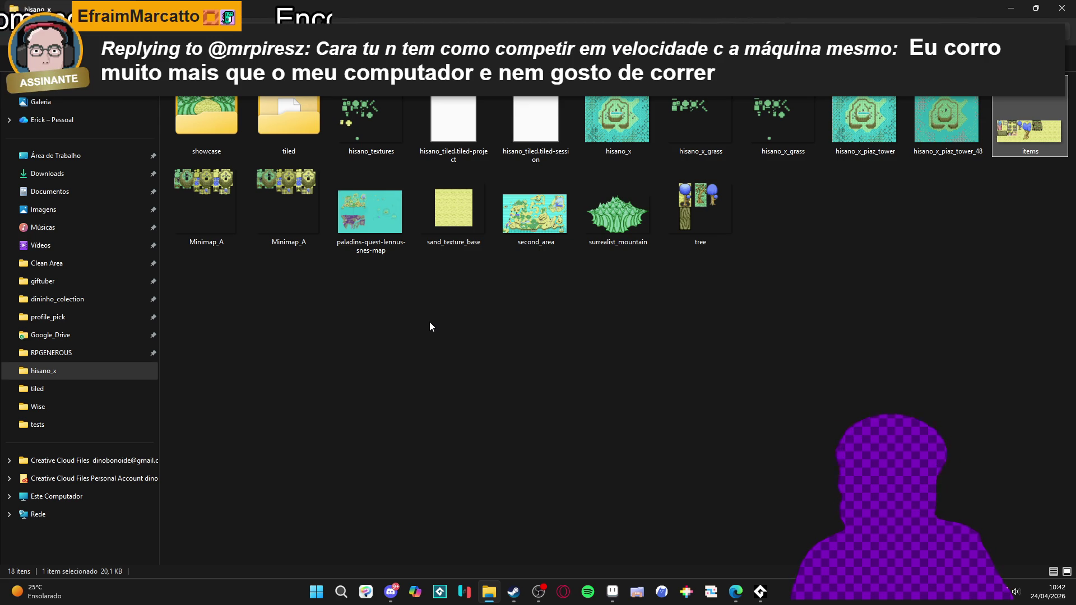
click(606, 593)
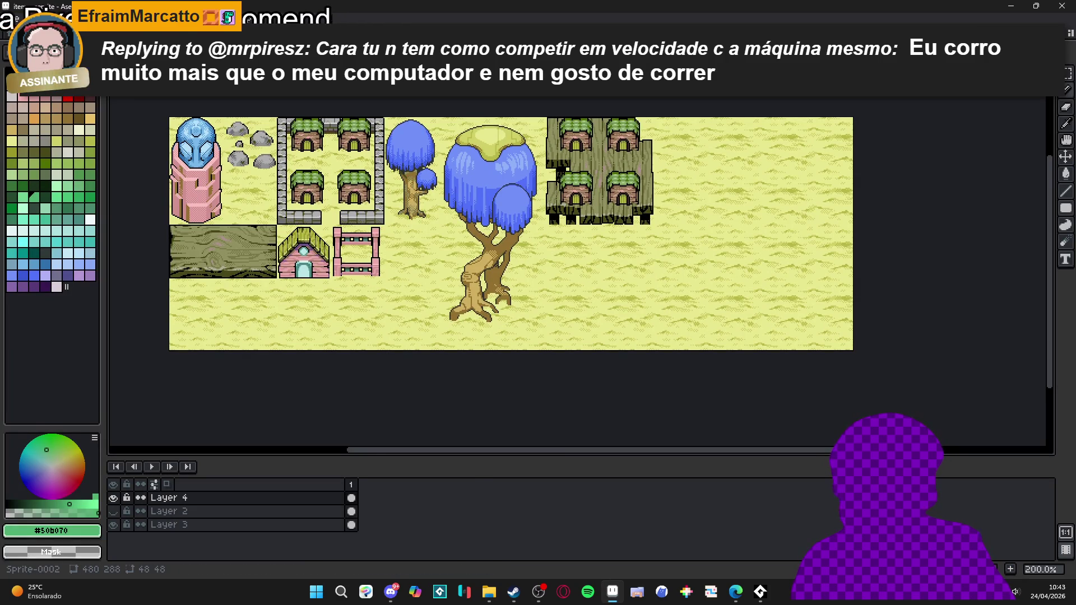
click(234, 34)
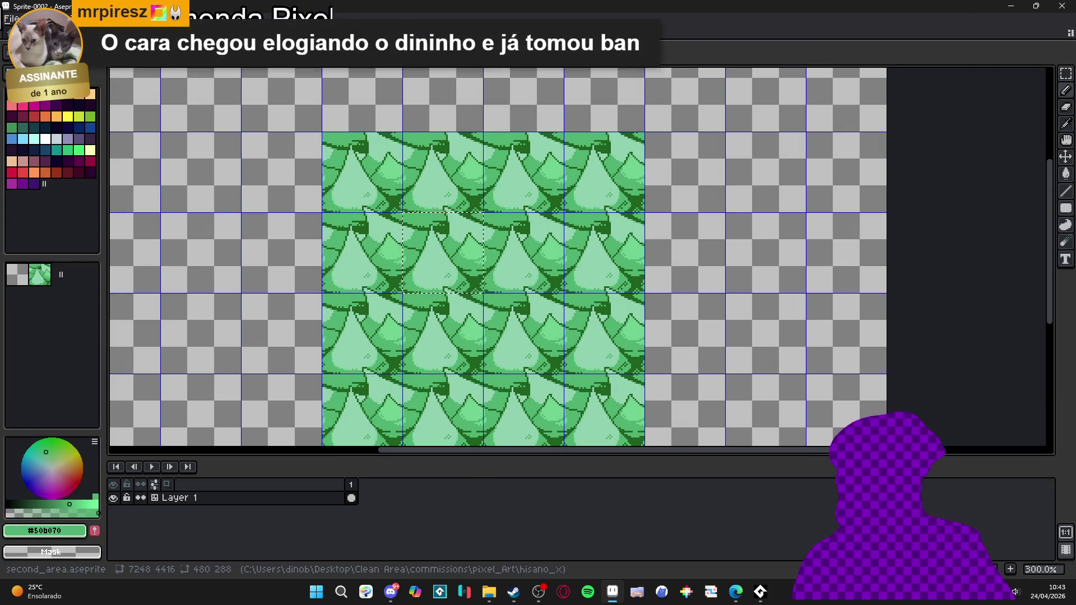
- Cycle the sprite tabs to surrealist_mountain.aseprite and zoom out to 200%
key(ctrl+Tab)
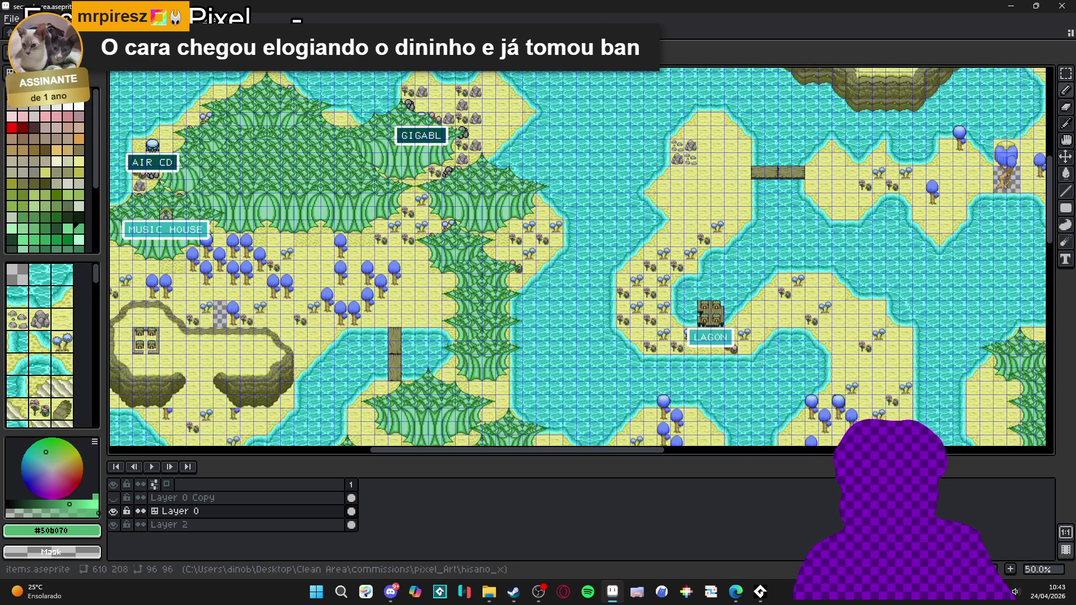
key(ctrl+Tab)
key(ctrl+Tab)
scroll(433, 136, down, 7)
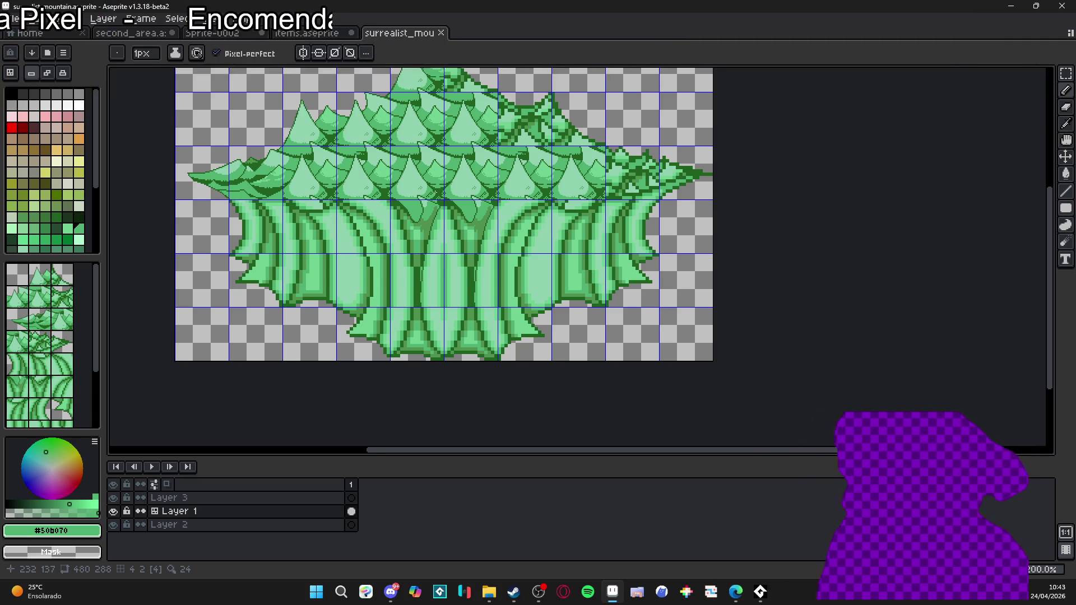
- Sample the dark outline green #206020 and pan to the left edge of the trunks
drag(429, 120, 534, 178)
key(ctrl)
scroll(325, 249, up, 4)
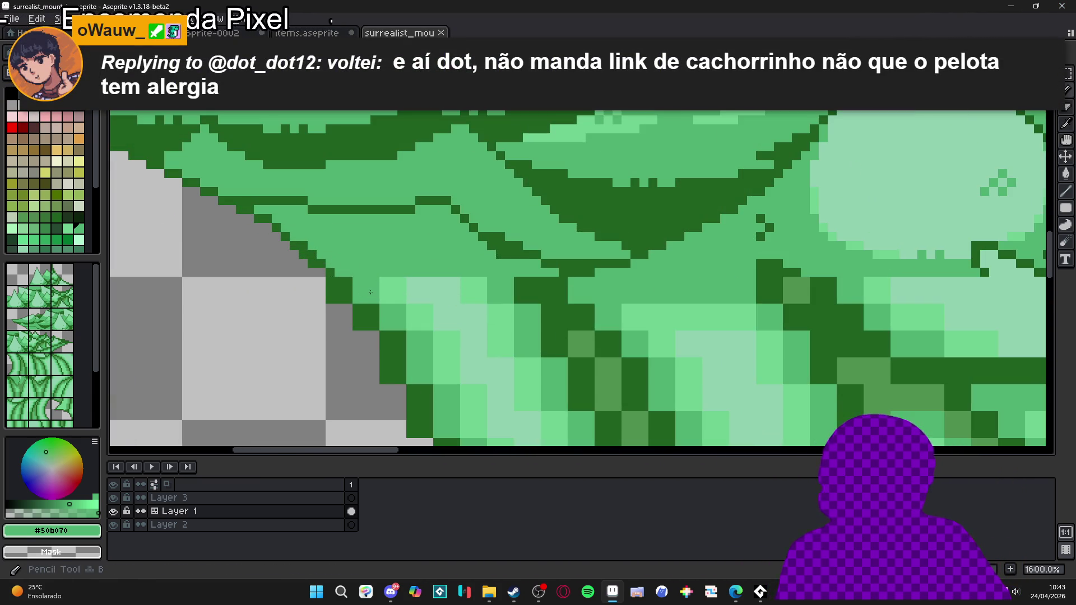
alt+click(341, 290)
mouse_move(342, 290)
mouse_down()
mouse_move(404, 274)
mouse_move(423, 216)
mouse_up()
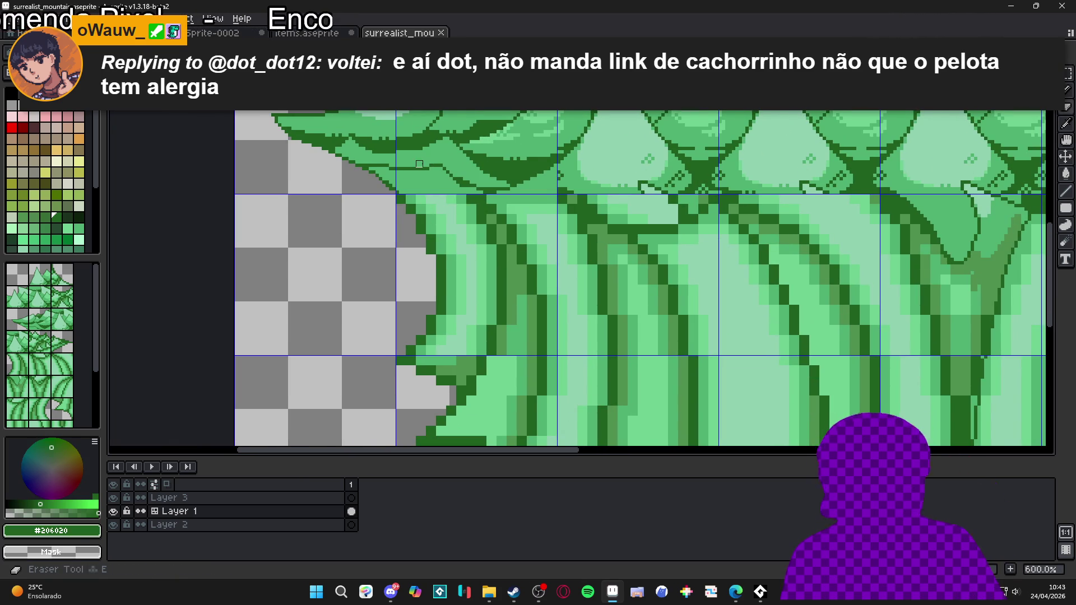
scroll(423, 216, down, 1)
scroll(415, 224, down, 3)
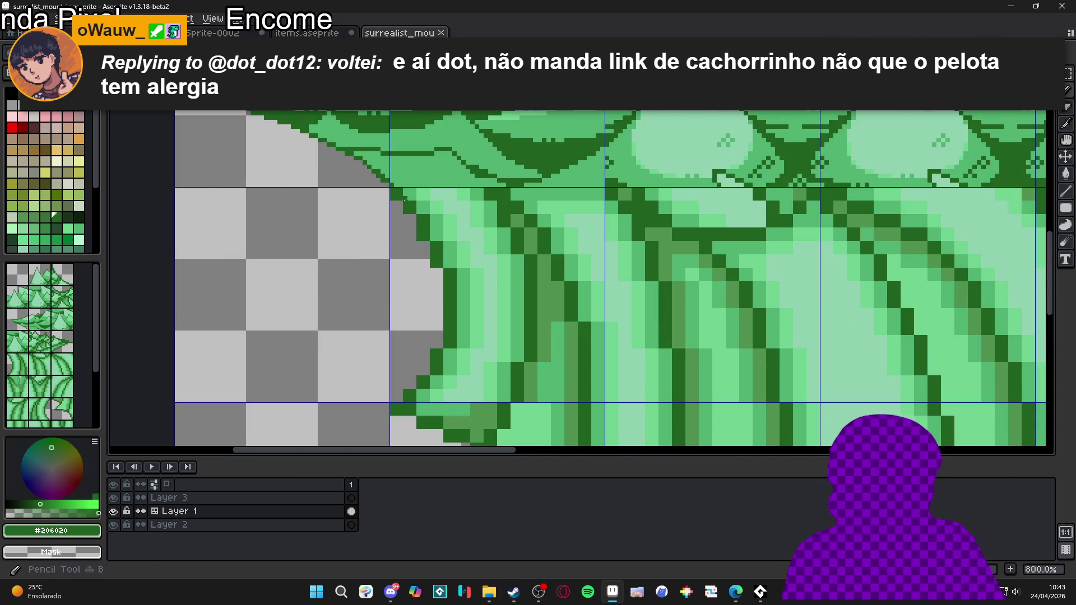
scroll(579, 261, up, 4)
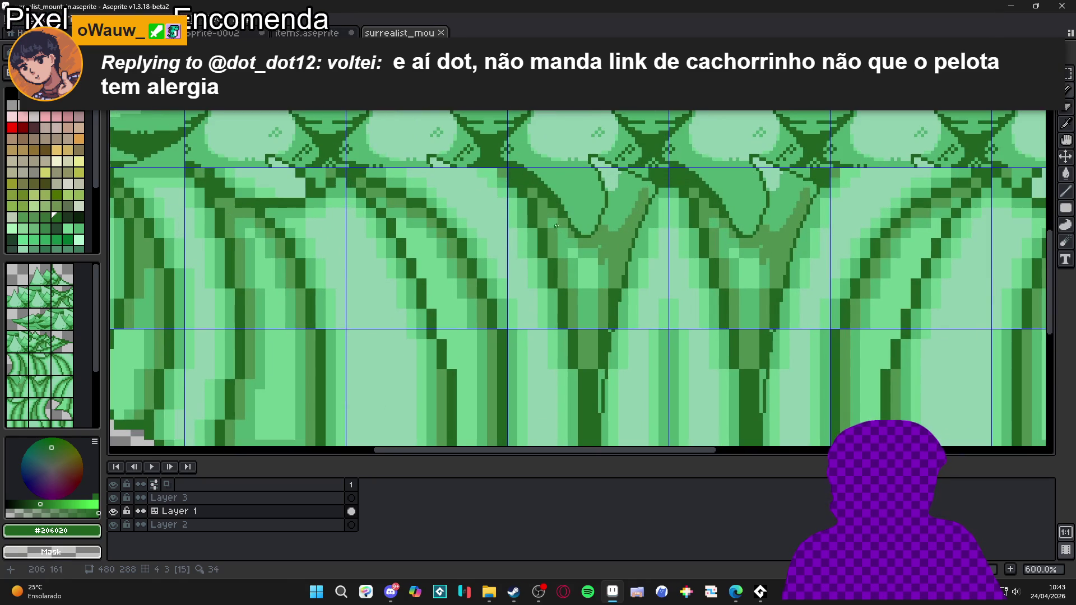
- Sample the medium trunk green #509050 from the canvas
alt+click(548, 219)
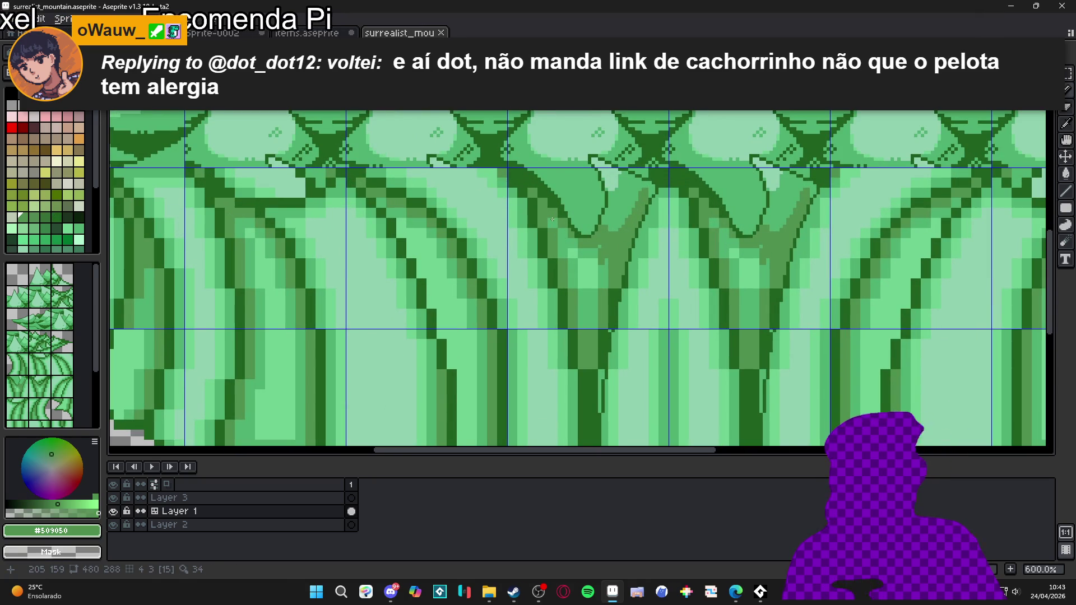
scroll(528, 191, up, 1)
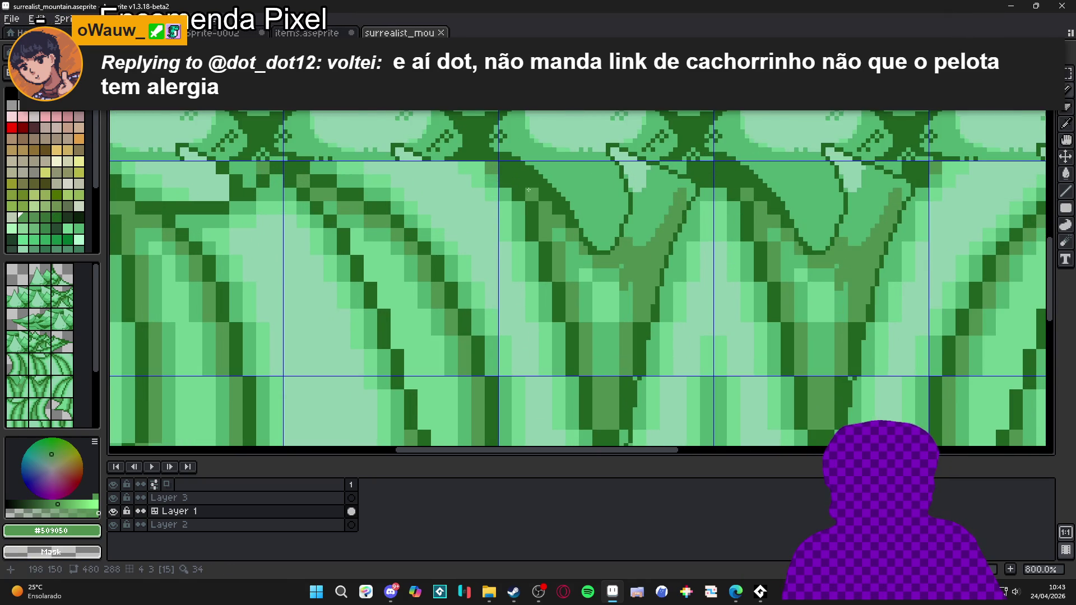
scroll(529, 190, down, 4)
scroll(535, 203, up, 4)
scroll(541, 210, down, 6)
scroll(551, 220, up, 3)
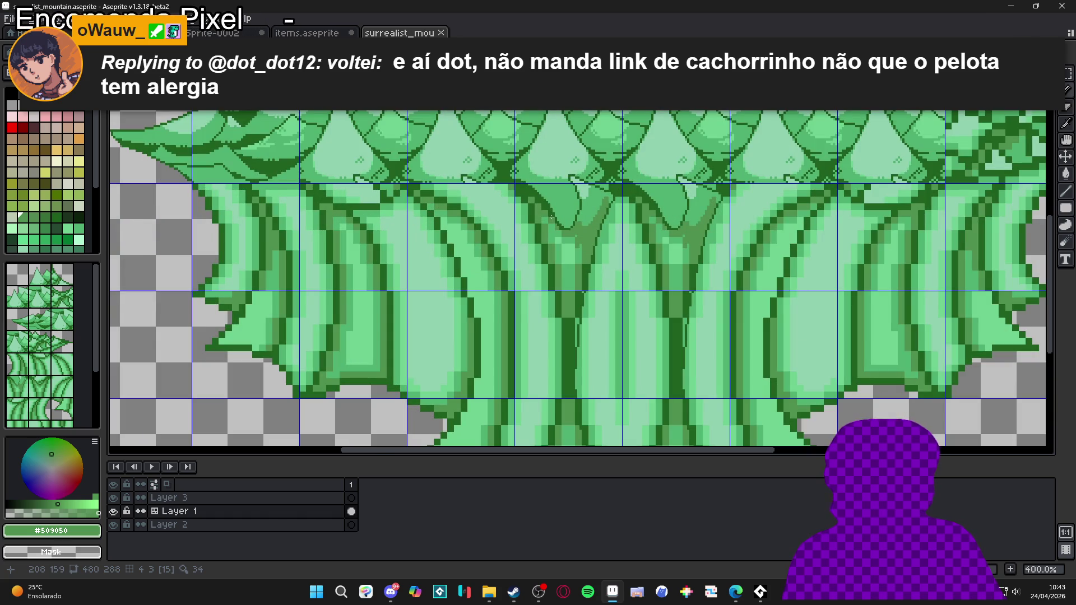
scroll(567, 214, up, 3)
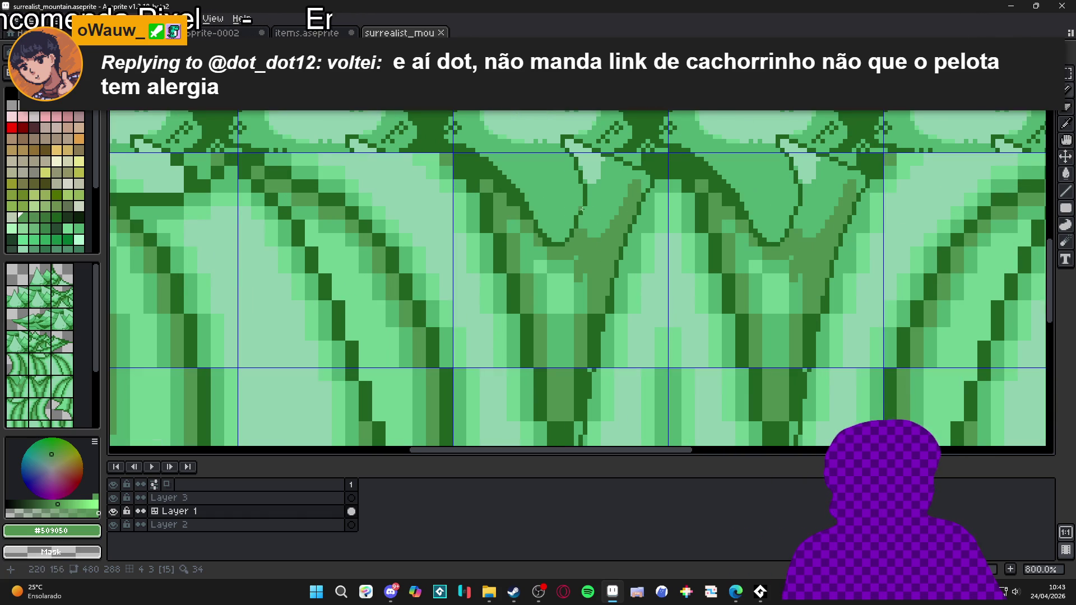
- Draw straight dark #206020 lines from just below the leaf tip down the trunk
alt+click(576, 218)
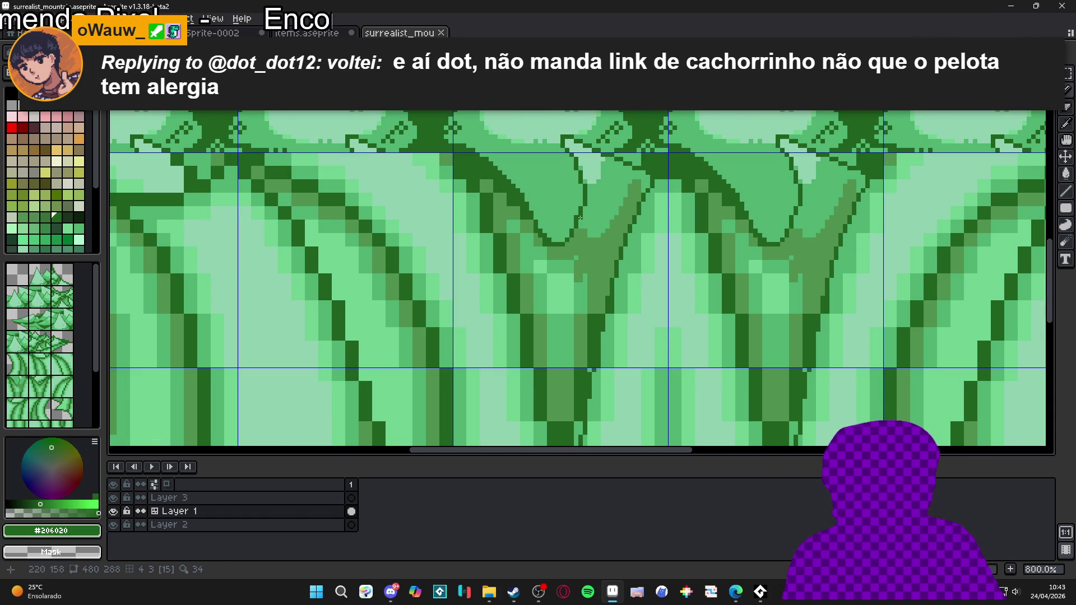
key(shift)
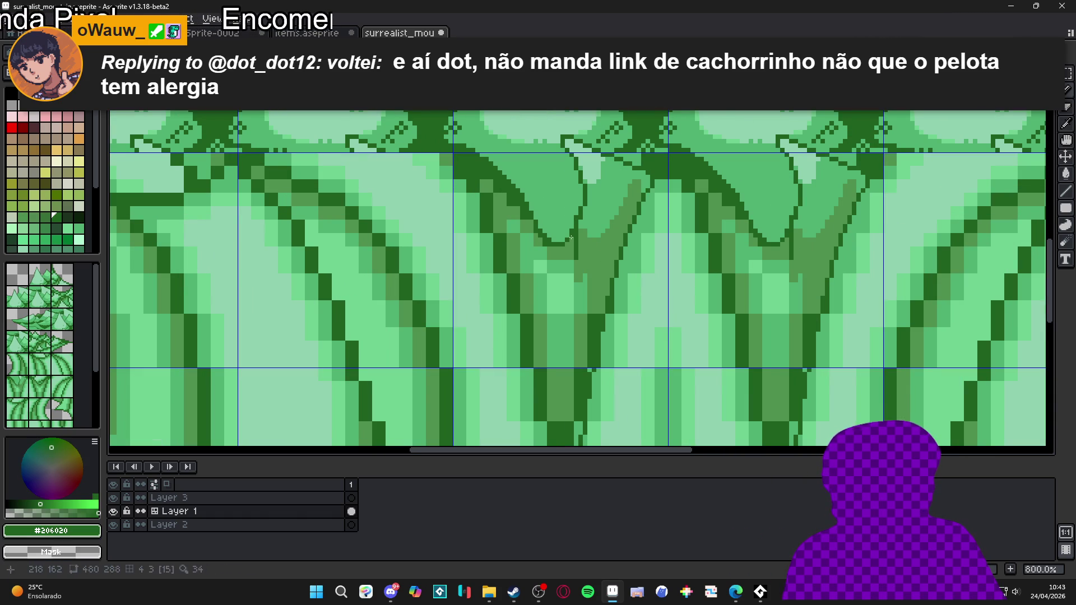
click(586, 207)
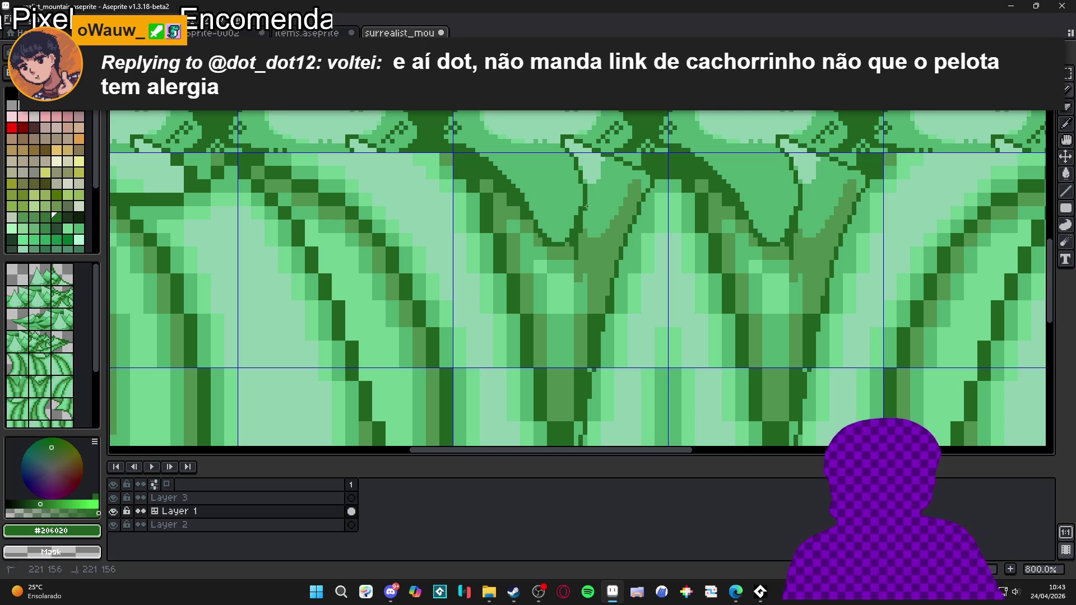
drag(572, 246, 572, 282)
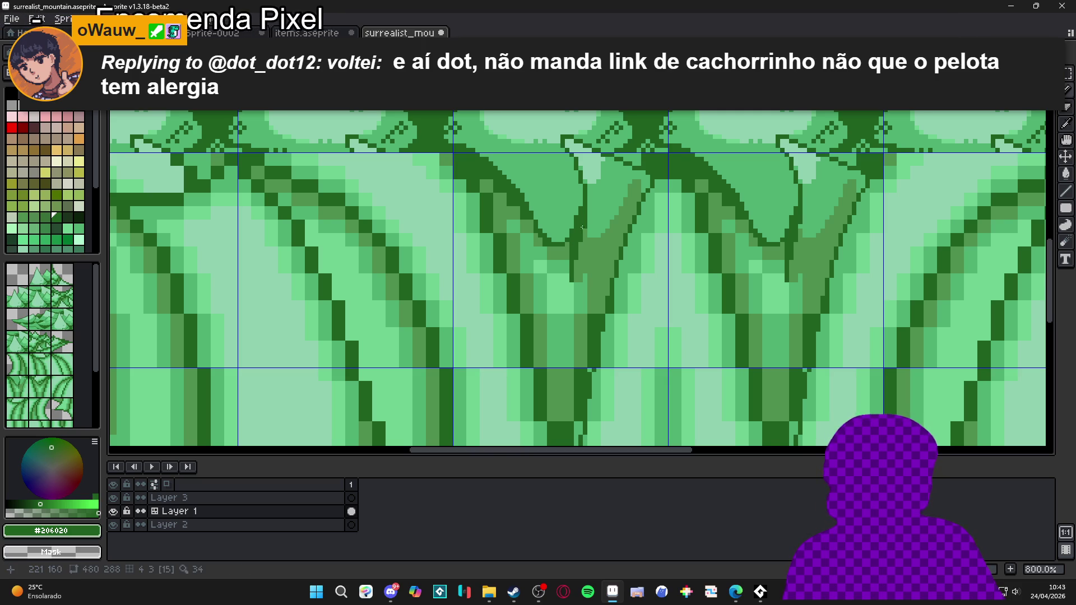
drag(567, 259, 566, 290)
- Darken a run of pixels along the leaf edge with the medium trunk green
alt+click(587, 230)
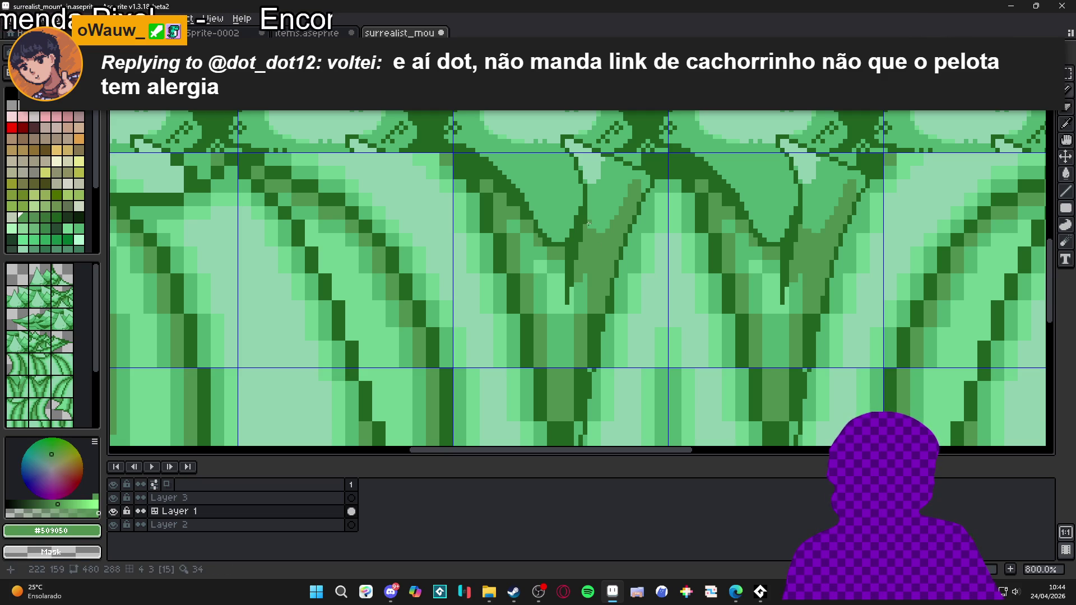
scroll(589, 230, up, 2)
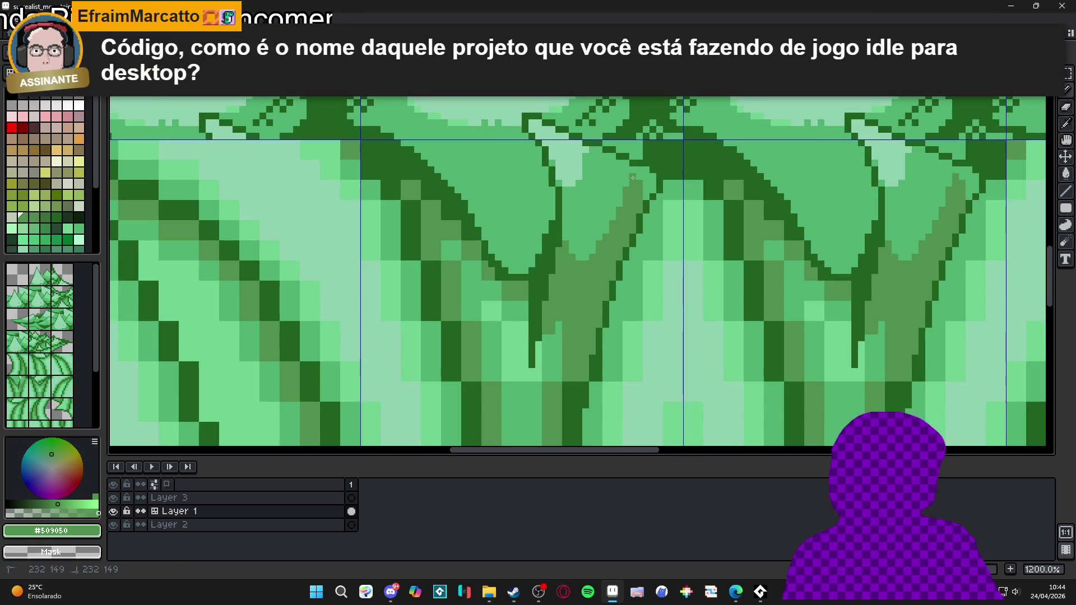
click(638, 170)
click(632, 169)
drag(627, 170, 627, 191)
click(619, 205)
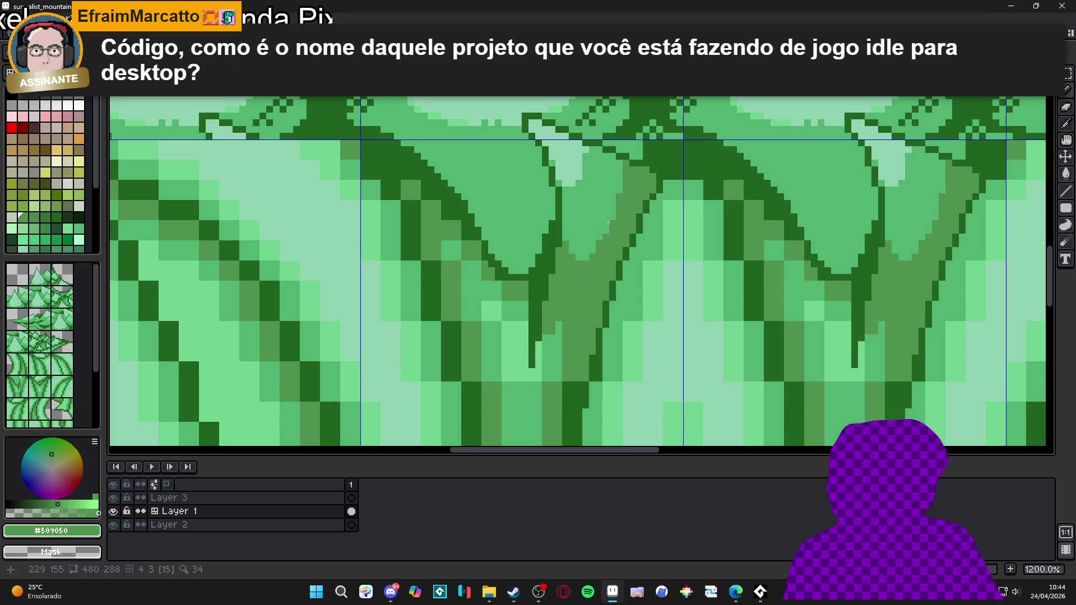
- Sample the lighter leaf green #50b070, then return to the medium trunk green
alt+click(592, 238)
alt+click(585, 269)
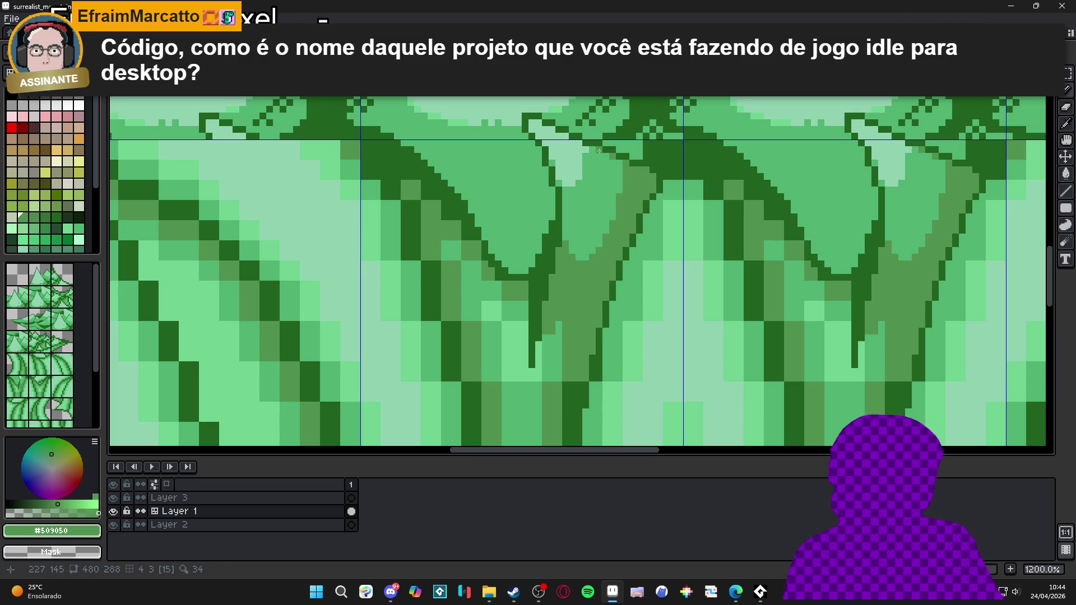
scroll(581, 249, down, 3)
scroll(579, 288, up, 2)
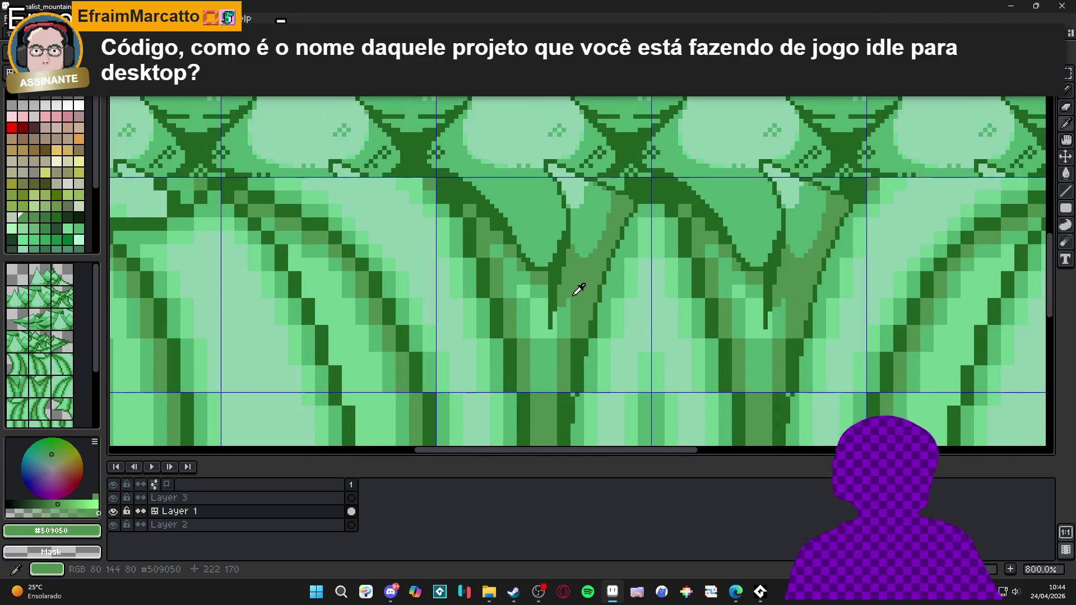
scroll(579, 288, up, 2)
scroll(601, 273, down, 2)
scroll(601, 273, up, 2)
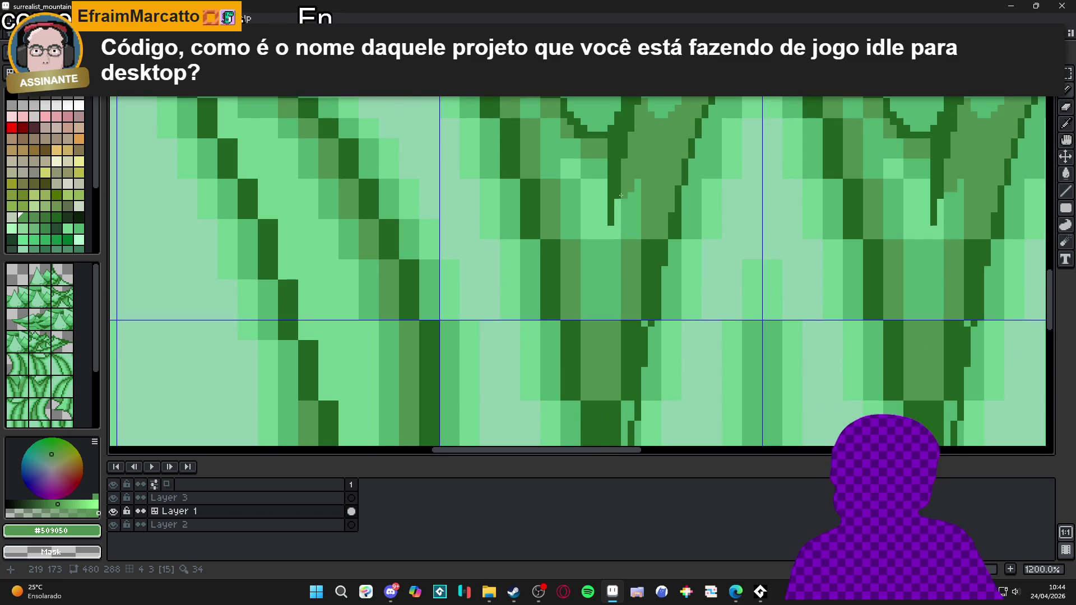
- Paint the light trunk strip in the darker medium green
mouse_move(609, 221)
mouse_down()
mouse_move(623, 180)
mouse_move(623, 290)
mouse_move(639, 263)
mouse_move(639, 205)
mouse_up()
scroll(633, 292, up, 2)
drag(655, 244, 661, 201)
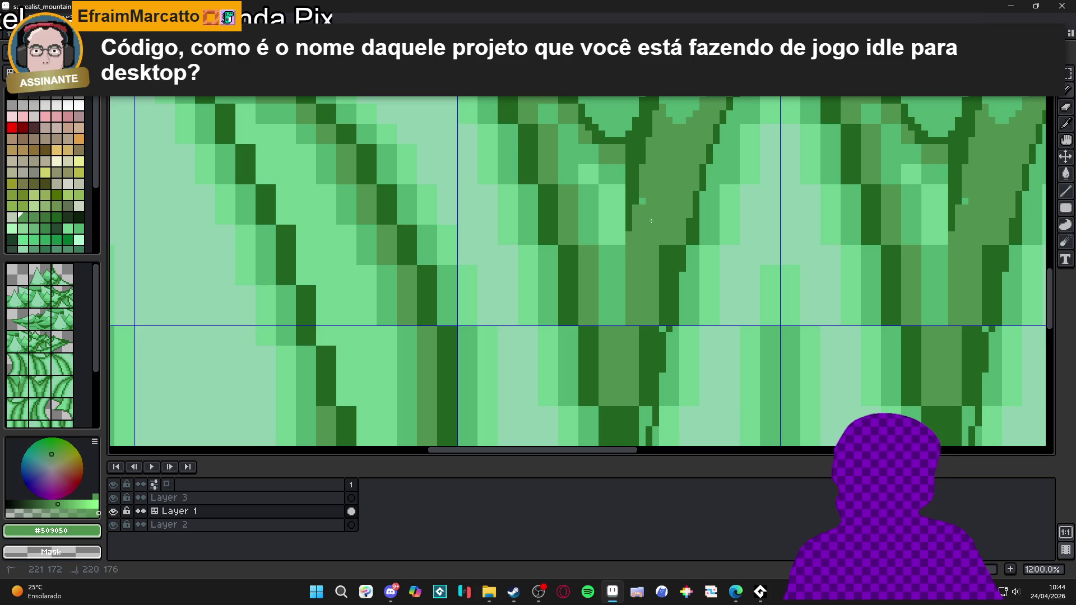
scroll(633, 298, down, 2)
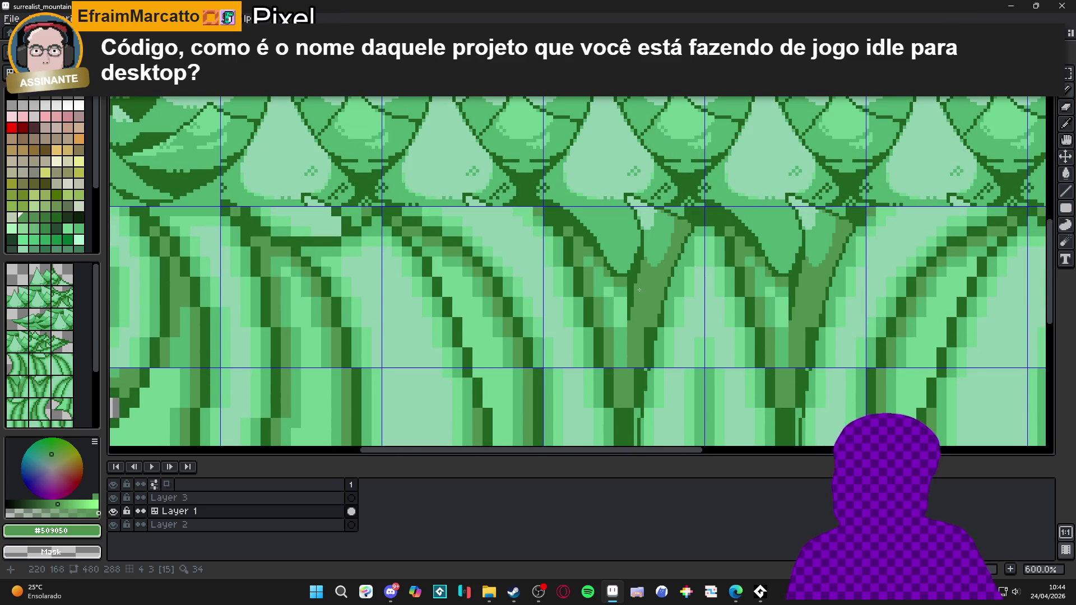
scroll(631, 275, up, 1)
scroll(631, 274, up, 3)
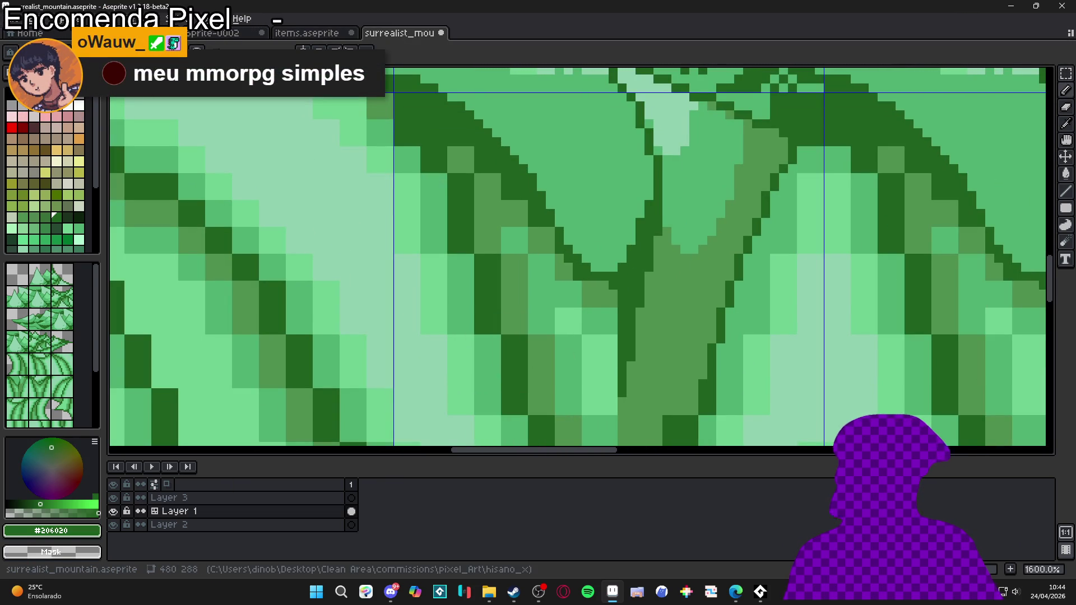
- Undo a stray stroke and redraw the dark outline pixels along the trunk edge
scroll(661, 294, down, 4)
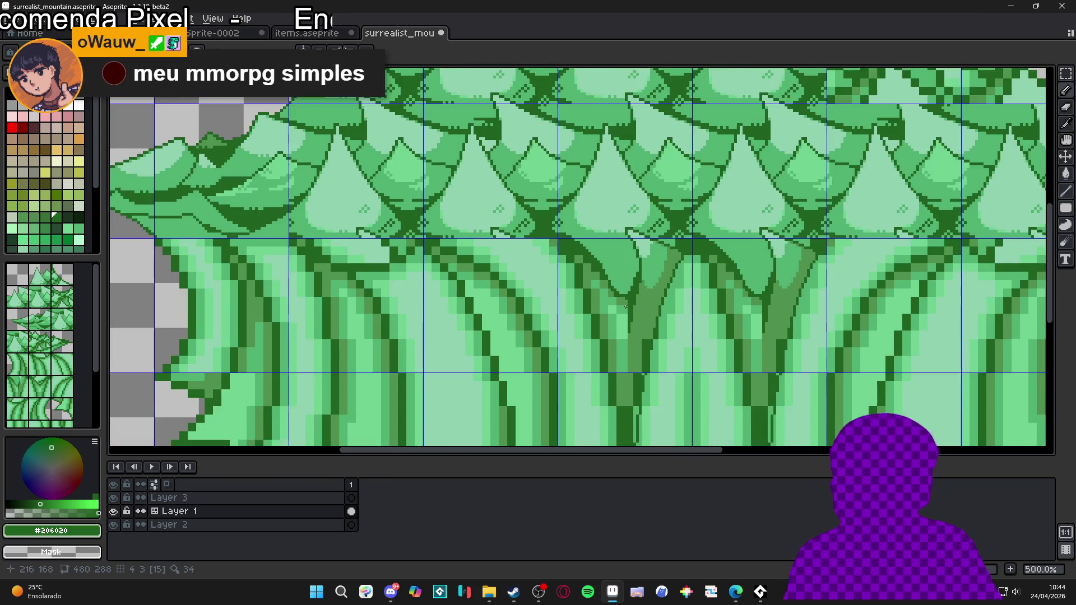
scroll(610, 274, up, 3)
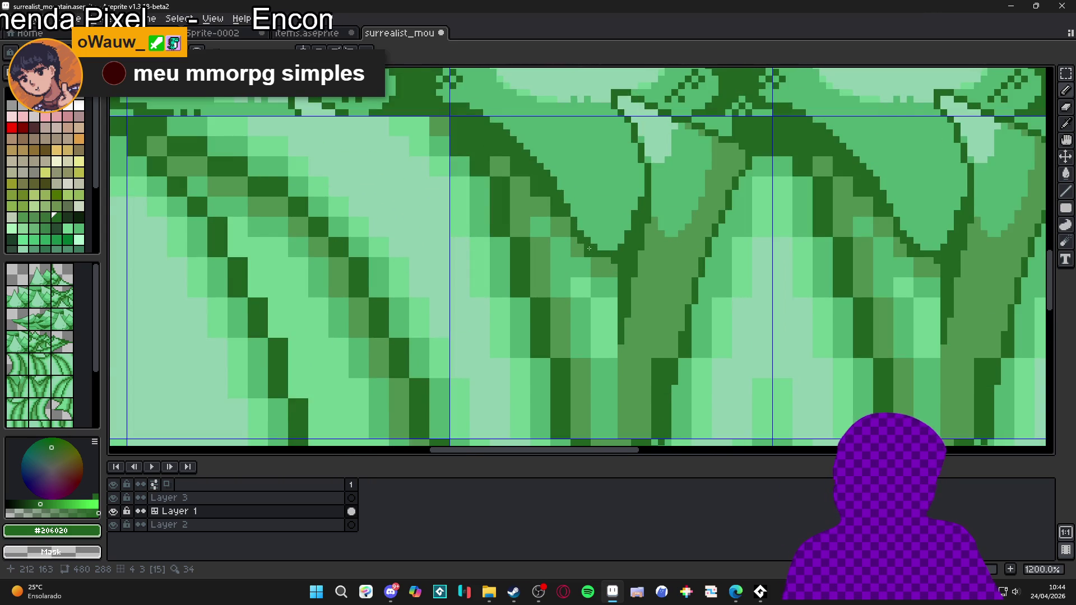
scroll(589, 248, up, 1)
click(616, 275)
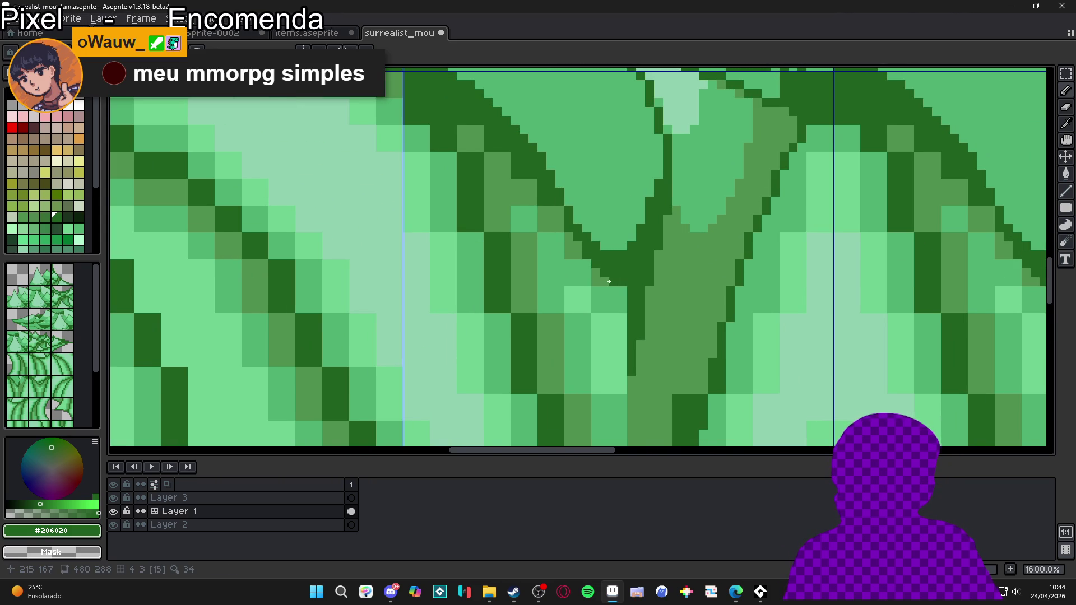
scroll(611, 286, down, 1)
drag(615, 288, 619, 318)
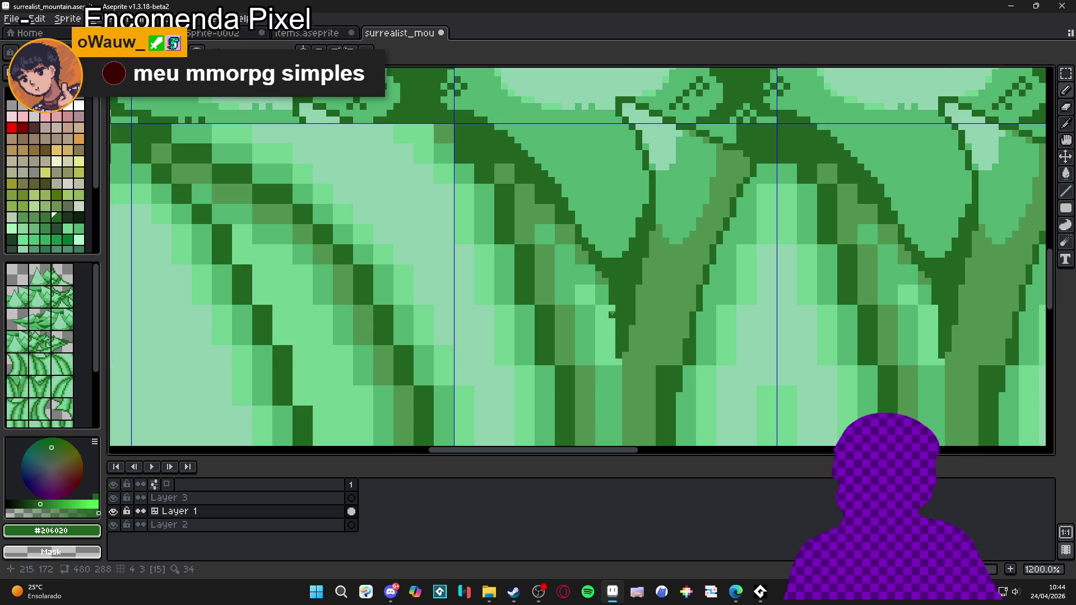
key(ctrl+z)
key(ctrl+z)
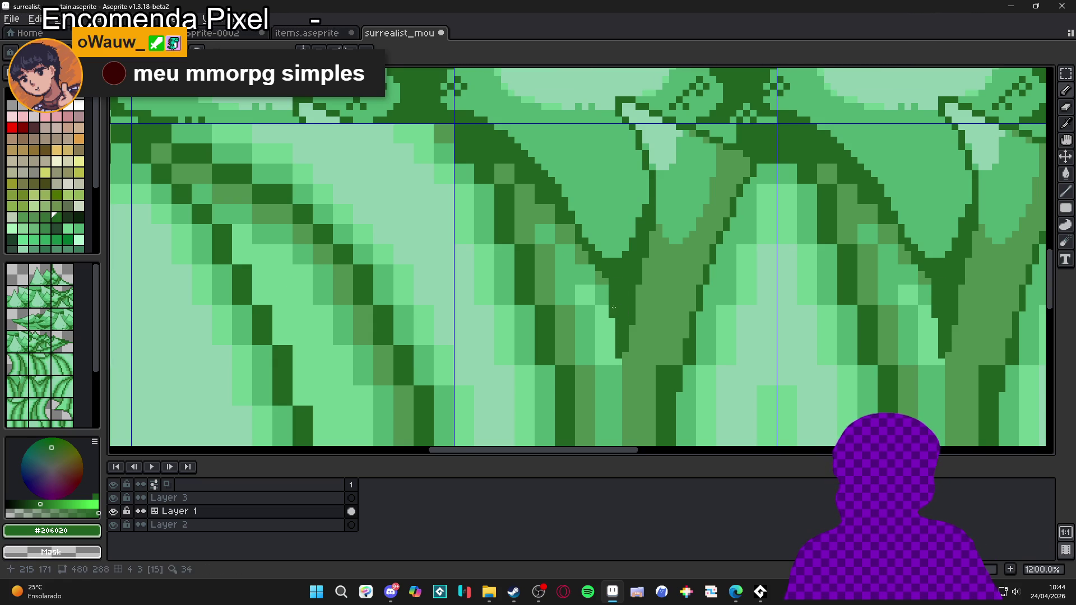
drag(613, 323, 616, 306)
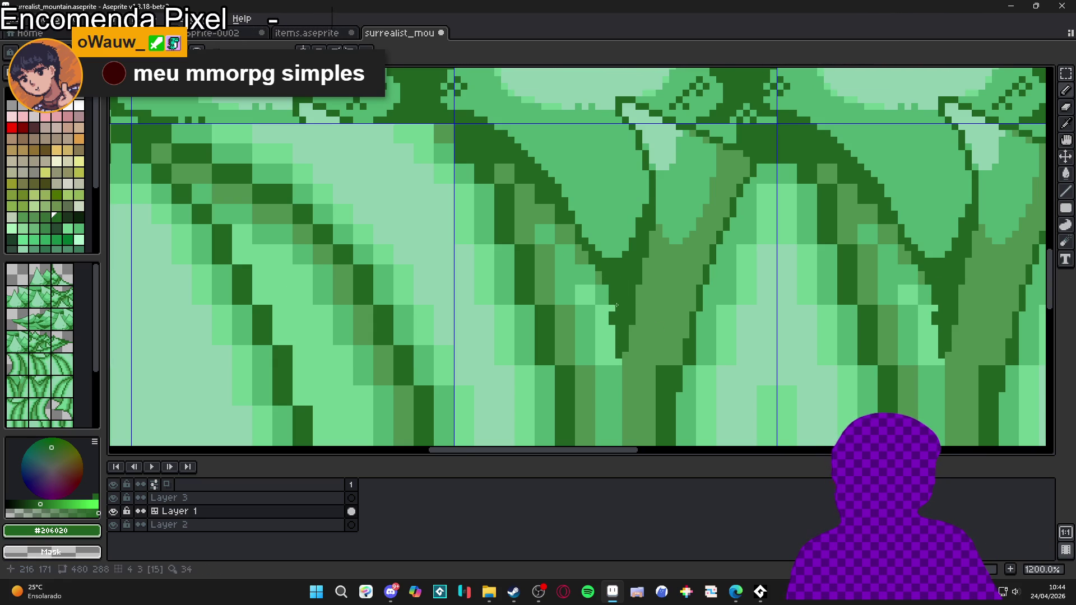
scroll(606, 287, down, 2)
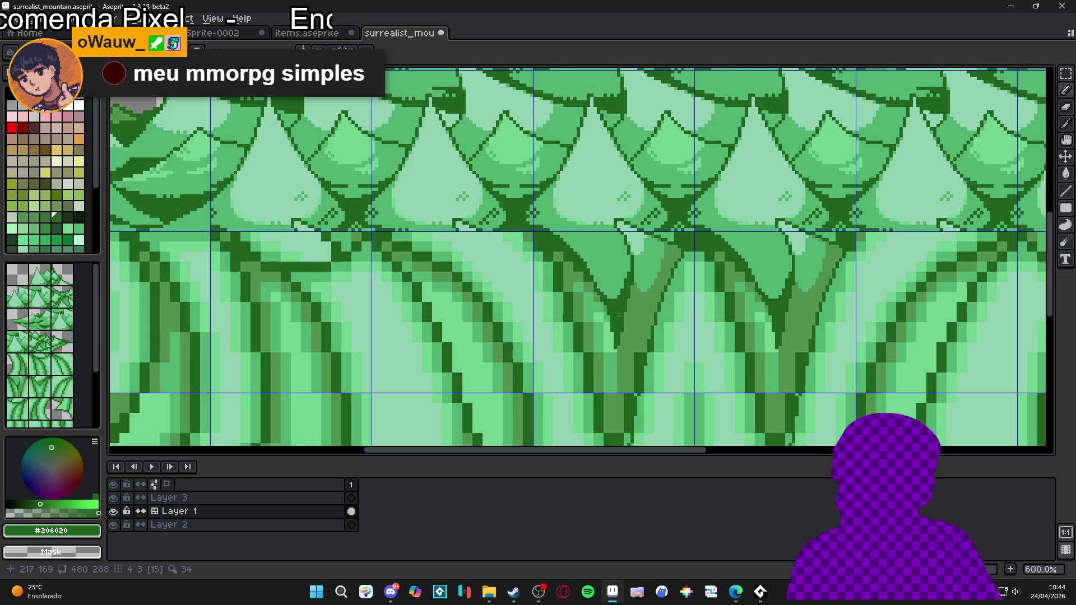
scroll(617, 305, up, 3)
- Sample the light leaf green #50b070, then switch back to dark outline green #206020
alt+click(571, 244)
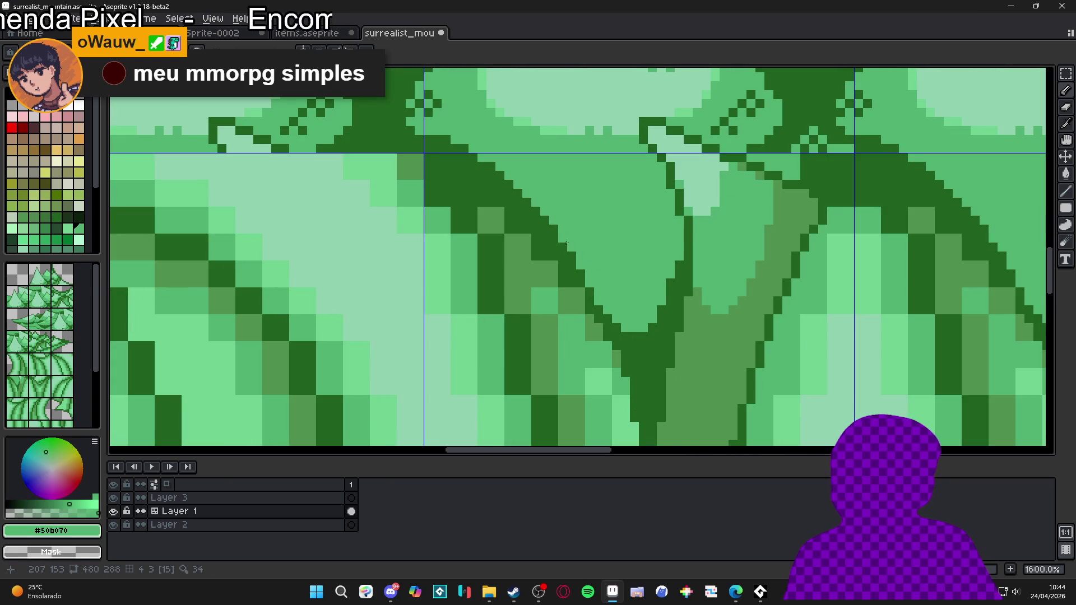
alt+click(600, 295)
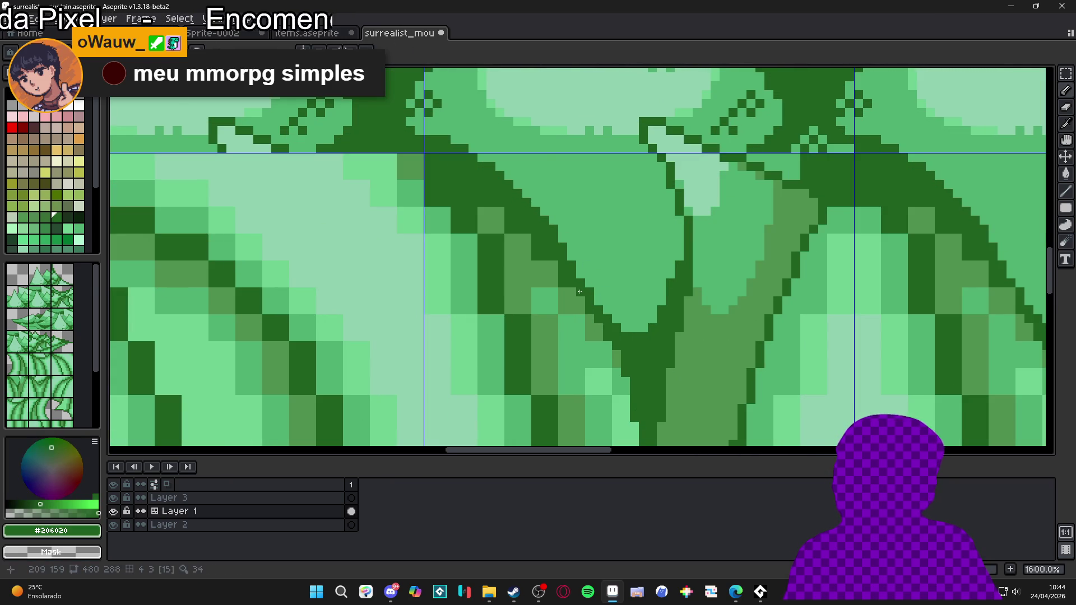
scroll(602, 323, down, 3)
scroll(602, 324, up, 2)
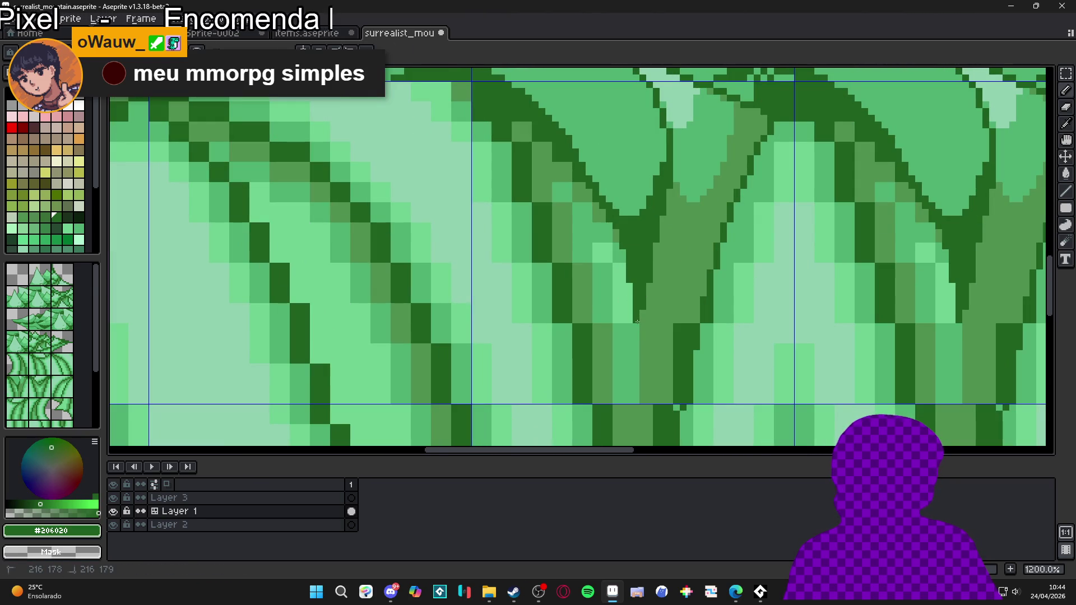
scroll(639, 332, down, 2)
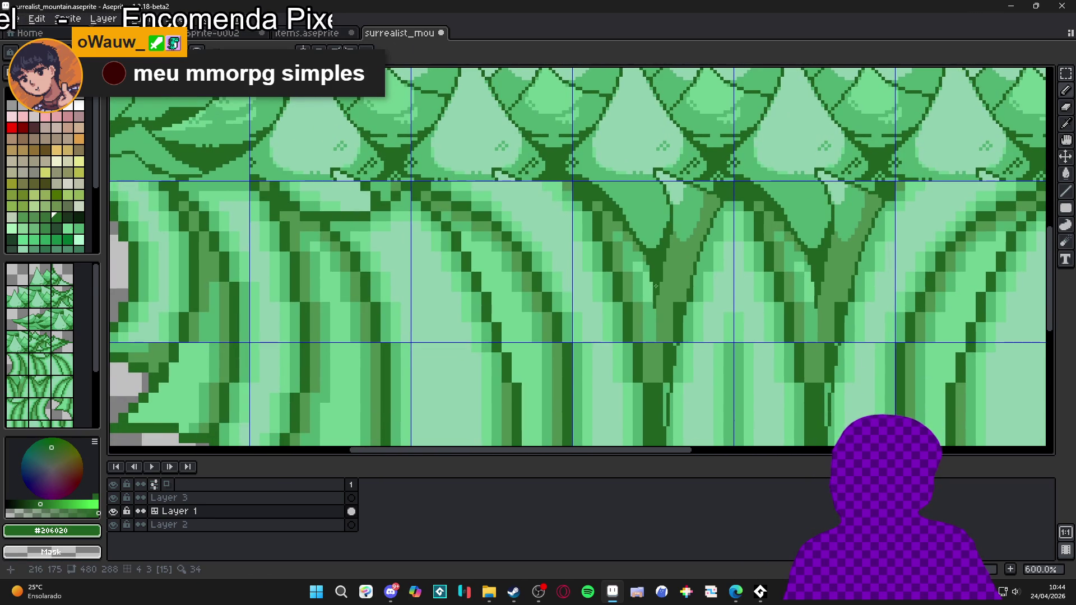
scroll(648, 308, down, 1)
scroll(665, 285, up, 3)
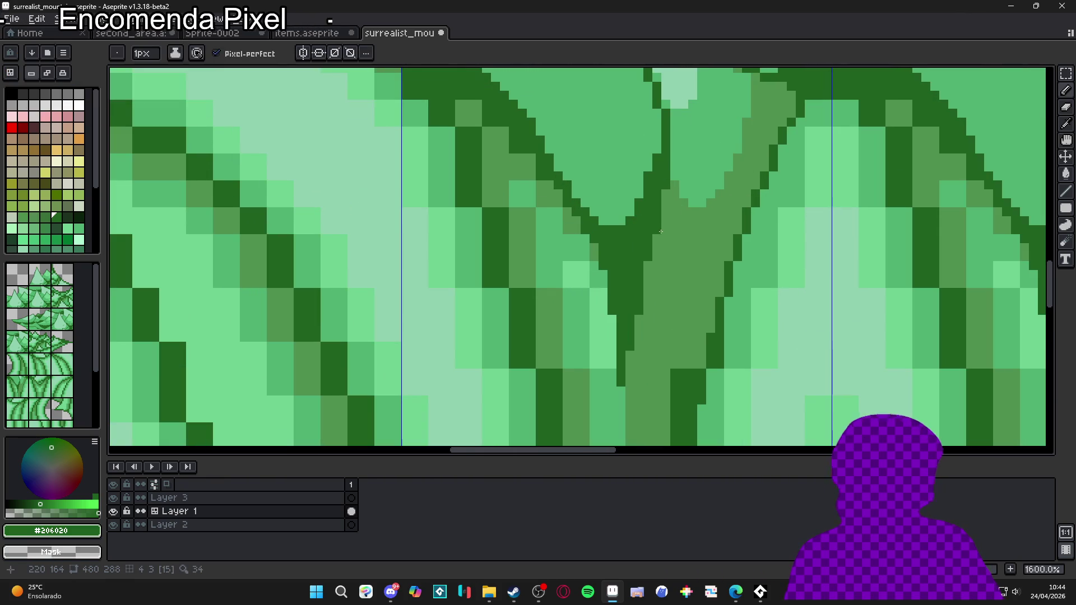
- Draw a dark #206020 line from the trunk fork down the trunk, clearing stray pixels
drag(661, 231, 675, 294)
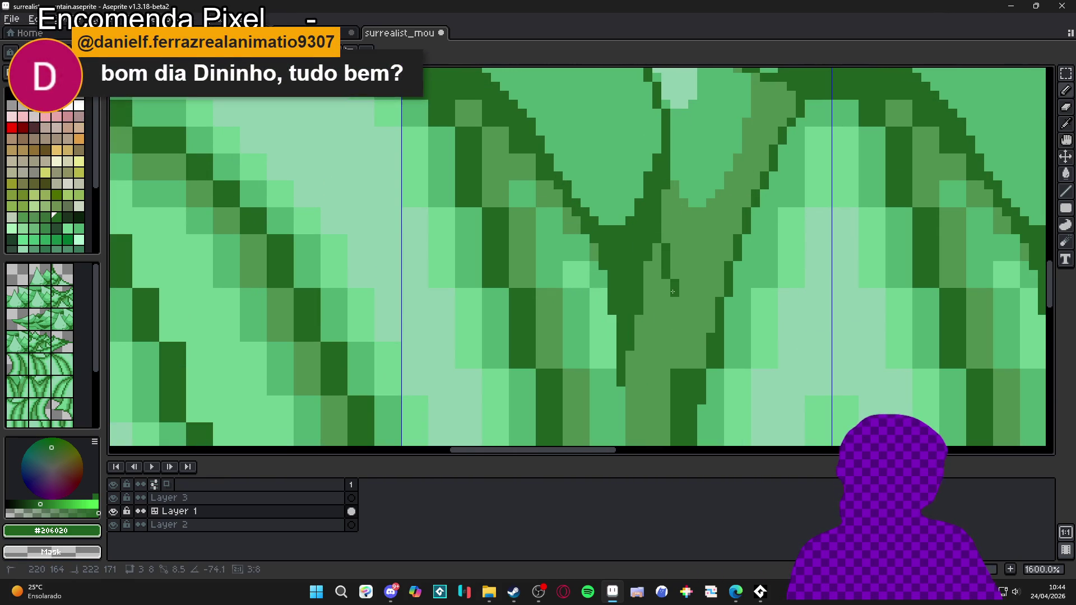
click(674, 275)
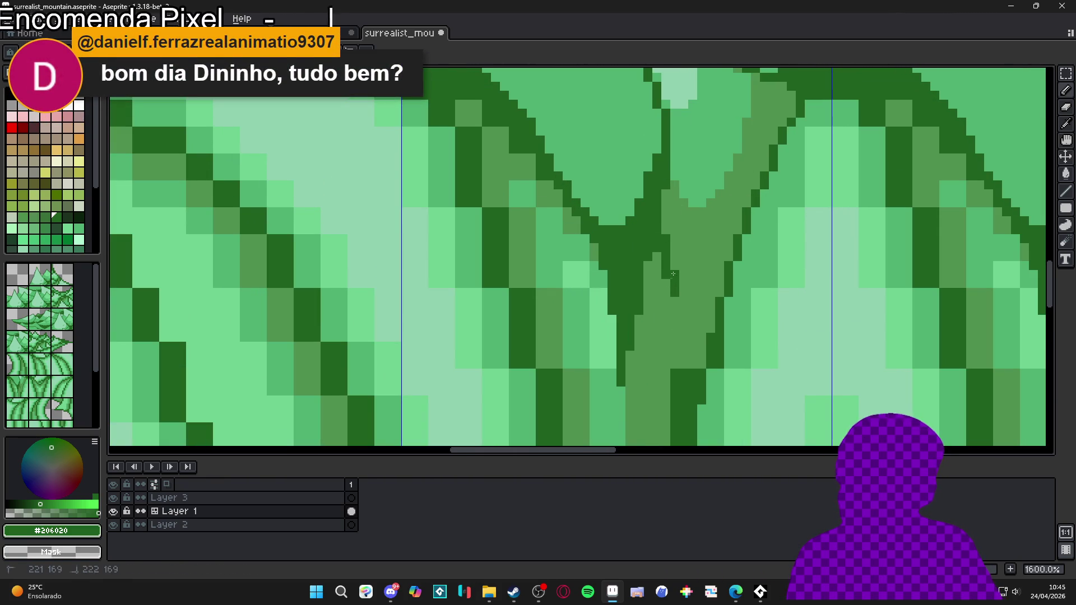
right_click(673, 288)
drag(674, 291, 689, 347)
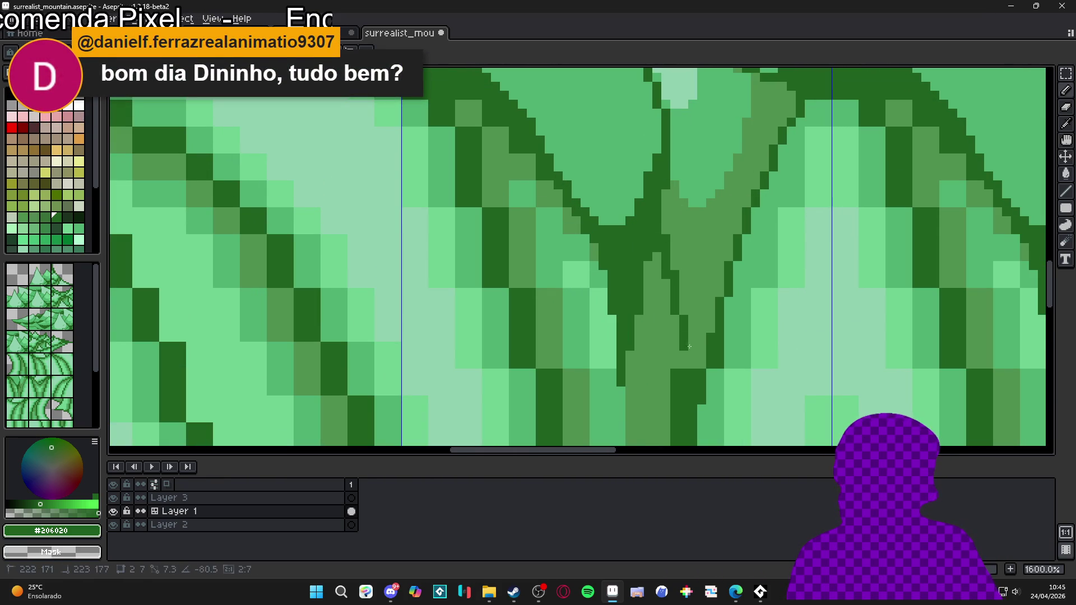
click(699, 357)
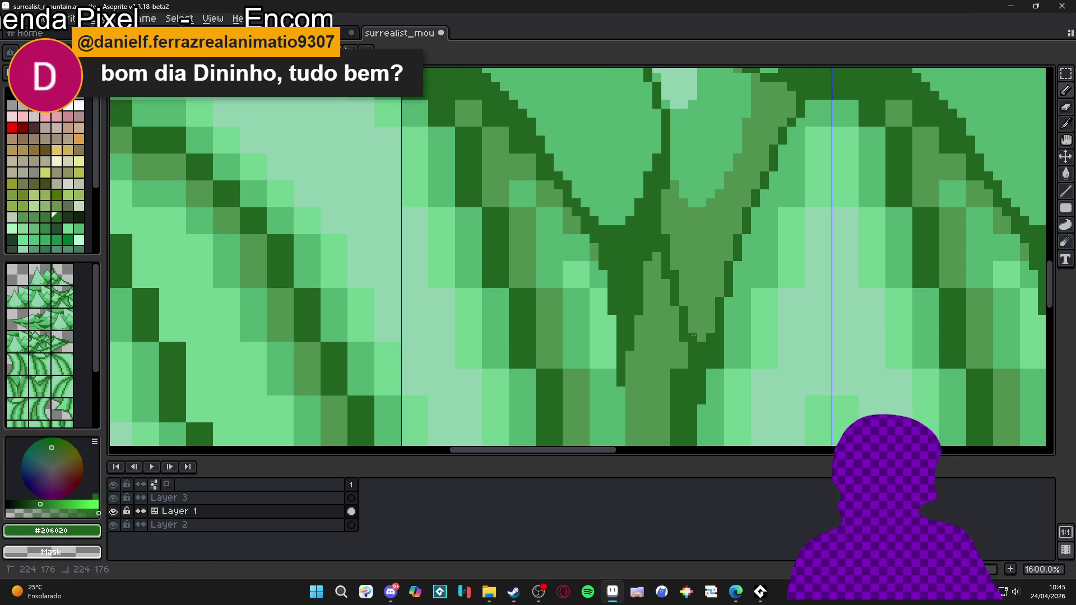
scroll(685, 303, down, 3)
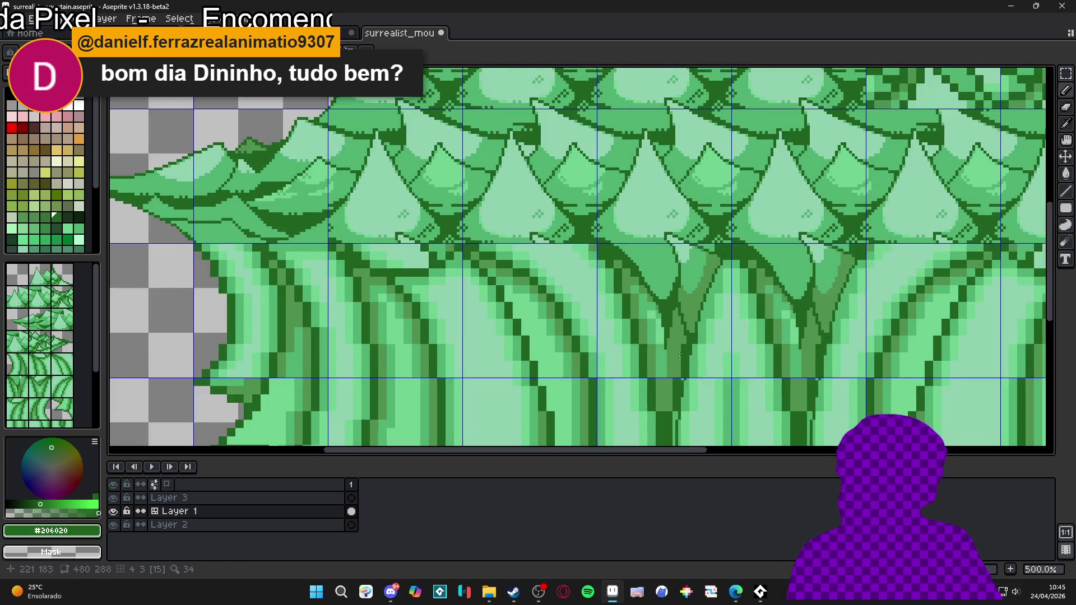
scroll(715, 295, up, 2)
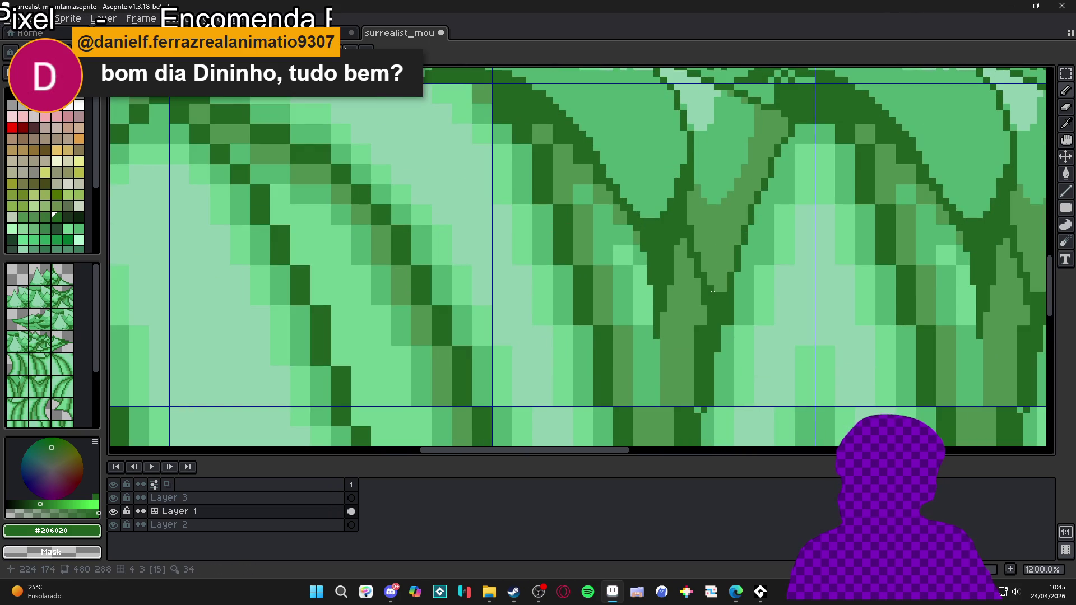
key(ctrl+z)
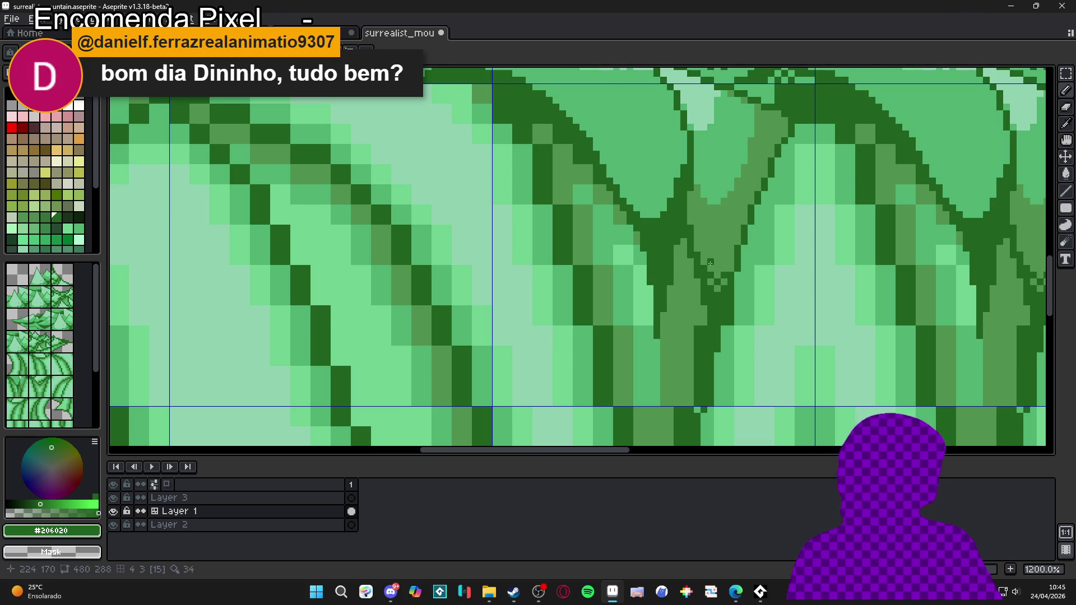
- Recolour dark trunk pixels along the diagonal with mid-green #509050
scroll(716, 268, down, 7)
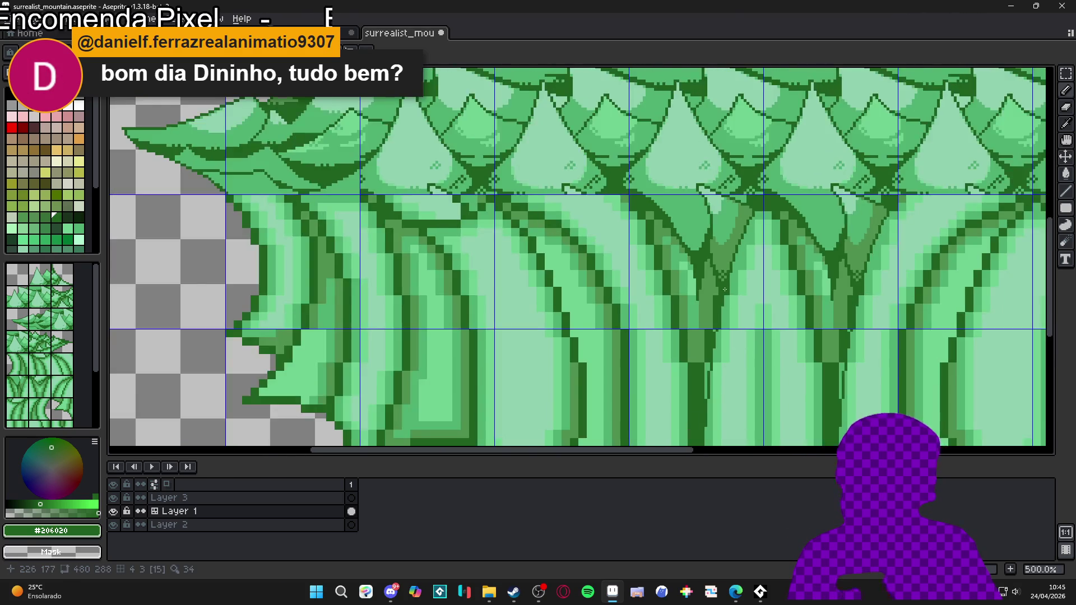
scroll(716, 300, up, 2)
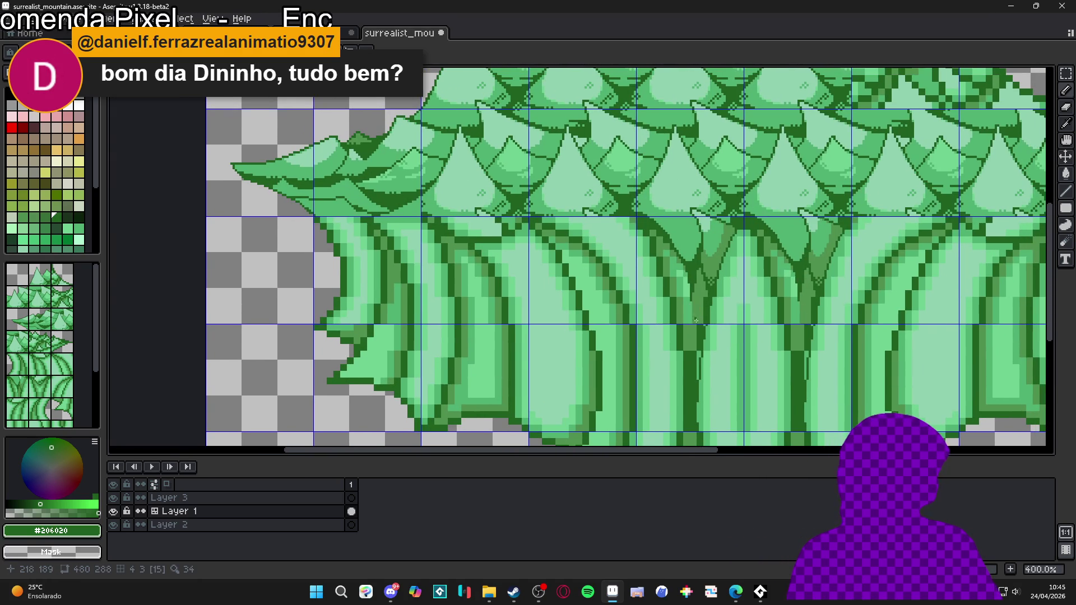
scroll(700, 262, up, 2)
scroll(700, 263, up, 1)
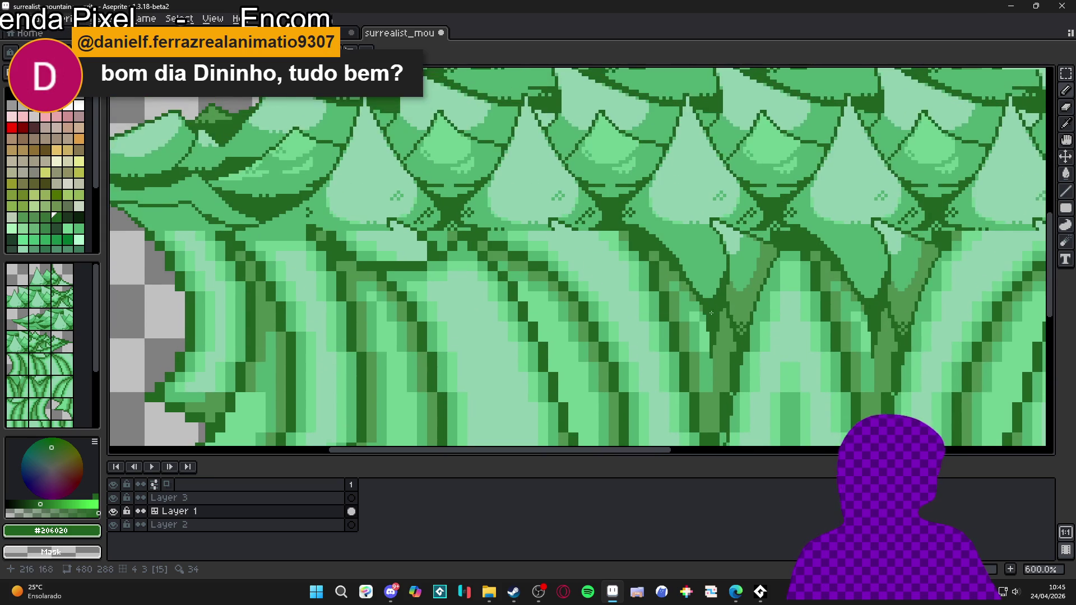
alt+click(652, 249)
scroll(652, 249, up, 2)
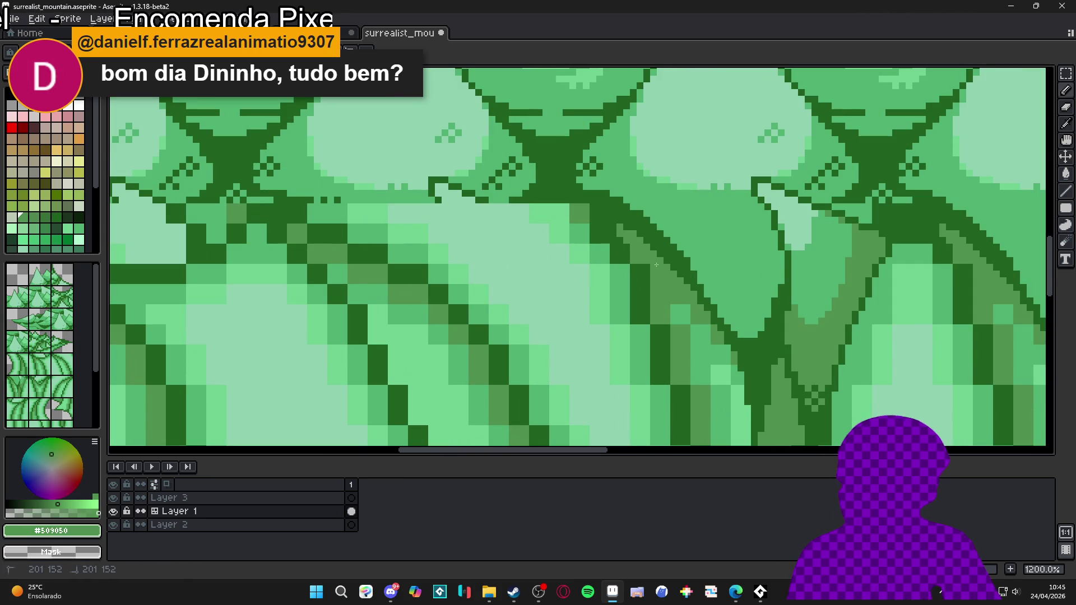
drag(622, 240, 657, 302)
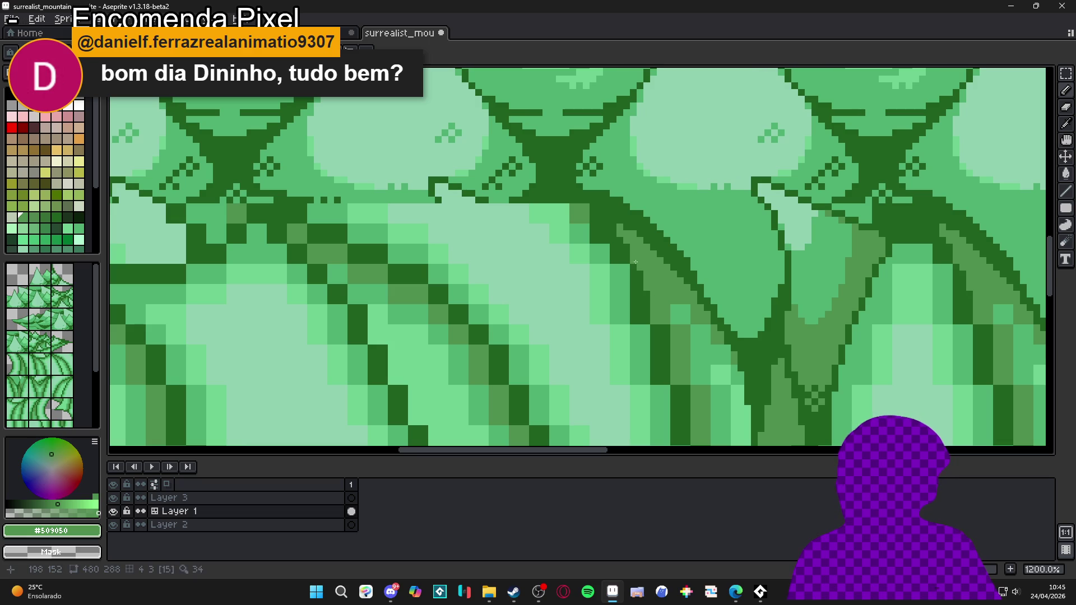
- Draw straight mid-green lines and a mid-green stripe down the dark trunk
key(shift)
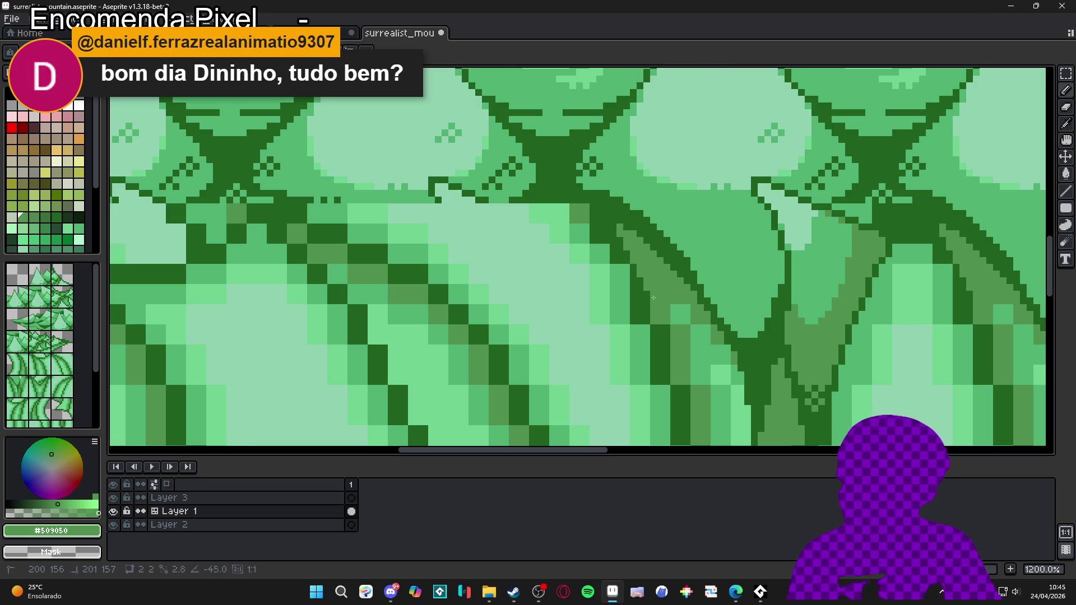
shift+click(670, 367)
scroll(669, 331, up, 1)
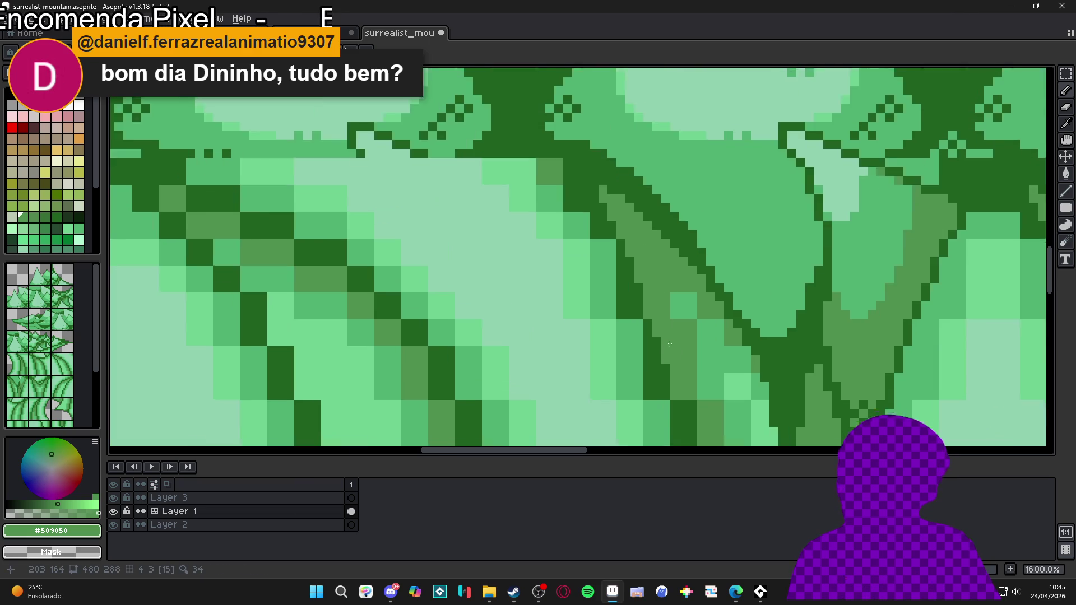
shift+click(686, 315)
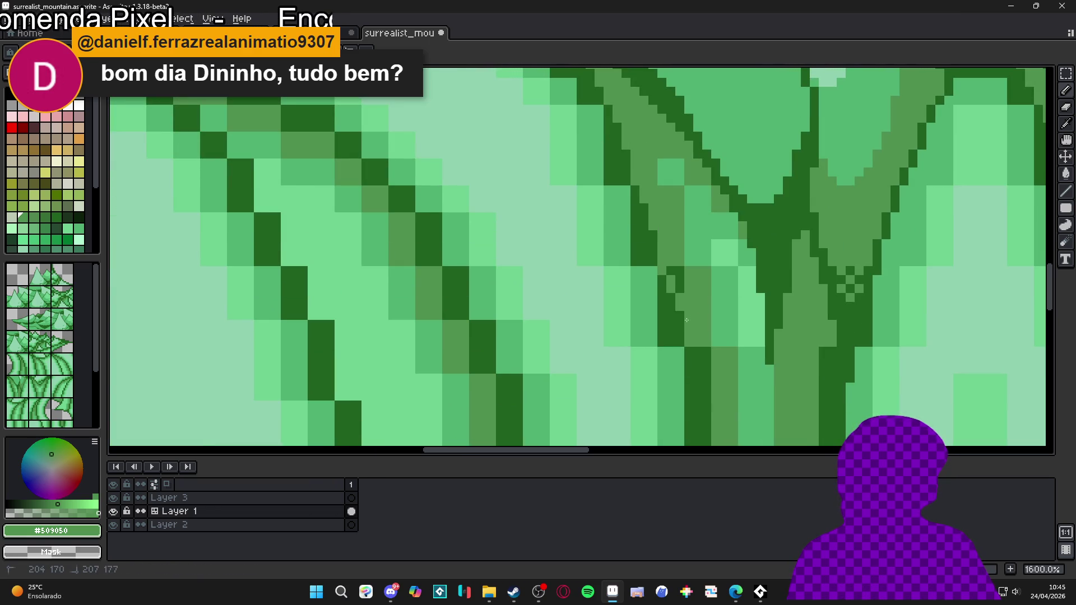
scroll(693, 305, down, 2)
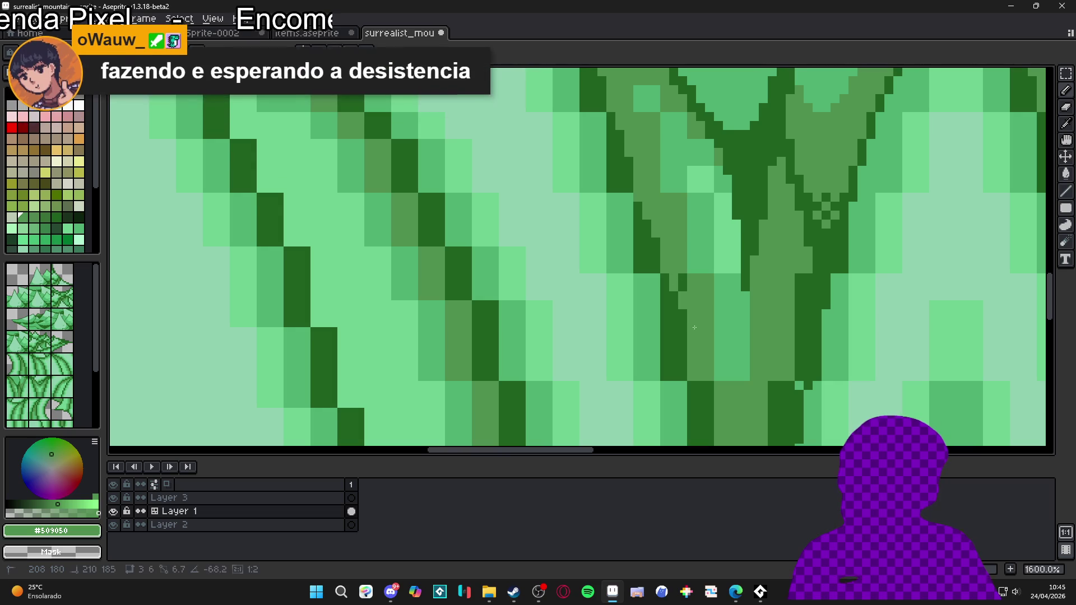
scroll(678, 270, down, 4)
scroll(672, 343, up, 3)
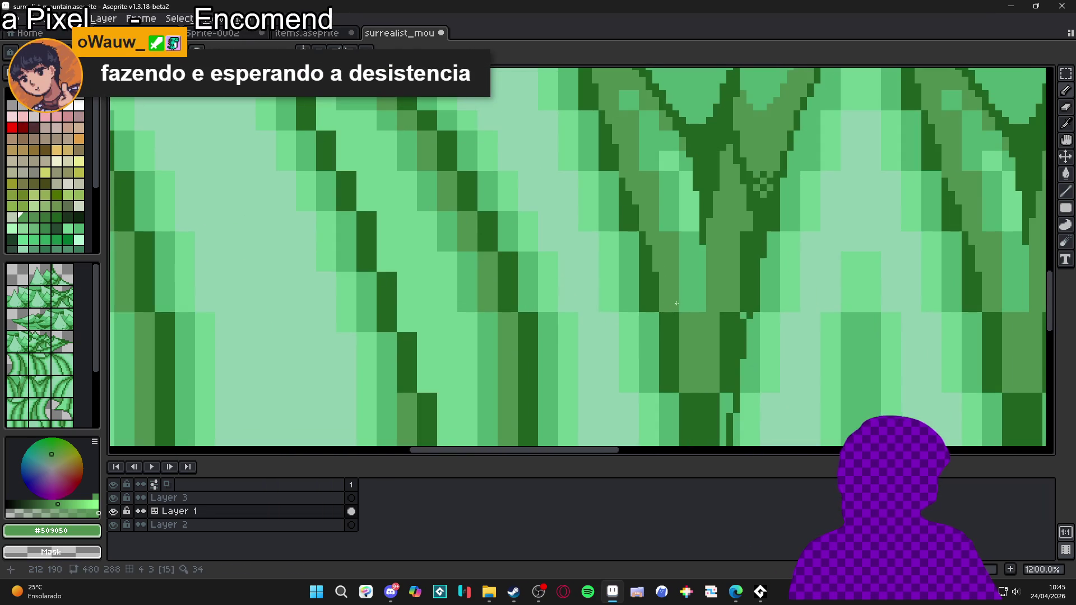
mouse_move(677, 331)
mouse_down()
mouse_move(670, 306)
mouse_move(683, 271)
mouse_up()
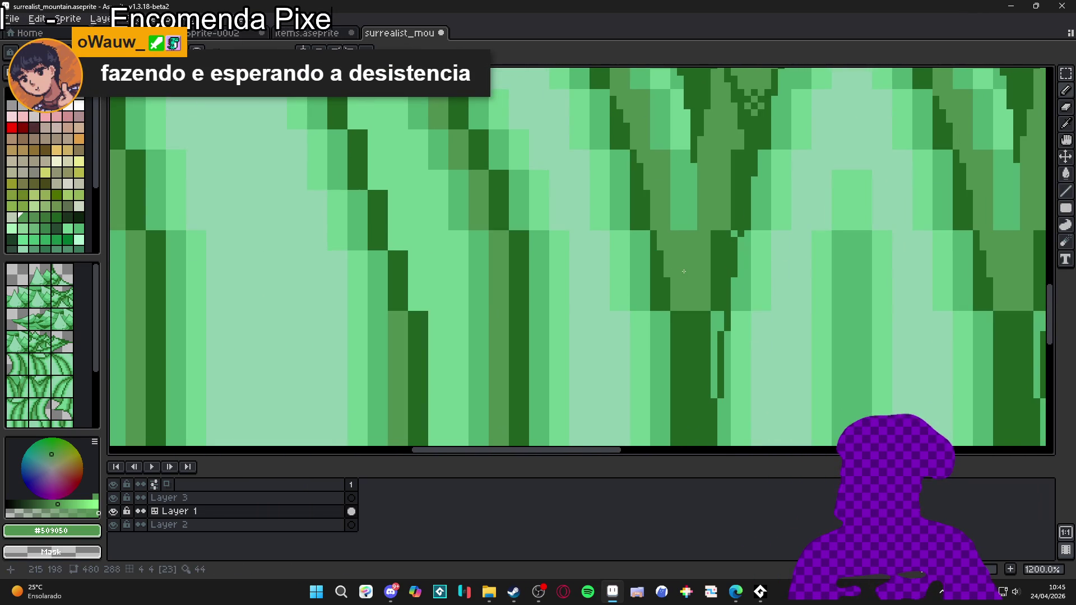
scroll(689, 292, up, 1)
drag(686, 331, 692, 373)
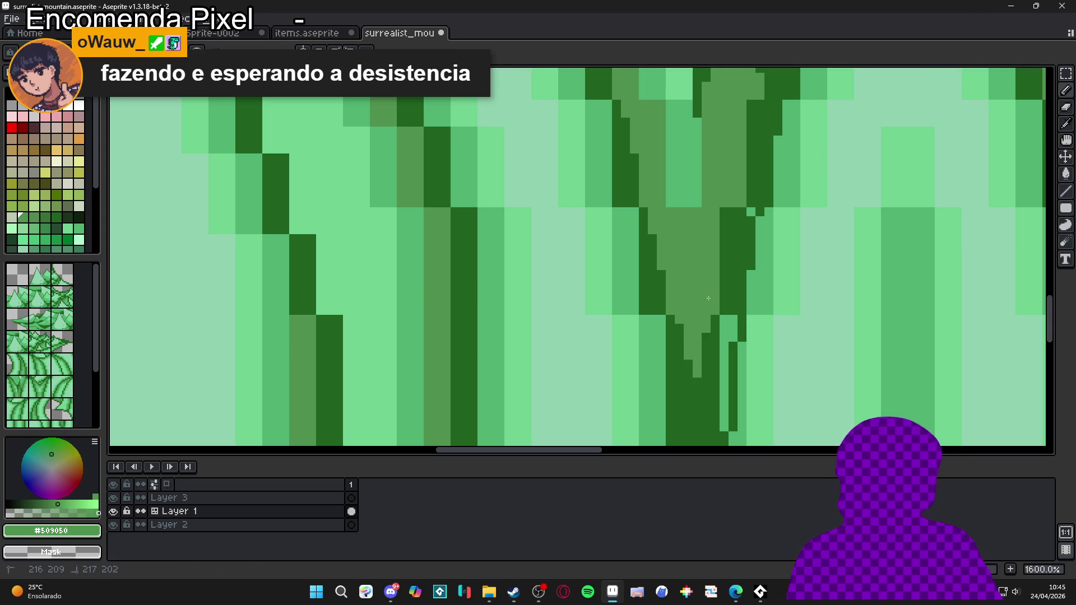
- Re-sample the dark #206020 and mid-green shades from the trunk while checking the upper trunk
drag(718, 240, 696, 308)
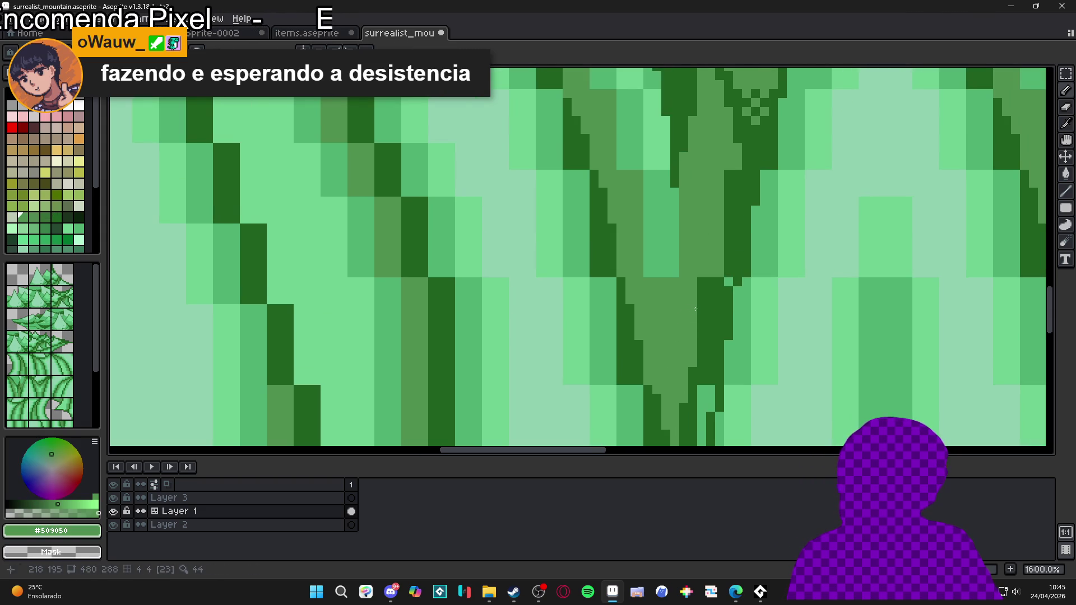
alt+click(707, 342)
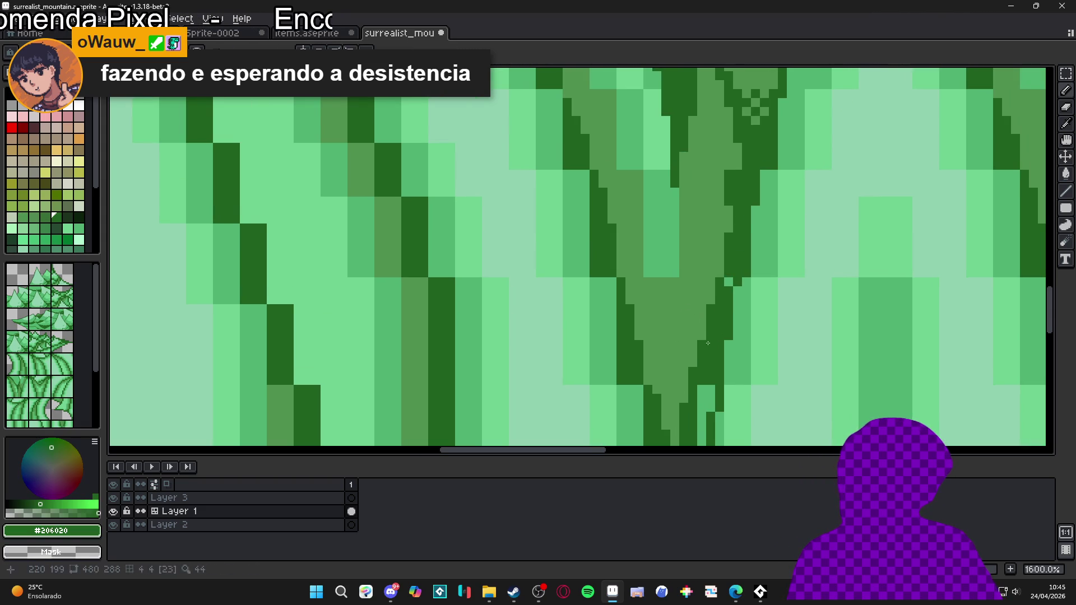
drag(727, 282, 707, 334)
alt+click(707, 263)
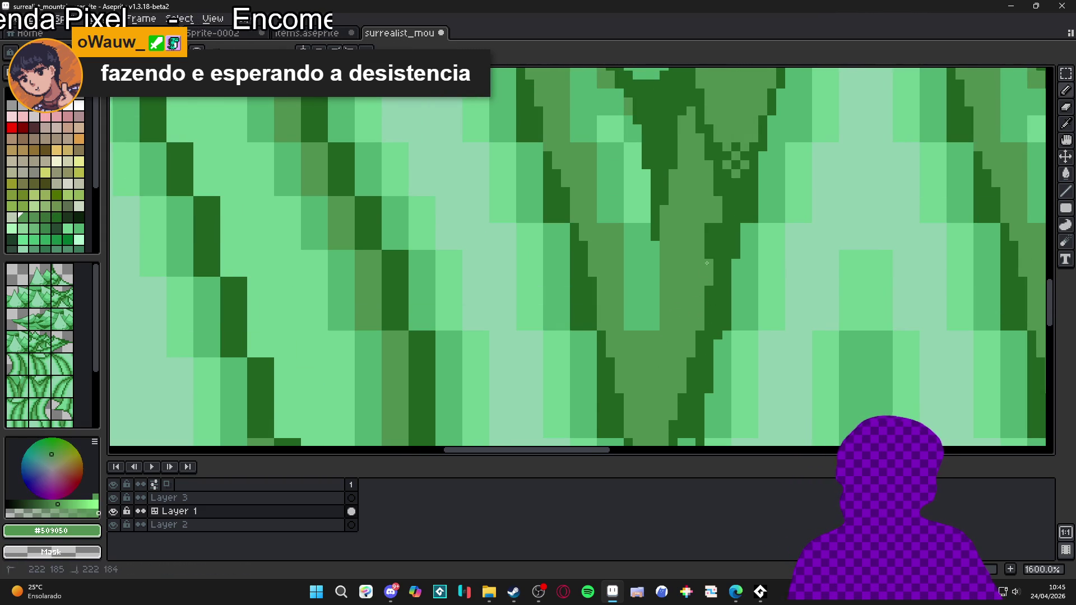
scroll(713, 225, down, 1)
scroll(714, 236, down, 3)
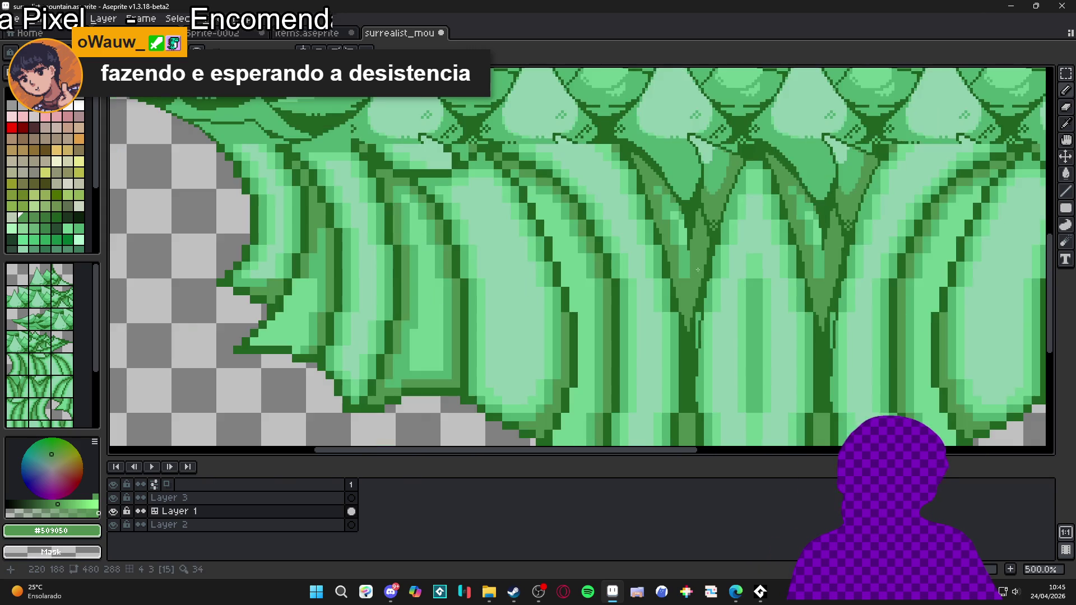
scroll(708, 258, up, 3)
alt+click(705, 317)
scroll(699, 343, down, 5)
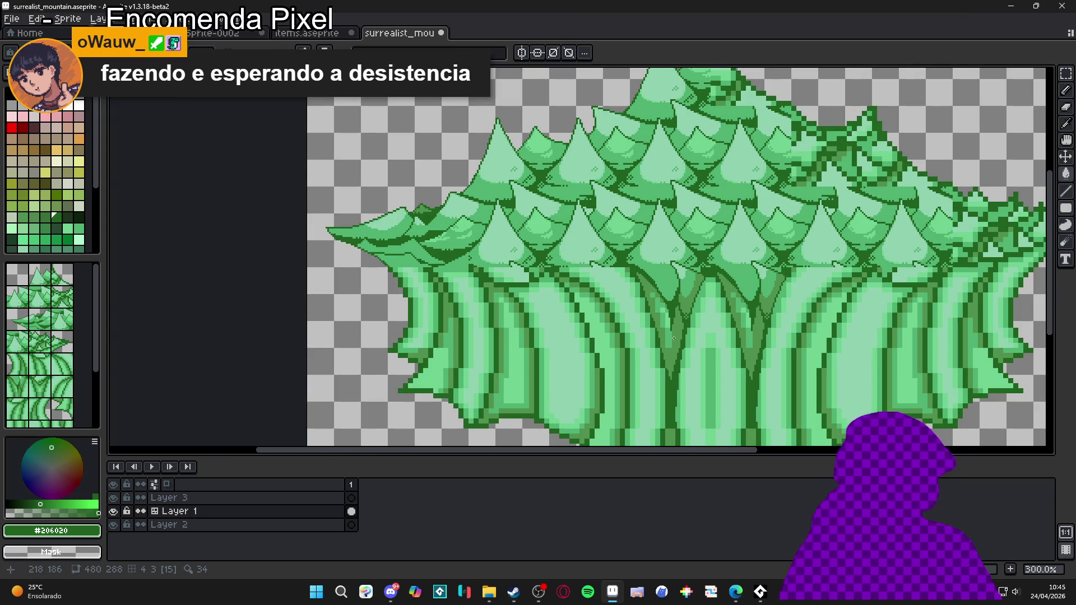
scroll(674, 338, down, 1)
scroll(644, 257, up, 5)
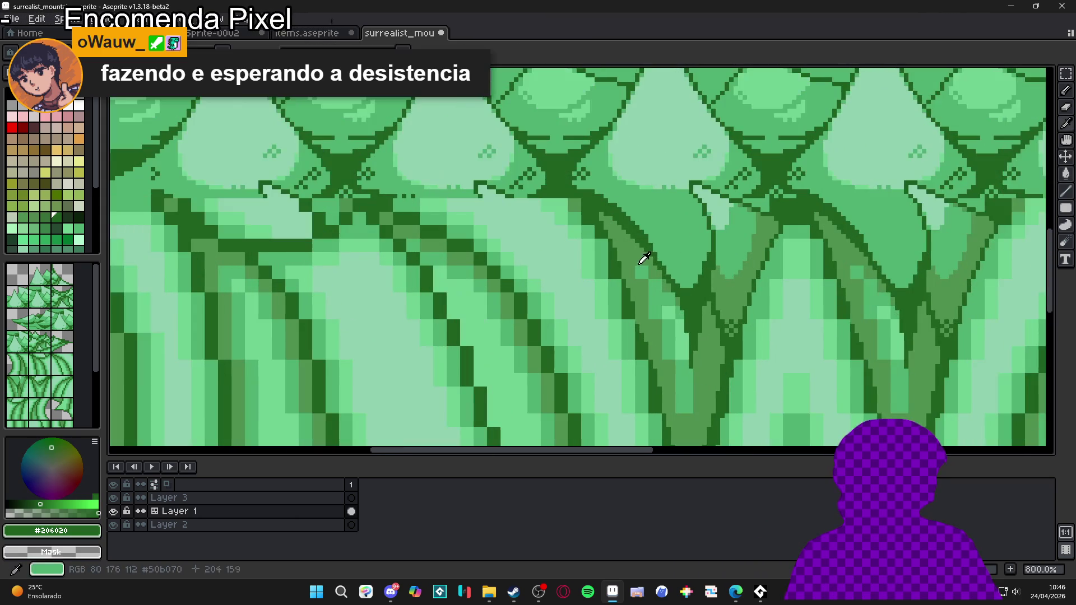
- Shade down the trunk with a darker #509050 stroke and one extra pixel, then reselect #206020
alt+click(644, 258)
mouse_move(641, 269)
mouse_down()
mouse_move(670, 314)
mouse_move(670, 356)
mouse_move(684, 354)
mouse_move(685, 412)
mouse_up()
click(679, 315)
scroll(679, 316, down, 4)
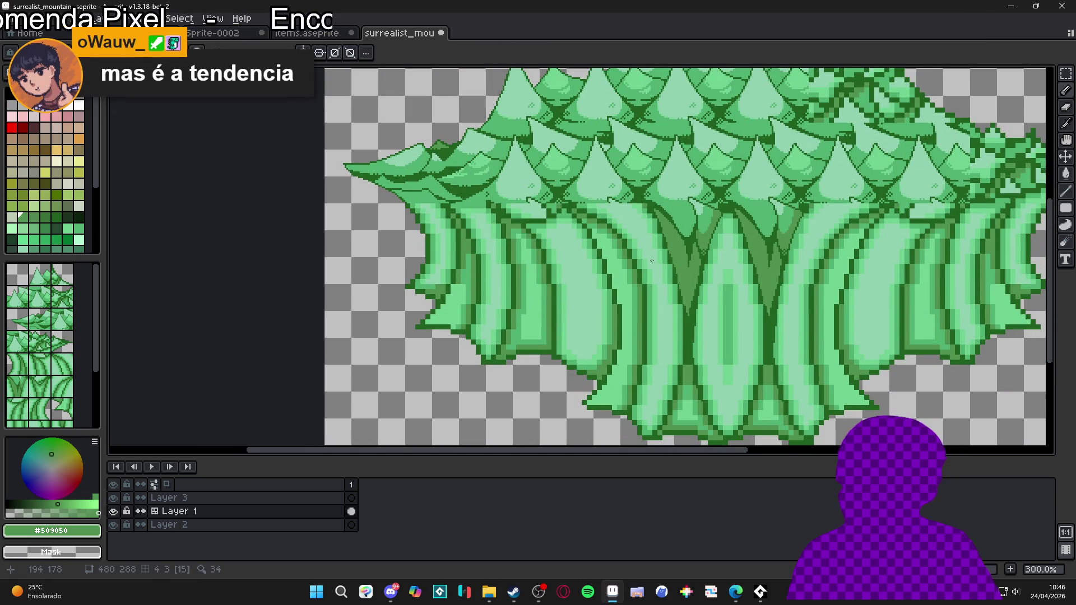
scroll(700, 275, down, 3)
scroll(683, 283, up, 3)
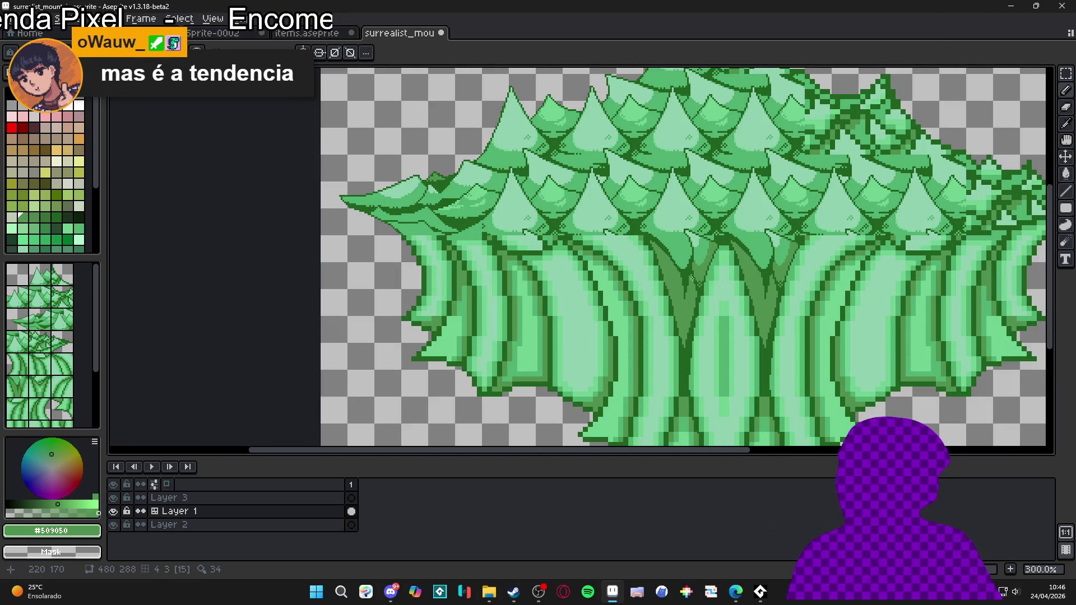
drag(661, 262, 658, 262)
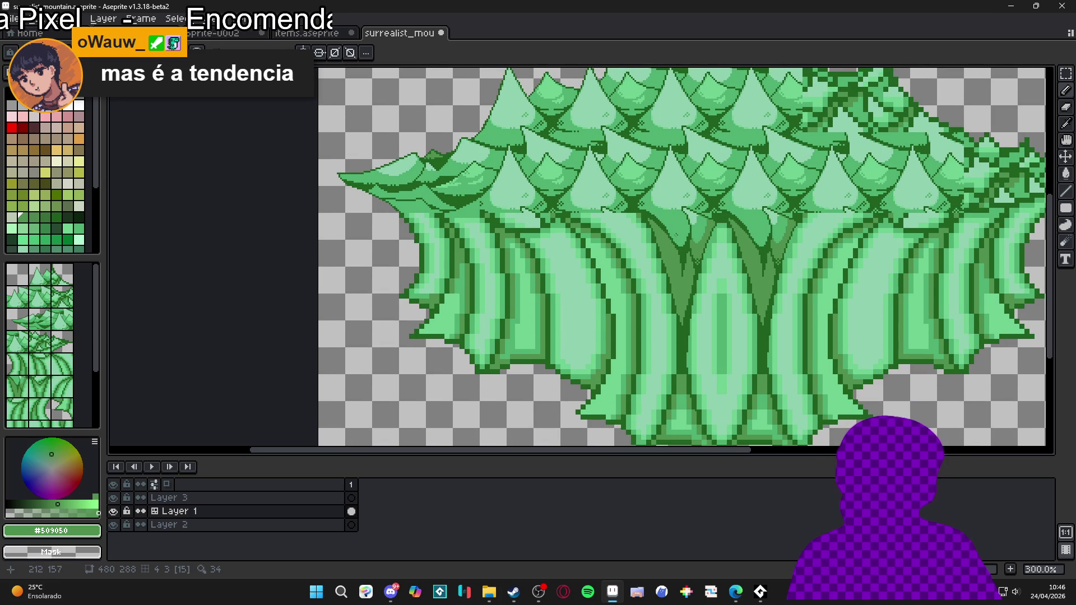
scroll(668, 242, up, 4)
alt+click(639, 211)
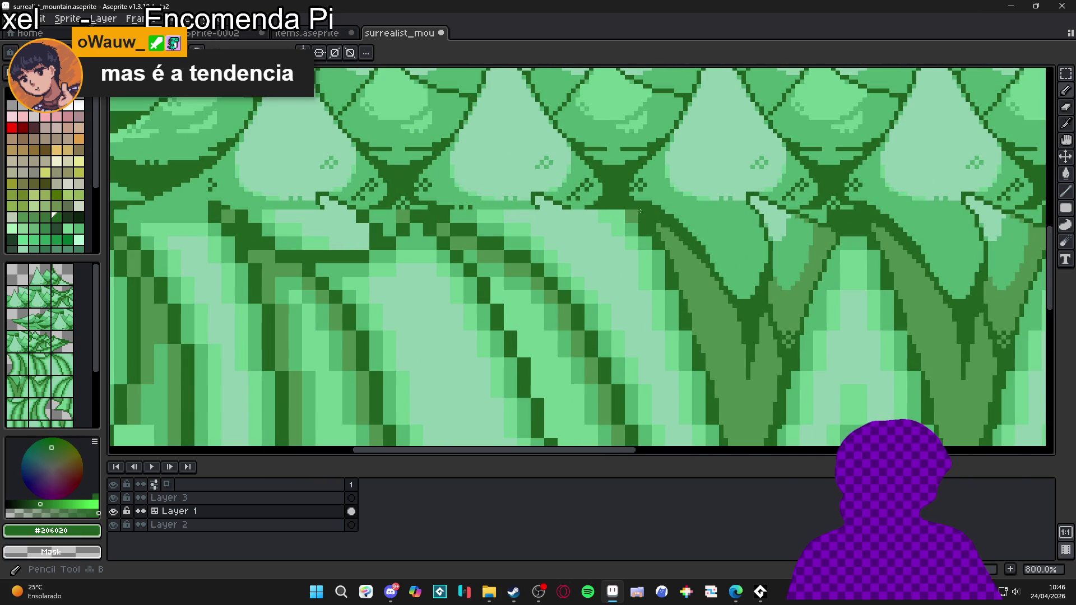
- Paint light green #50b070 pixels along the diagonal edge, then add a straight dark #206020 outline segment
alt+click(619, 221)
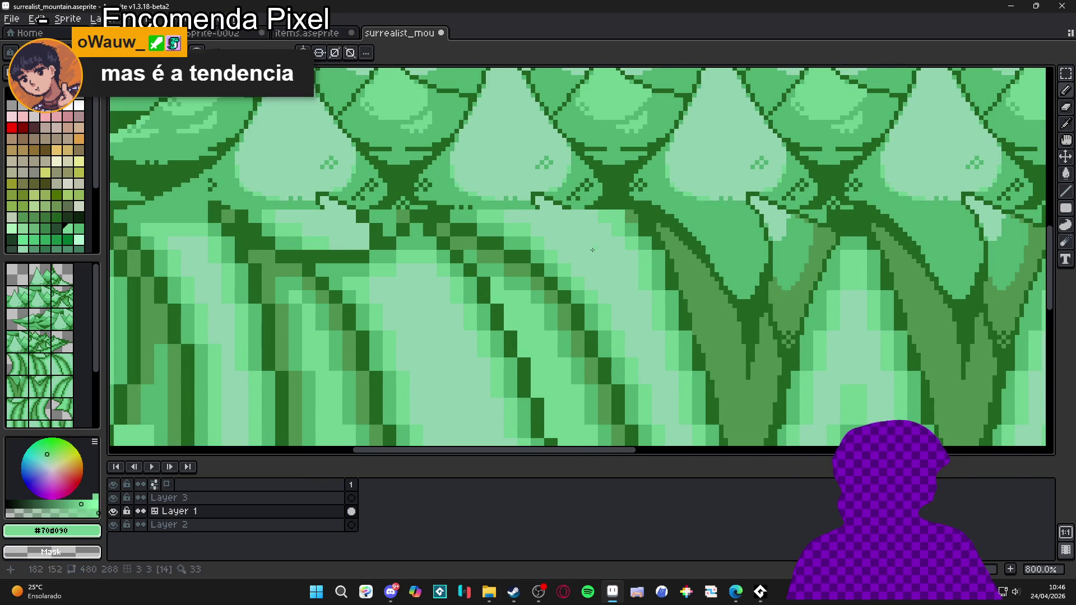
alt+click(665, 273)
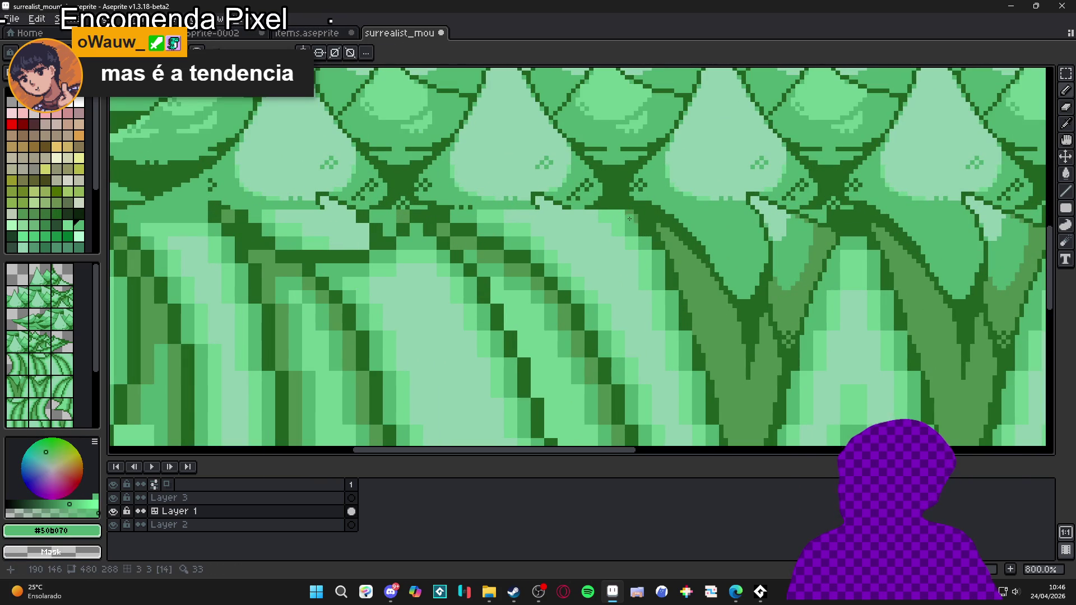
drag(629, 219, 650, 239)
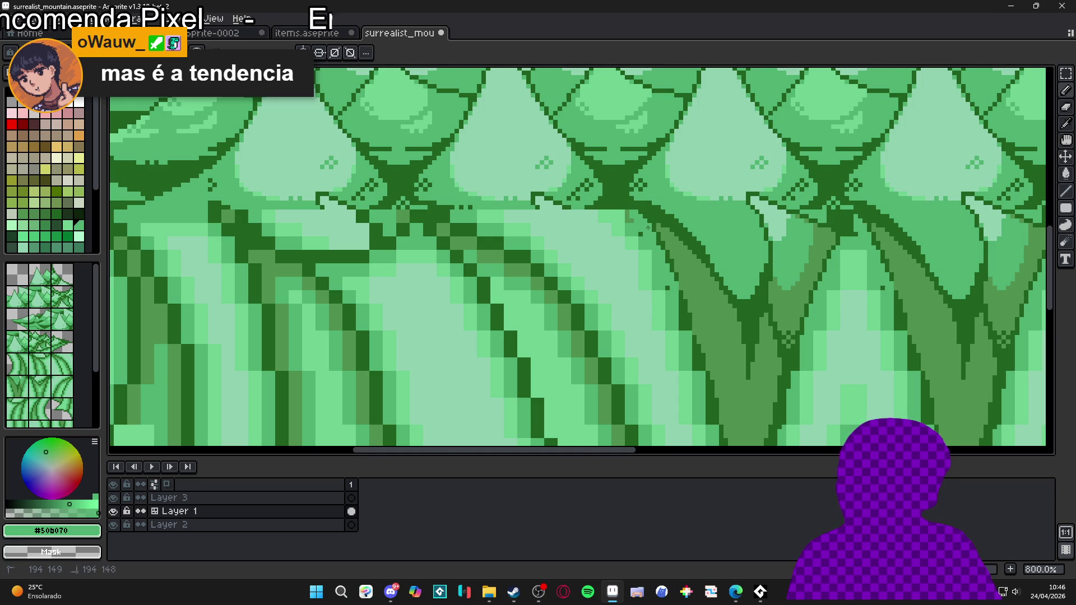
scroll(635, 217, down, 3)
scroll(633, 241, up, 2)
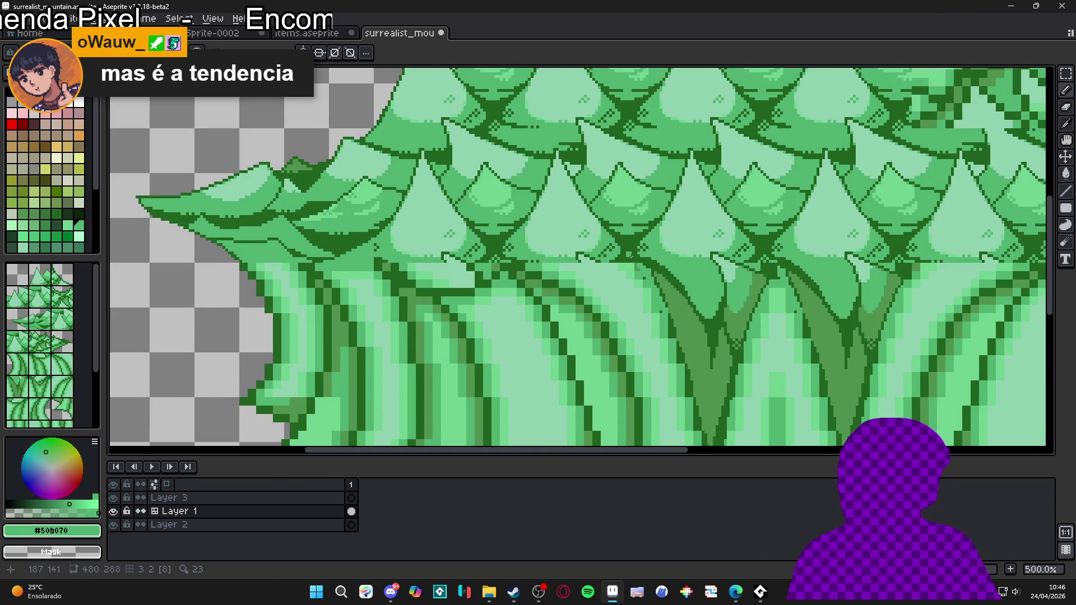
alt+click(634, 268)
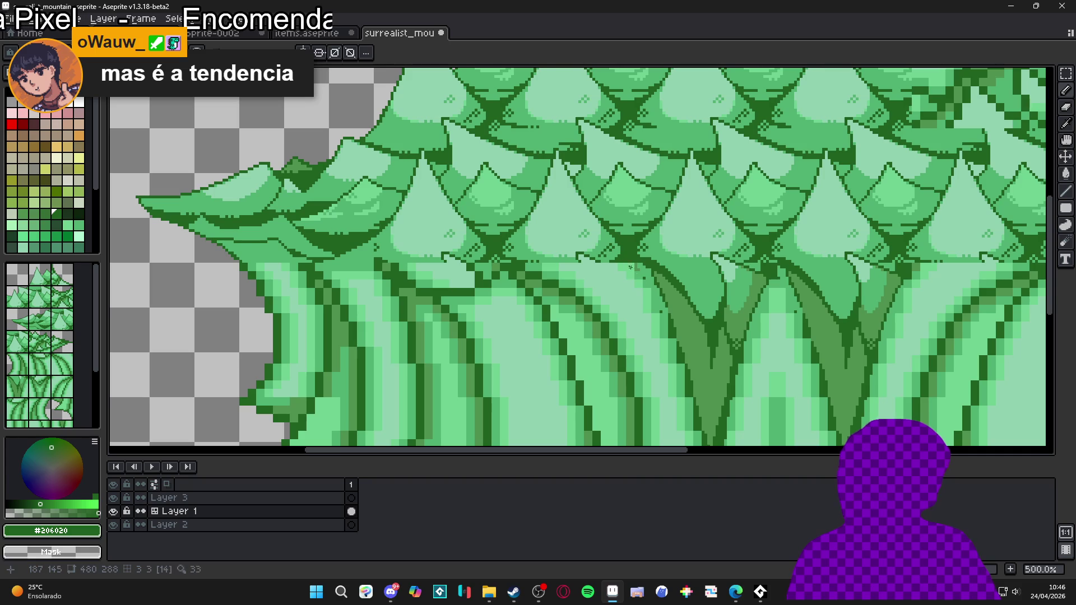
shift+click(652, 292)
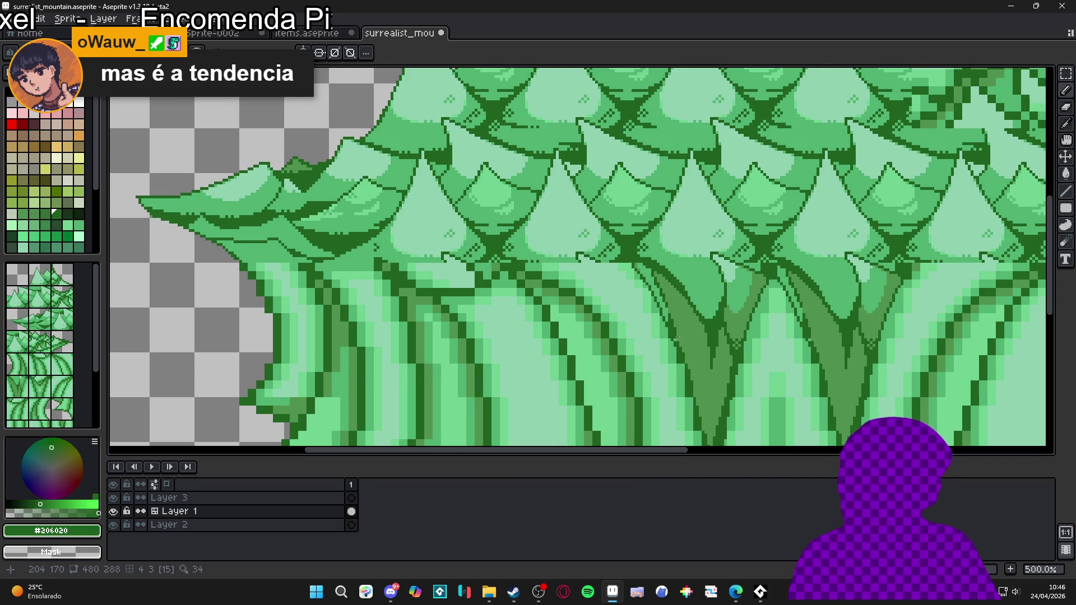
scroll(677, 337, up, 2)
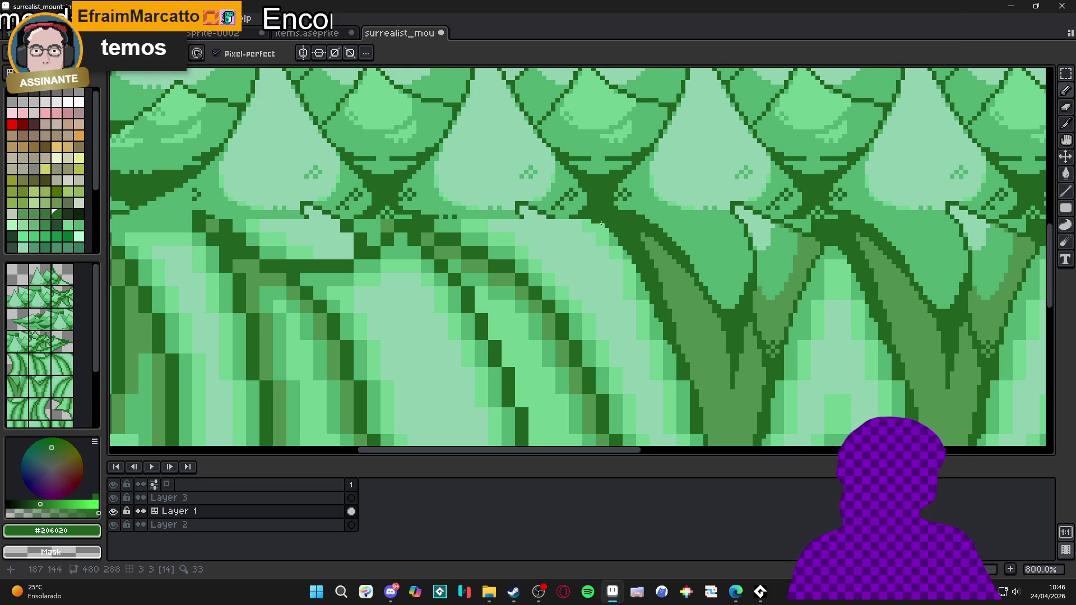
- Repaint pixels near the trunk's pointed tip in mid-green #509050 and save the tileset
scroll(611, 233, down, 4)
scroll(633, 266, up, 3)
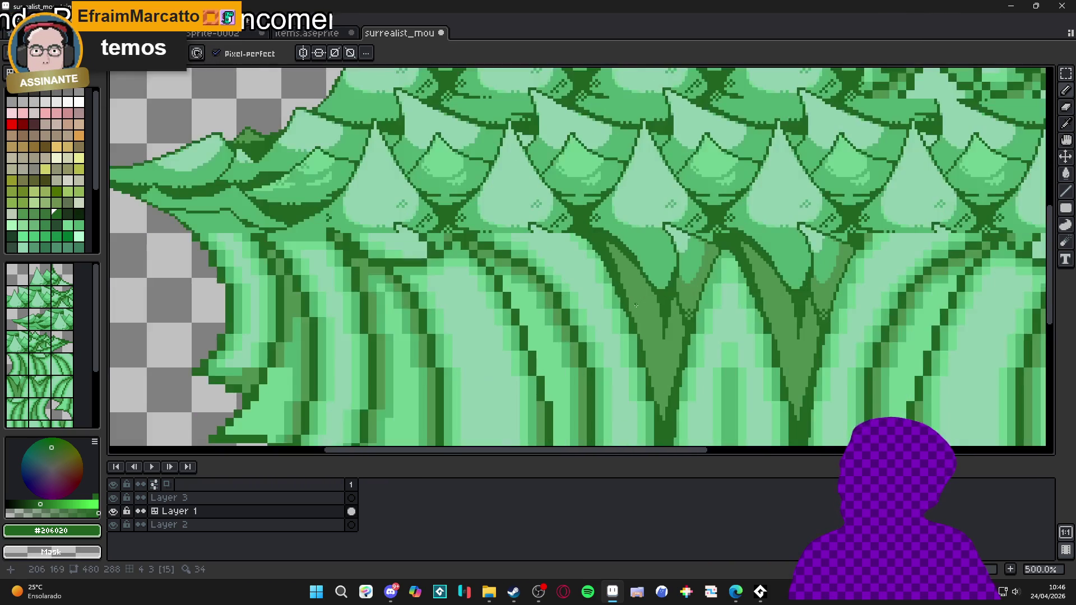
scroll(633, 266, up, 2)
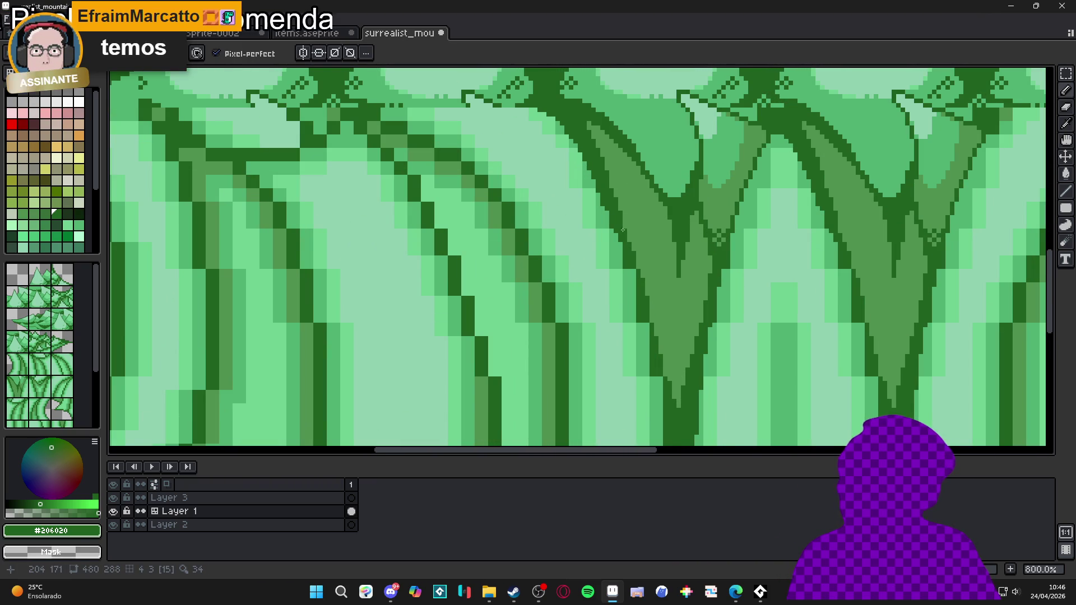
scroll(630, 242, down, 1)
scroll(636, 271, up, 1)
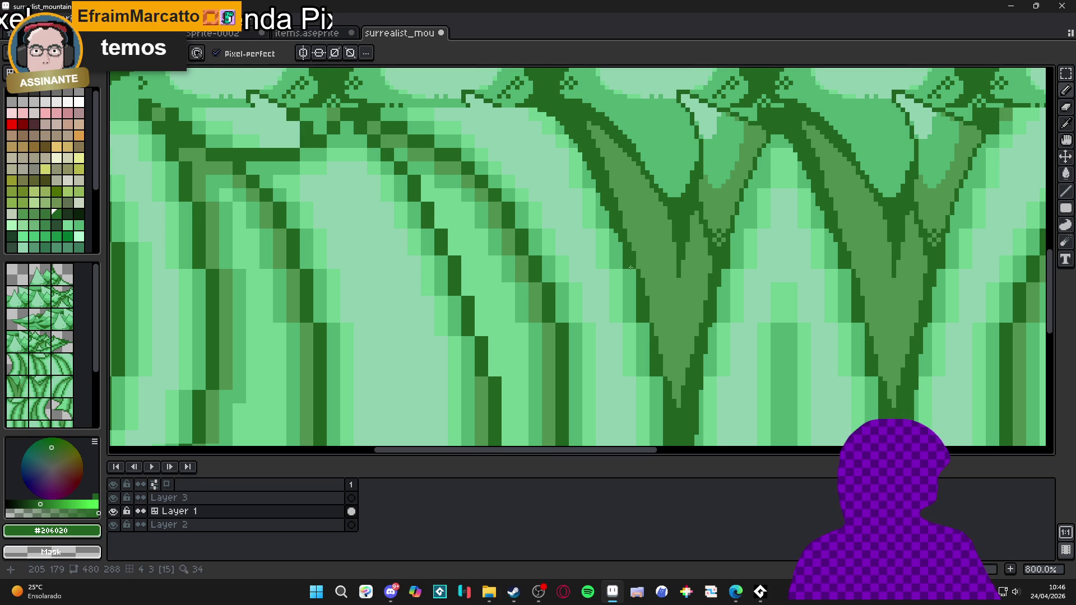
scroll(639, 298, down, 1)
scroll(643, 315, up, 1)
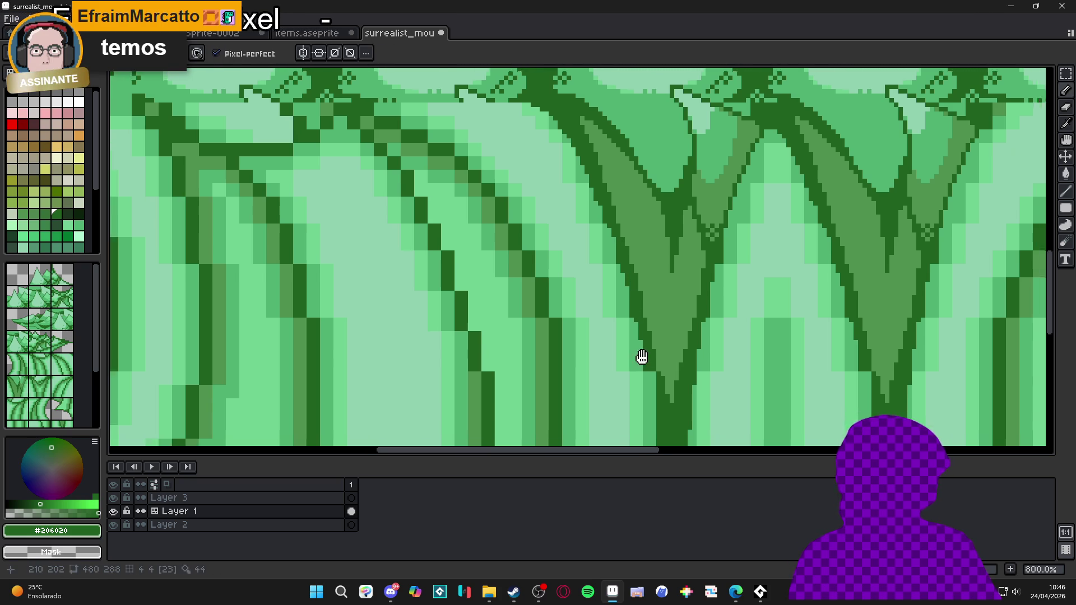
scroll(641, 348, down, 1)
scroll(633, 316, up, 1)
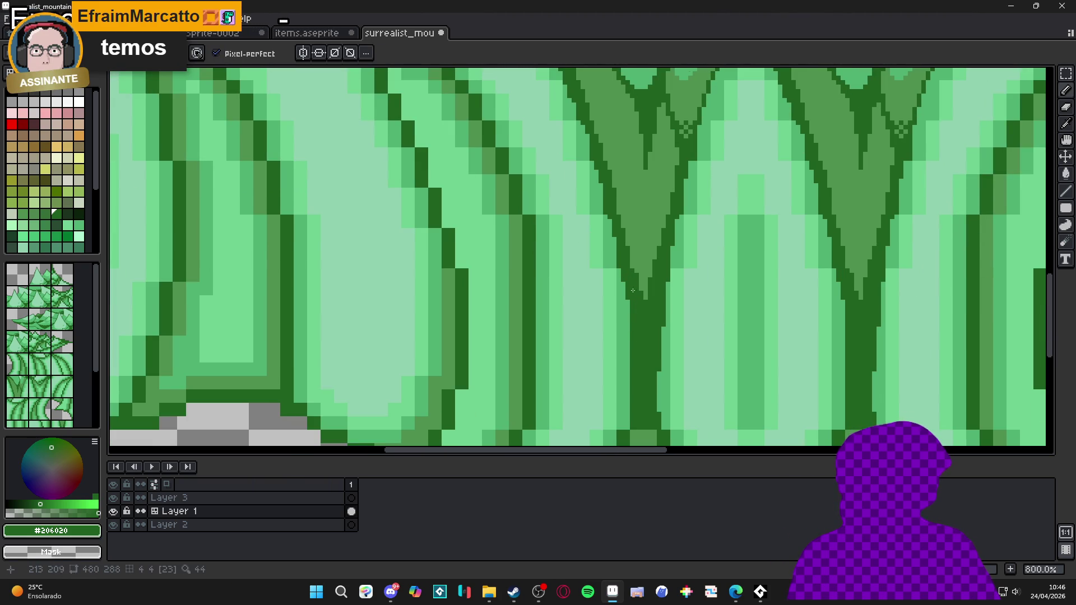
alt+click(632, 290)
drag(637, 270, 637, 287)
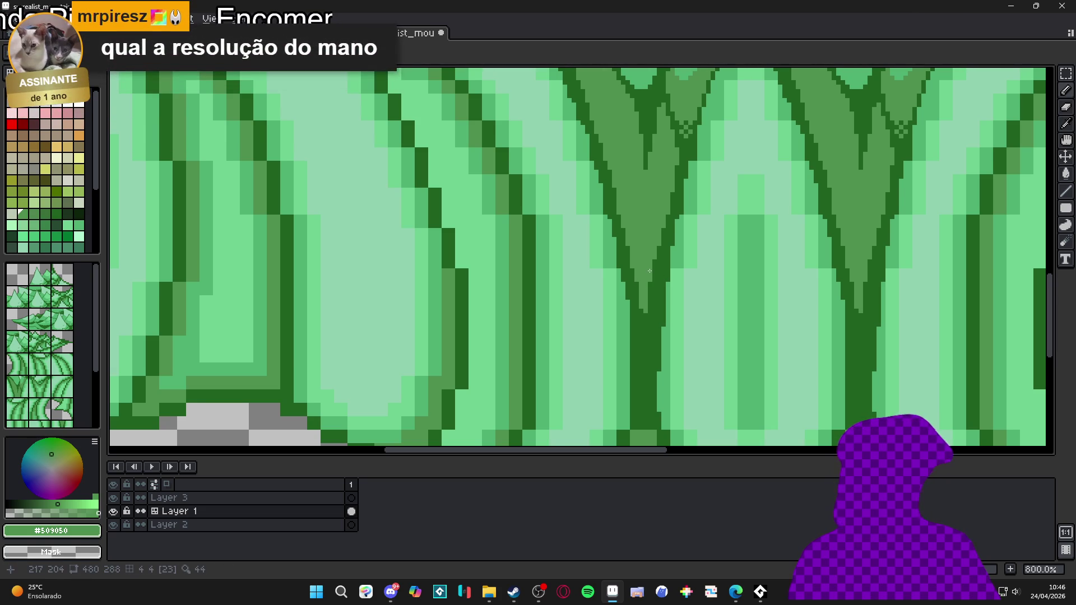
scroll(649, 271, down, 2)
key(ctrl+s)
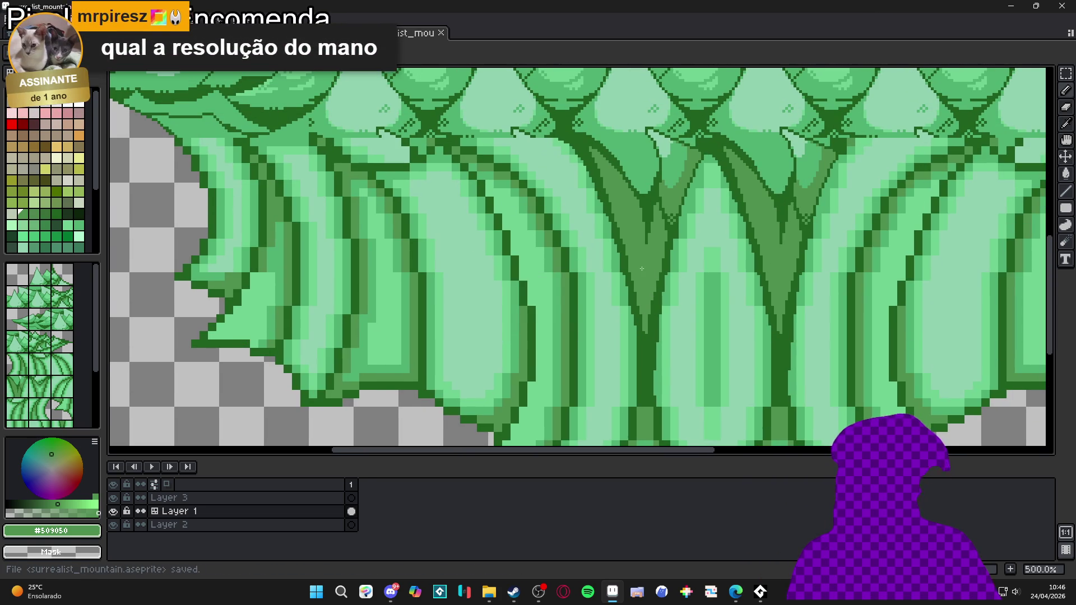
- Thicken the diagonal outlines and foliage outline with dark green #206020 pixels
scroll(630, 290, down, 3)
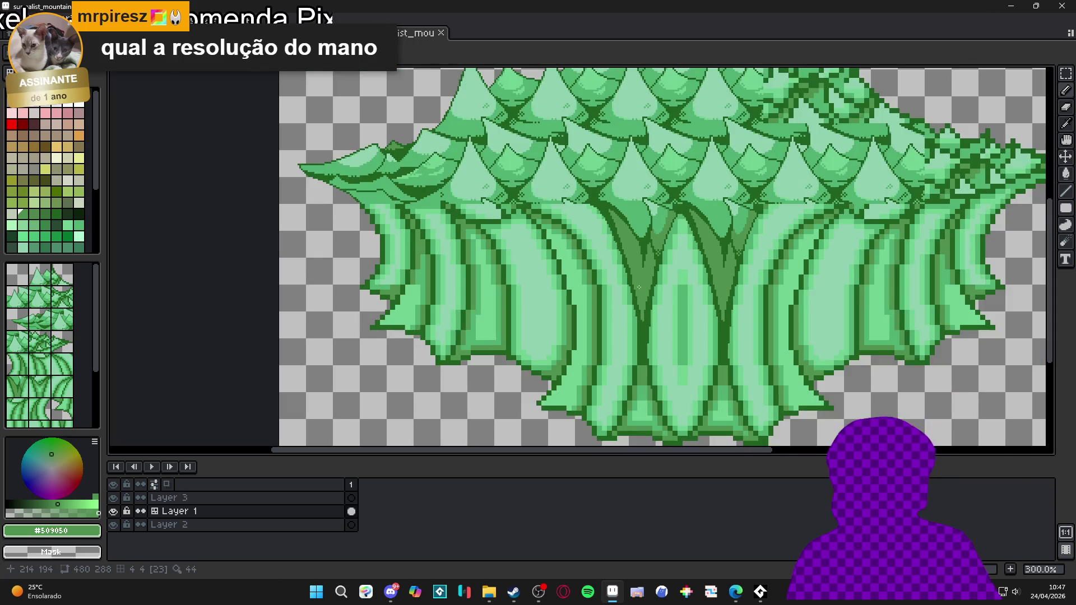
scroll(595, 170, up, 8)
alt+click(595, 170)
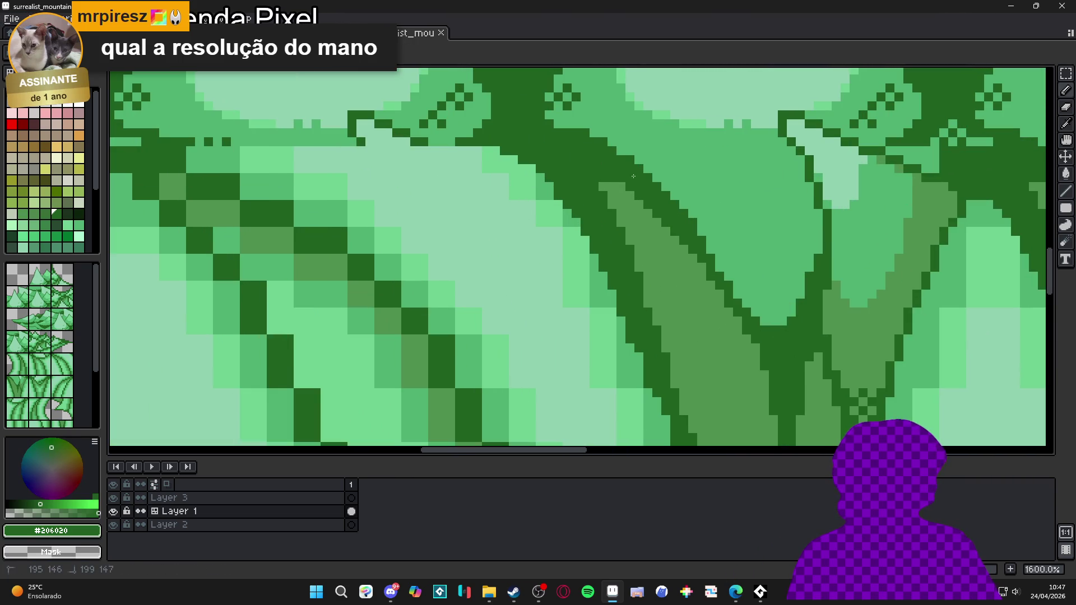
click(625, 184)
drag(602, 187, 628, 197)
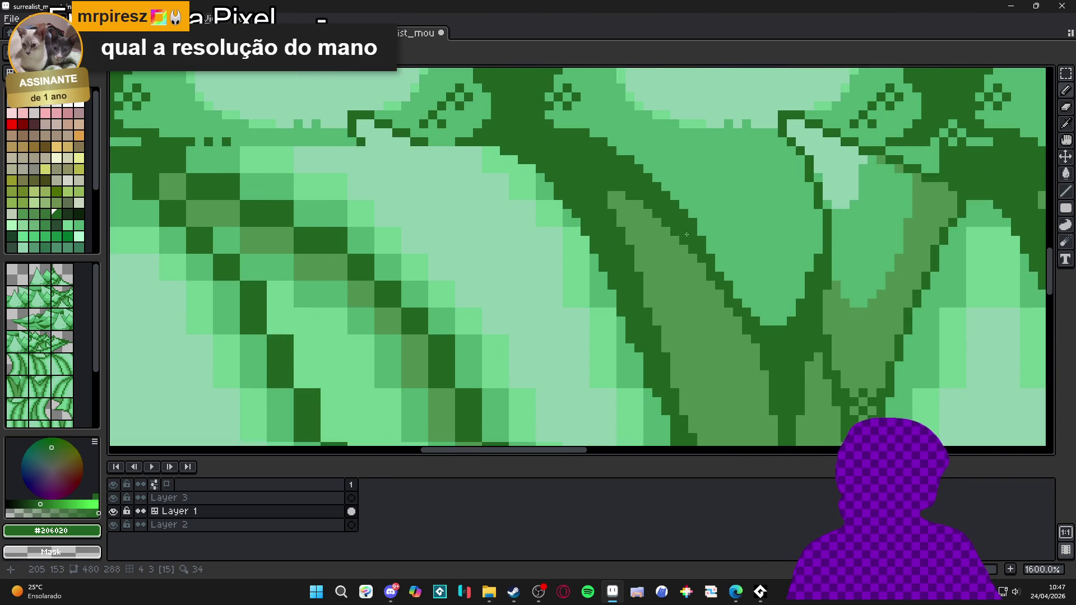
scroll(686, 234, down, 6)
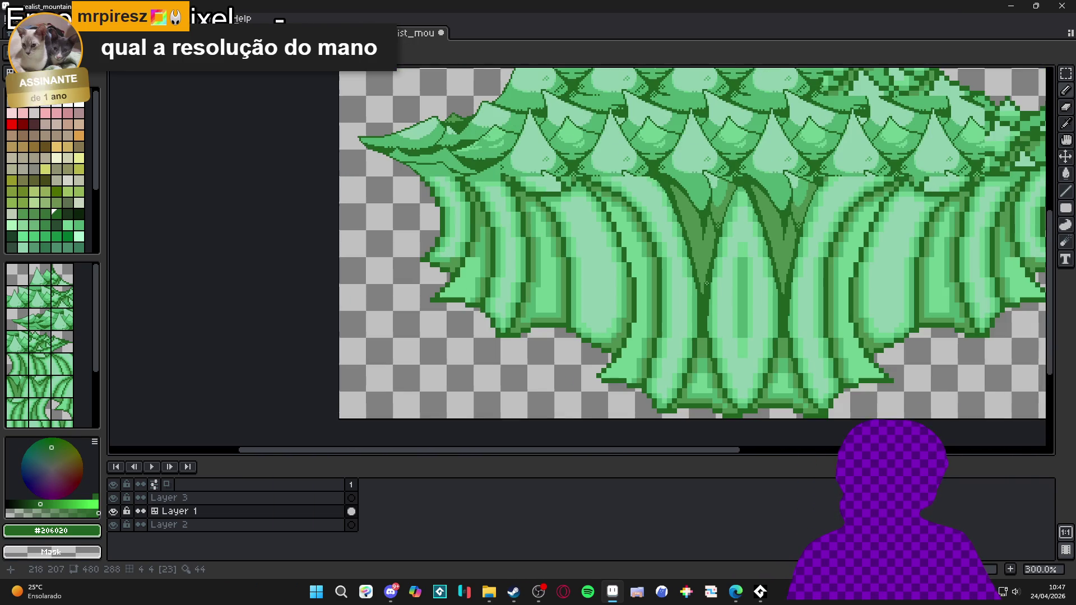
scroll(706, 282, up, 3)
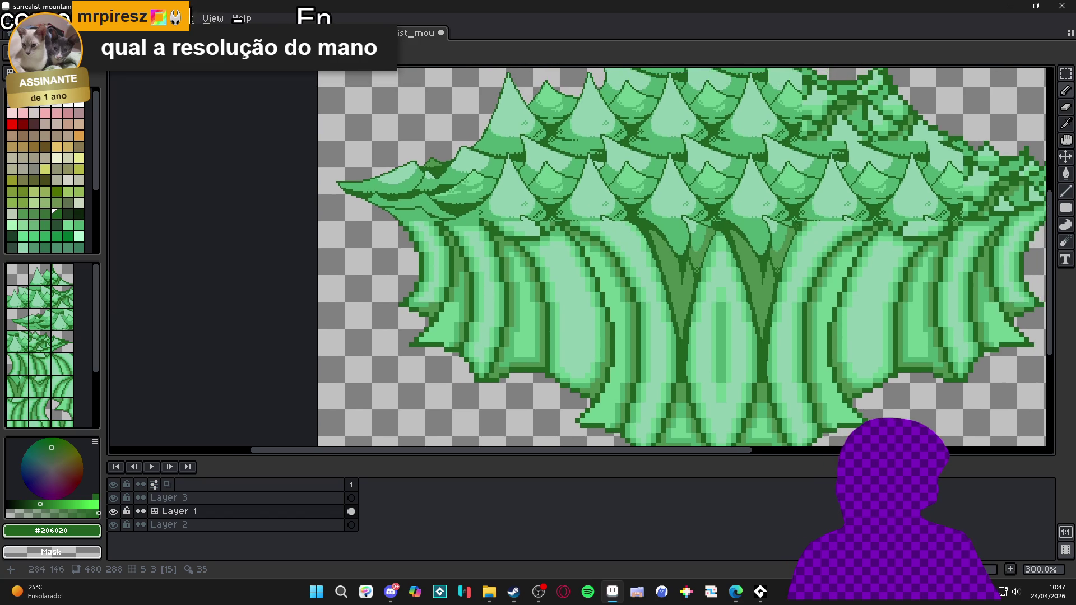
scroll(797, 224, up, 4)
scroll(781, 220, up, 3)
mouse_move(782, 220)
mouse_down()
mouse_move(744, 228)
mouse_move(775, 231)
mouse_move(810, 200)
mouse_up()
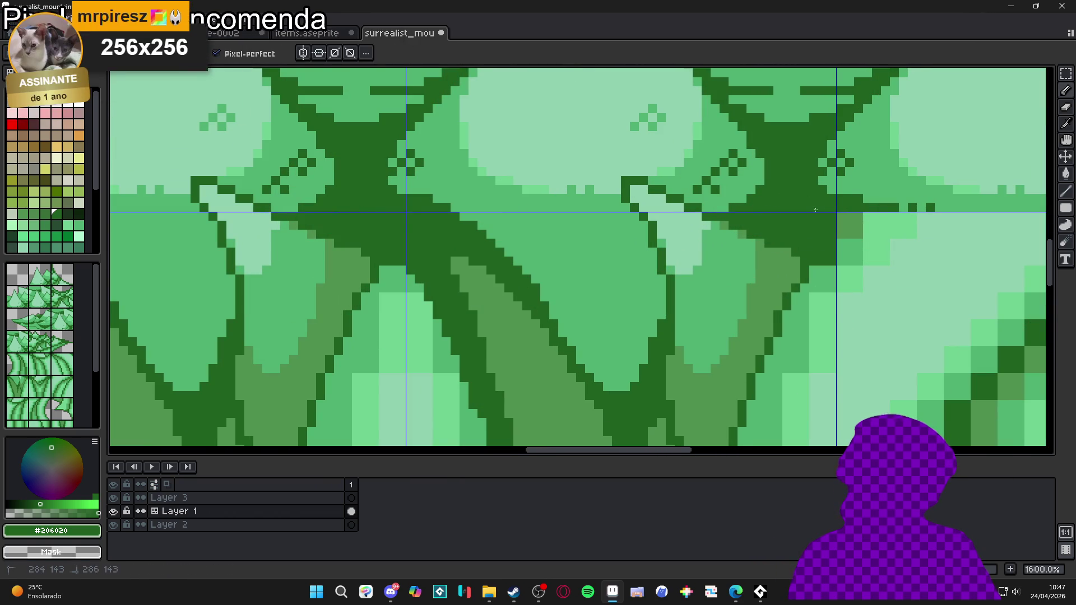
- Paint mid-green along the right trunk's inner edge and save the file
scroll(815, 210, down, 5)
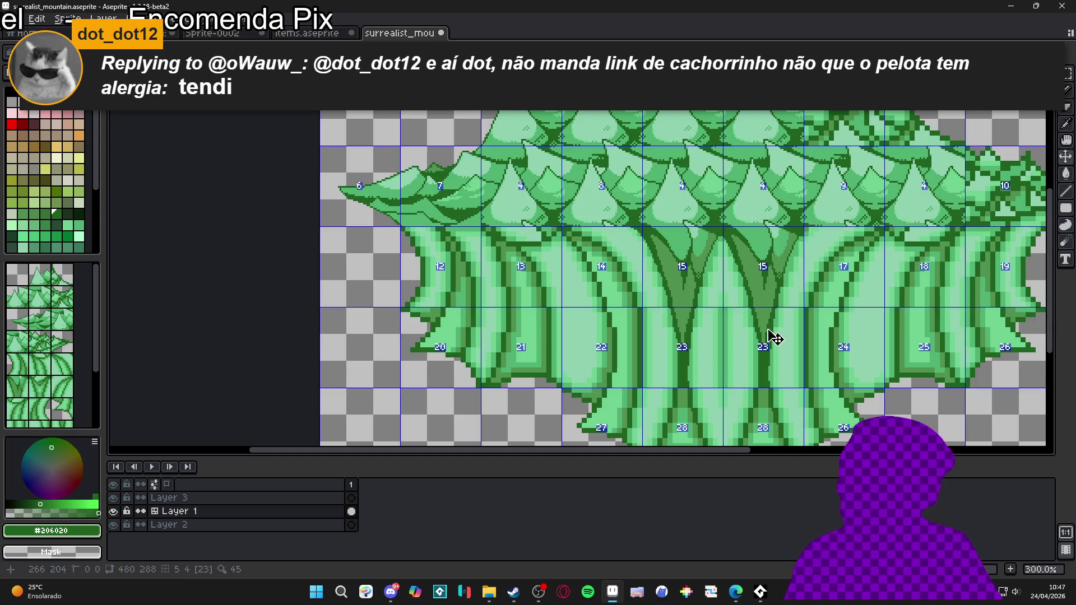
scroll(775, 338, up, 5)
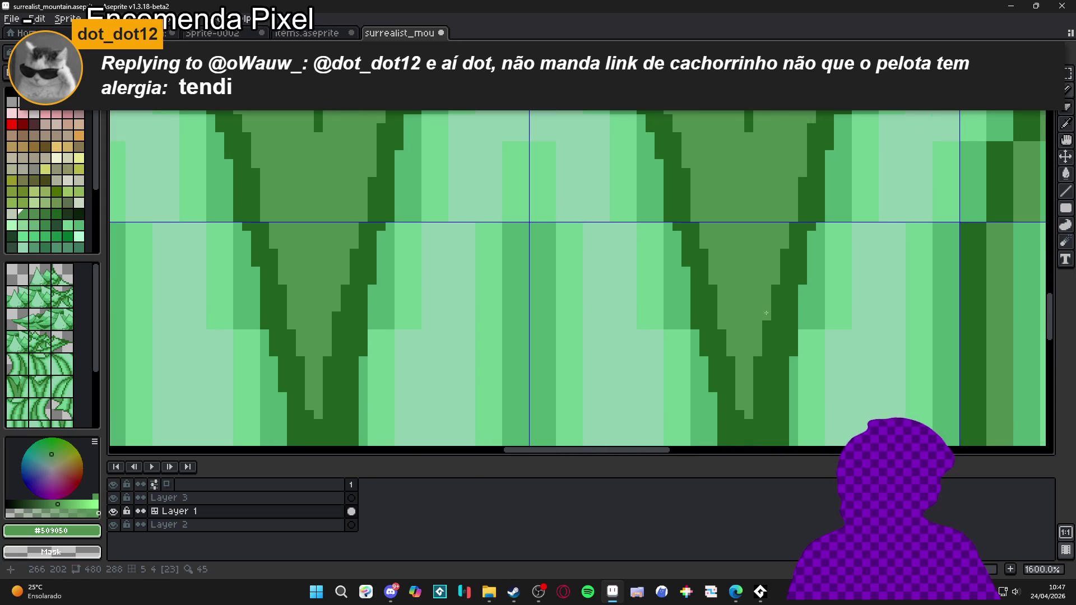
drag(758, 352, 780, 253)
scroll(691, 333, down, 6)
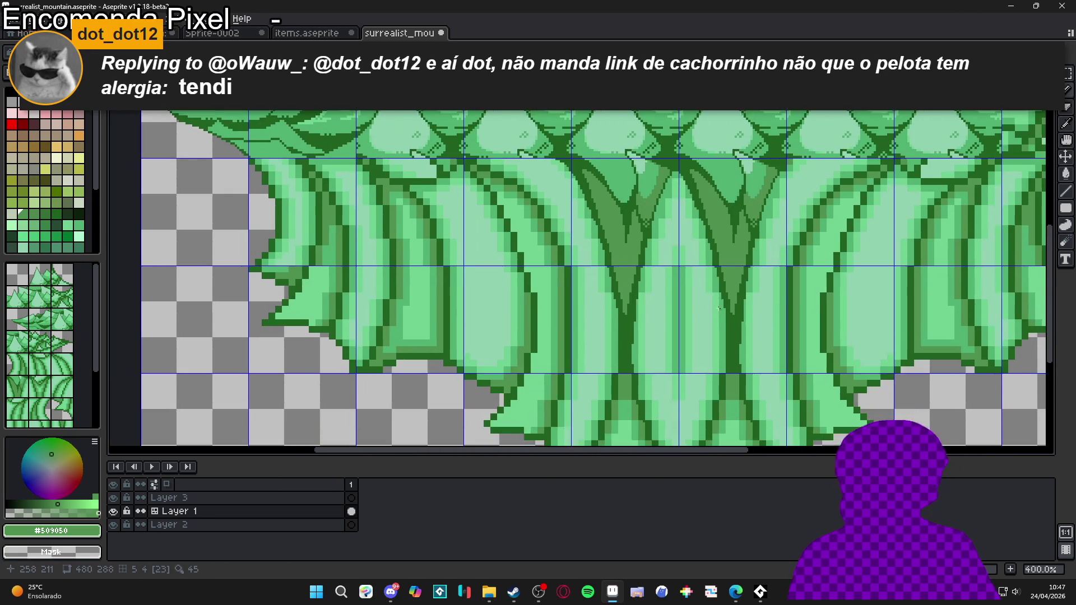
scroll(691, 333, up, 1)
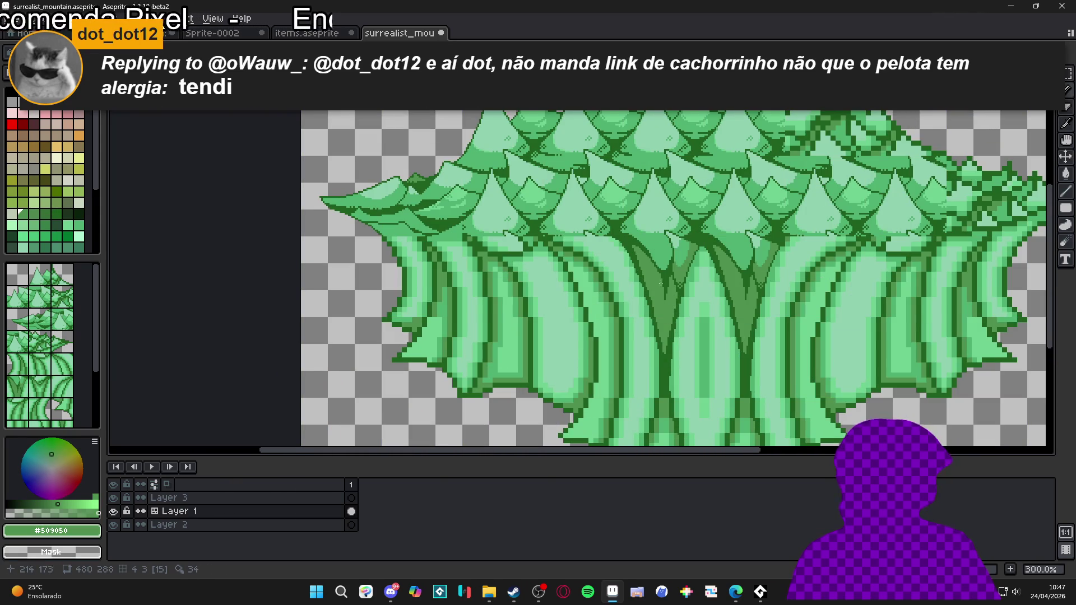
scroll(661, 284, up, 7)
alt+click(648, 233)
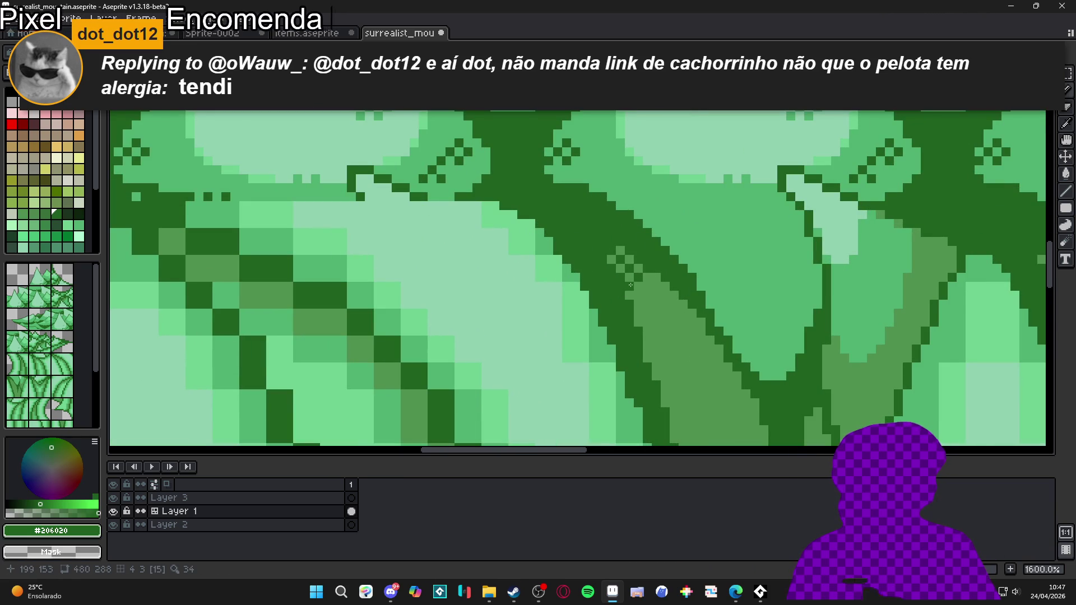
scroll(643, 303, down, 4)
key(ctrl+s)
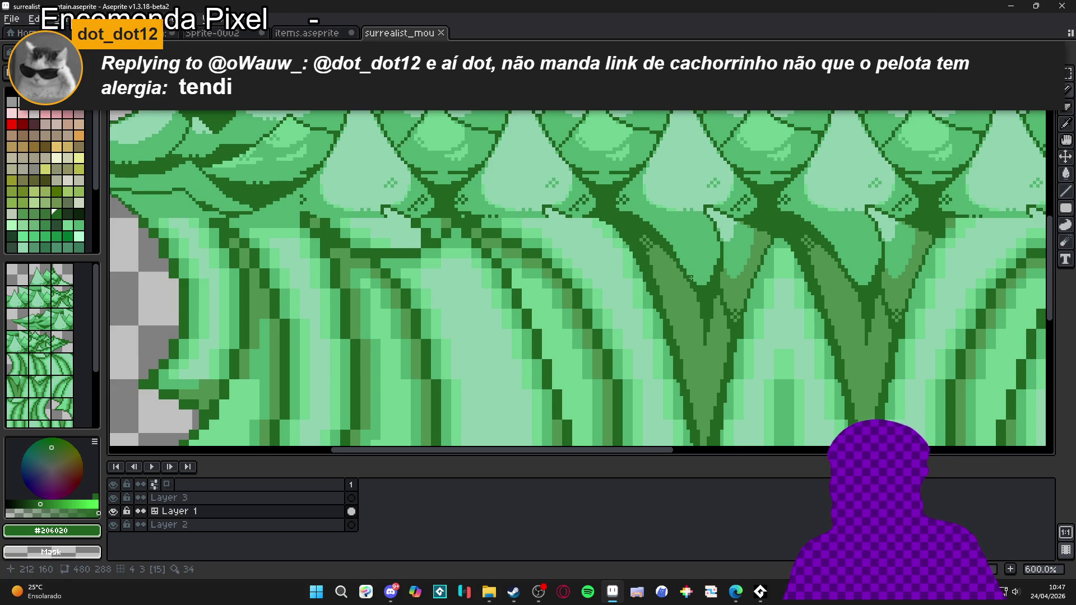
- Close off the light-green V with a #509050 line, bucket-fill it, and touch up its edges
scroll(690, 279, down, 4)
scroll(640, 293, up, 1)
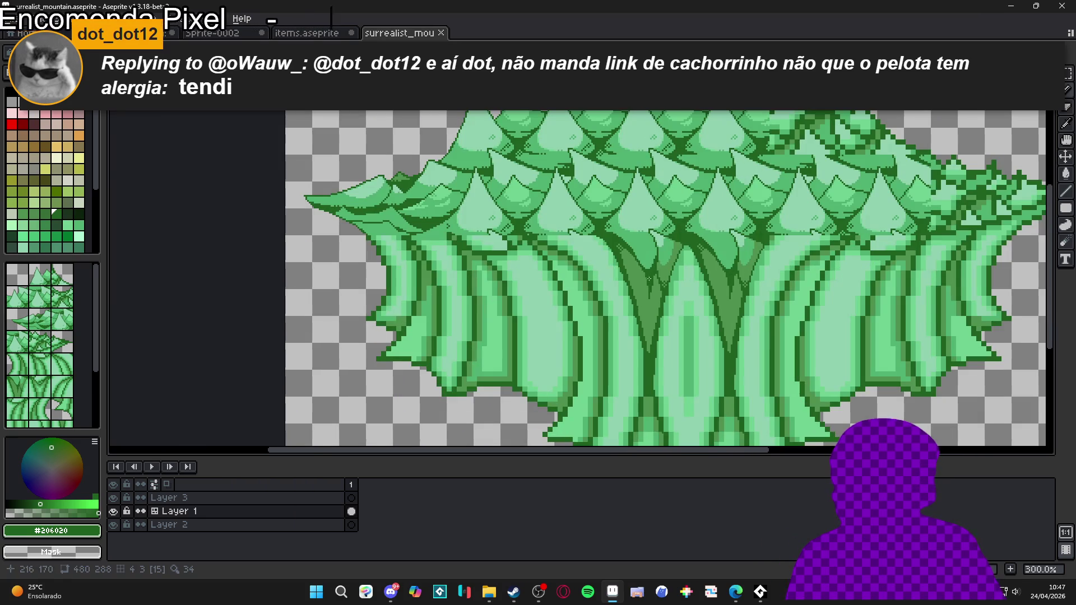
scroll(649, 278, up, 7)
alt+click(629, 238)
drag(630, 242, 703, 242)
key(g)
click(666, 263)
key(b)
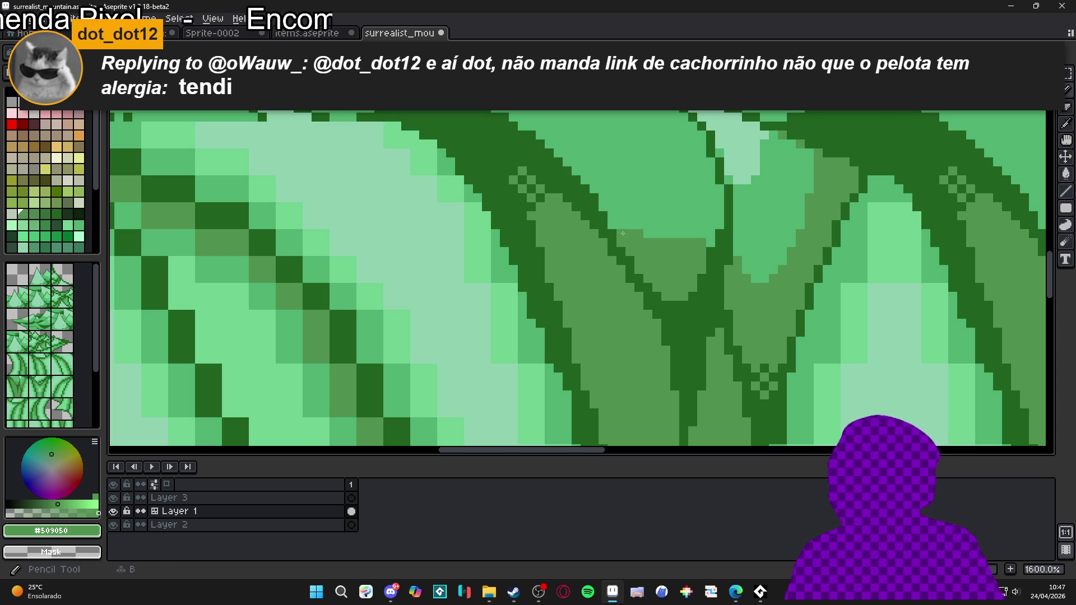
click(618, 226)
drag(708, 238, 718, 192)
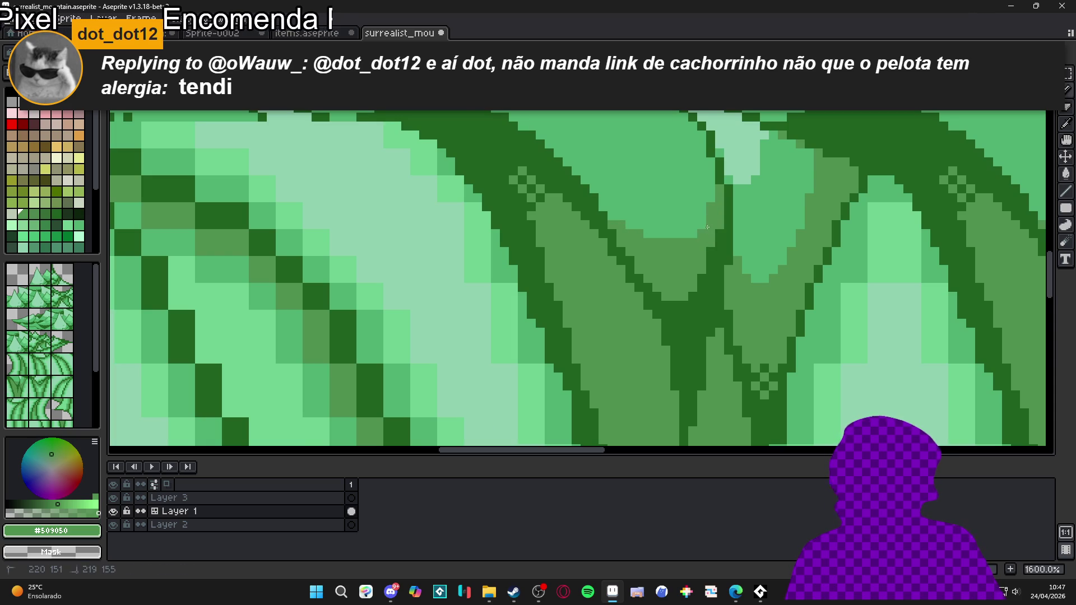
scroll(693, 247, down, 6)
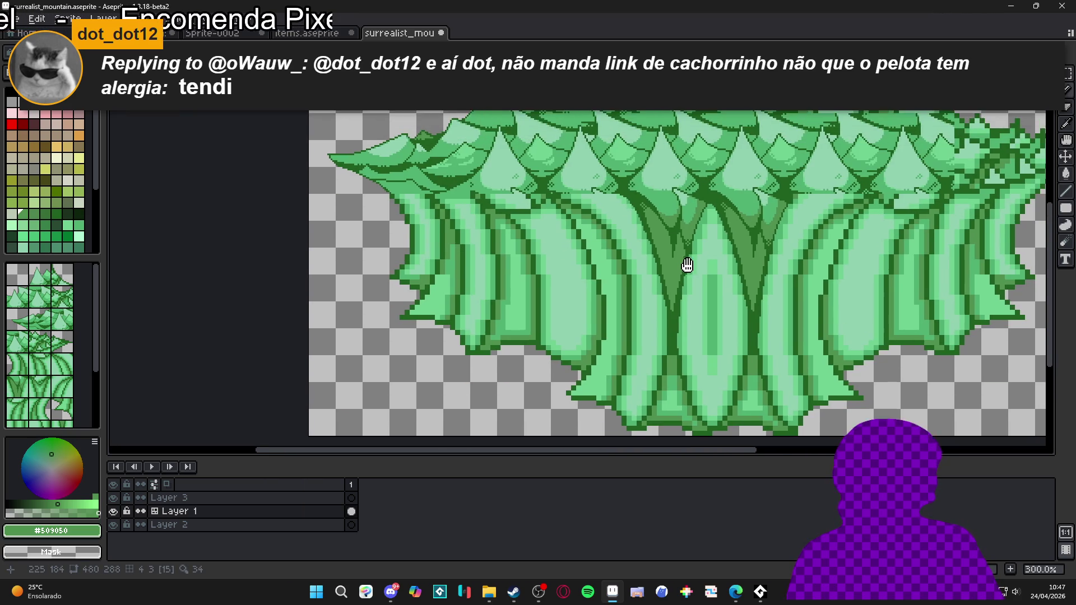
scroll(694, 263, down, 1)
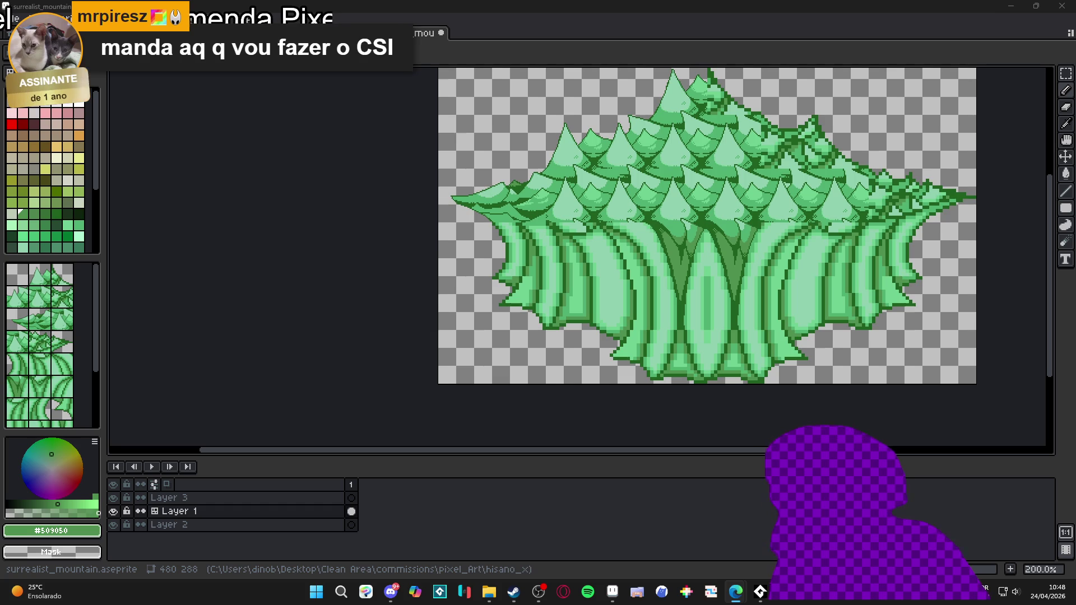
key(alt+Tab)
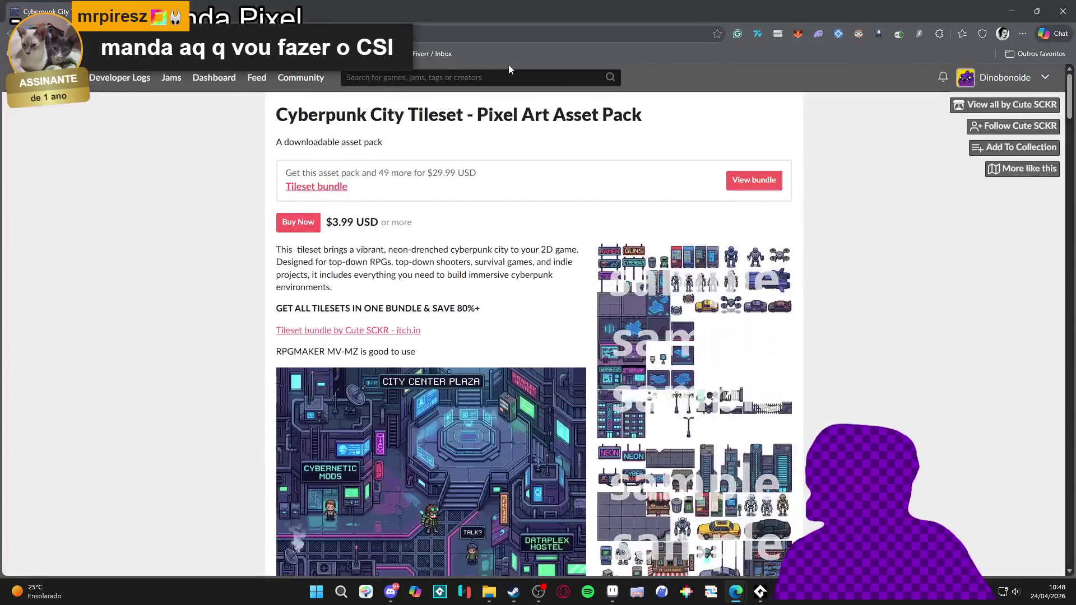
scroll(748, 251, down, 20)
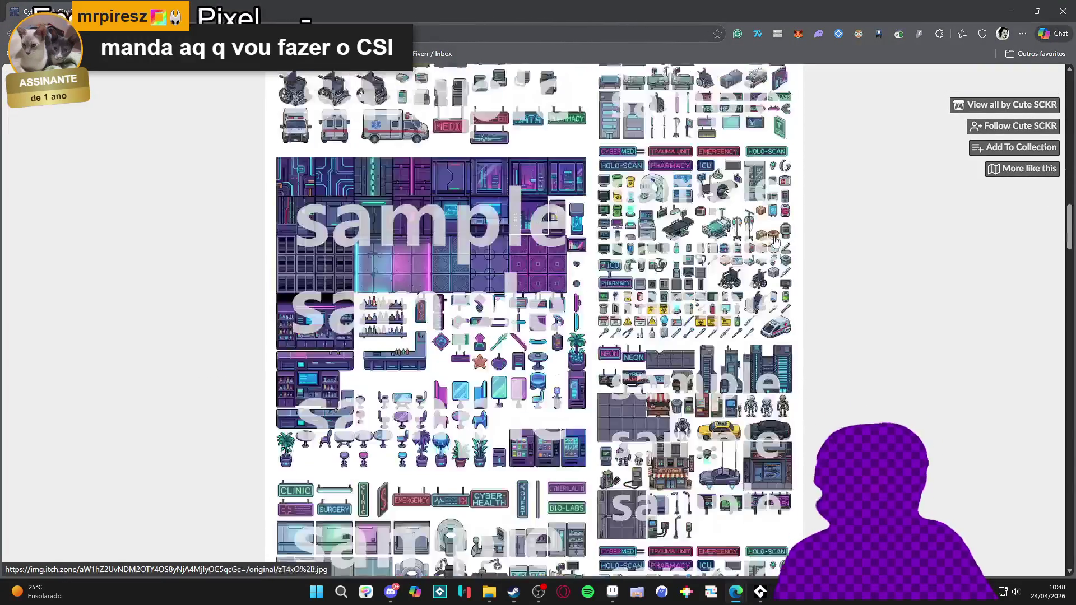
scroll(1042, 568, down, 15)
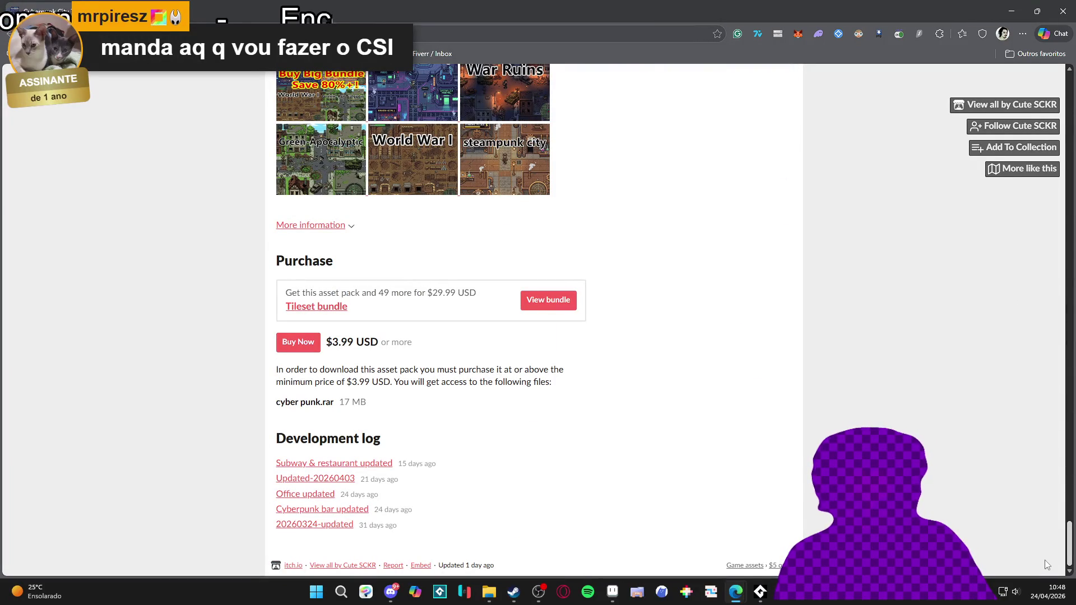
drag(1069, 540, 1071, 45)
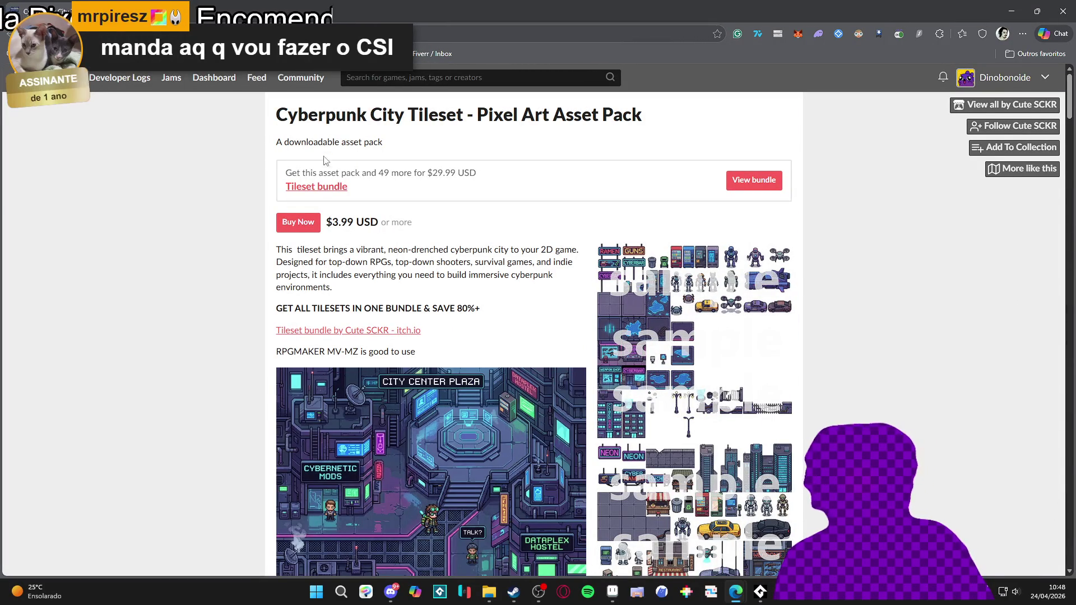
click(344, 331)
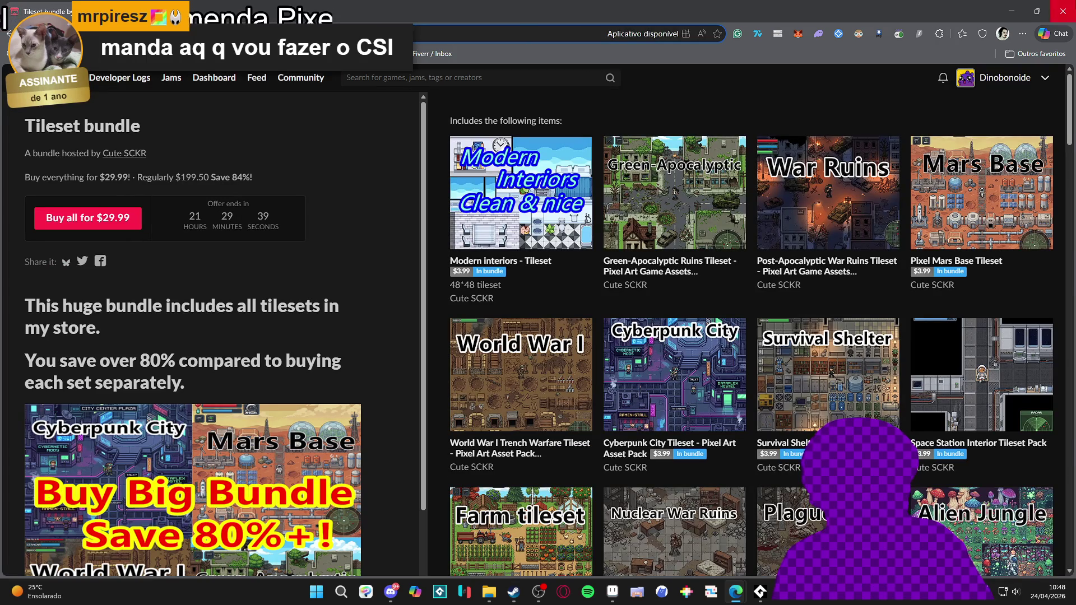
key(alt+Tab)
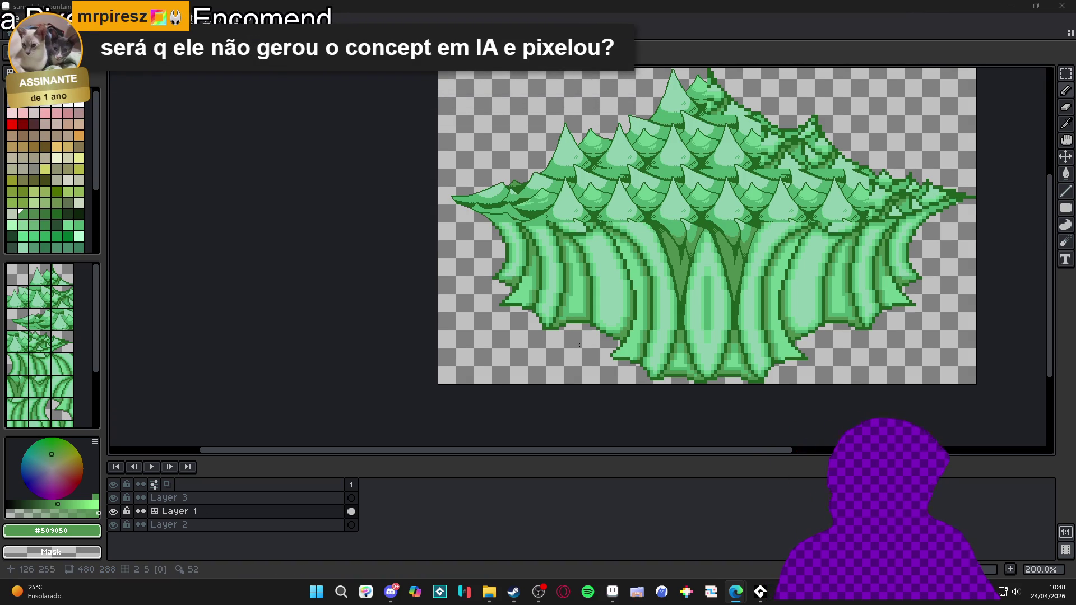
- Sample the light #50b070 and mid #509050 greens, zoom out, and switch to Sprite-0002
drag(631, 289, 584, 270)
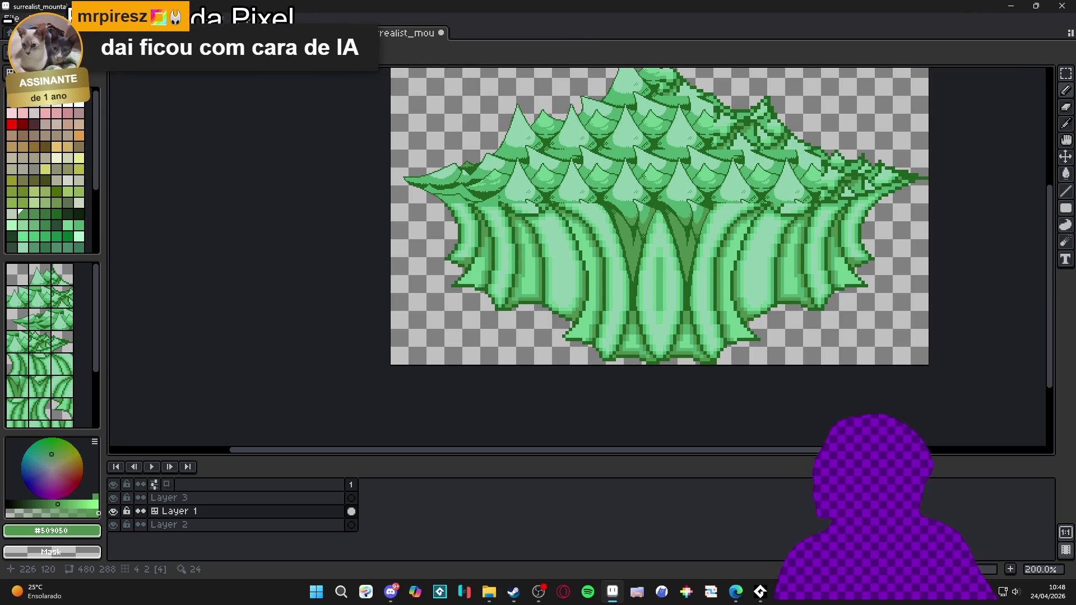
scroll(653, 220, up, 8)
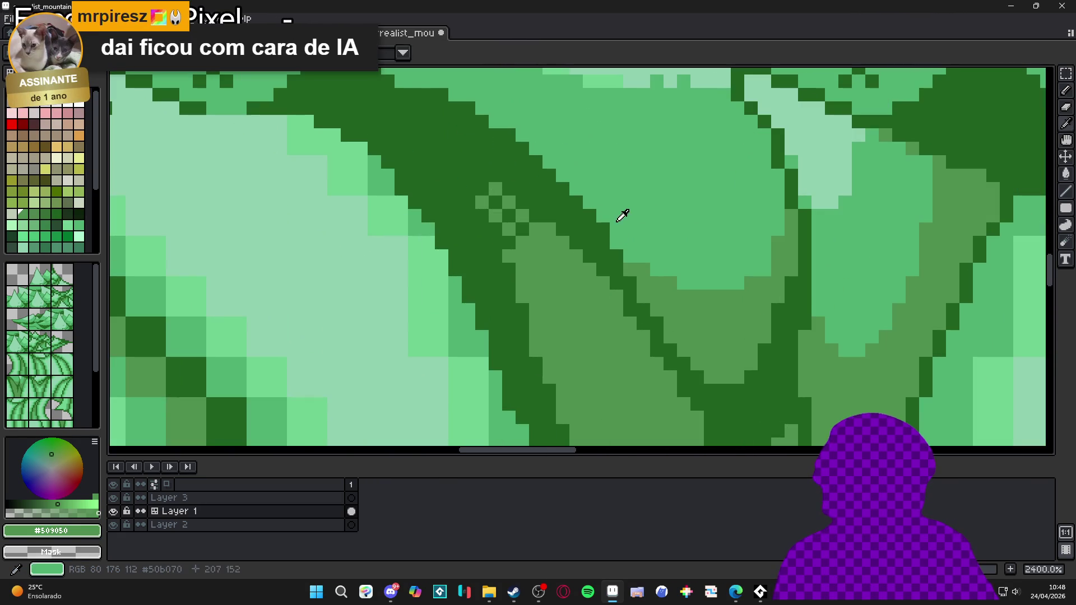
alt+click(598, 227)
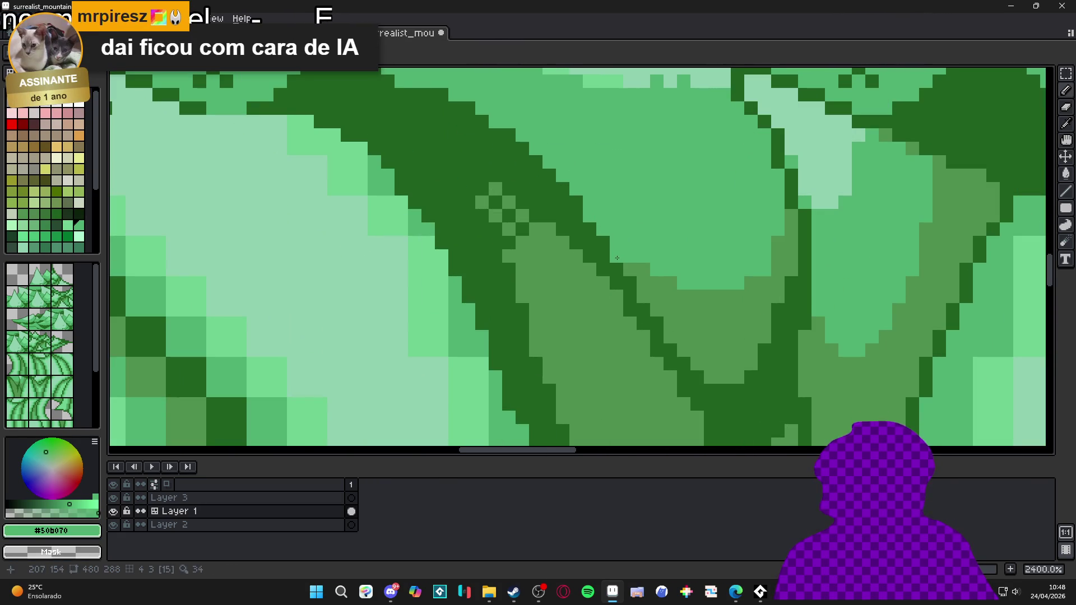
alt+click(639, 268)
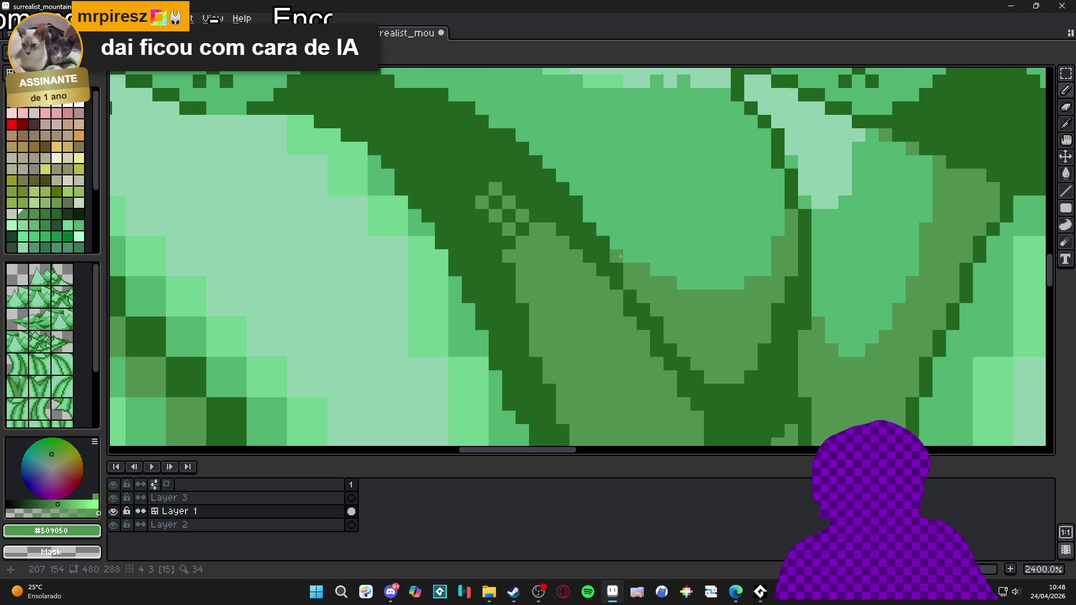
scroll(636, 248, down, 3)
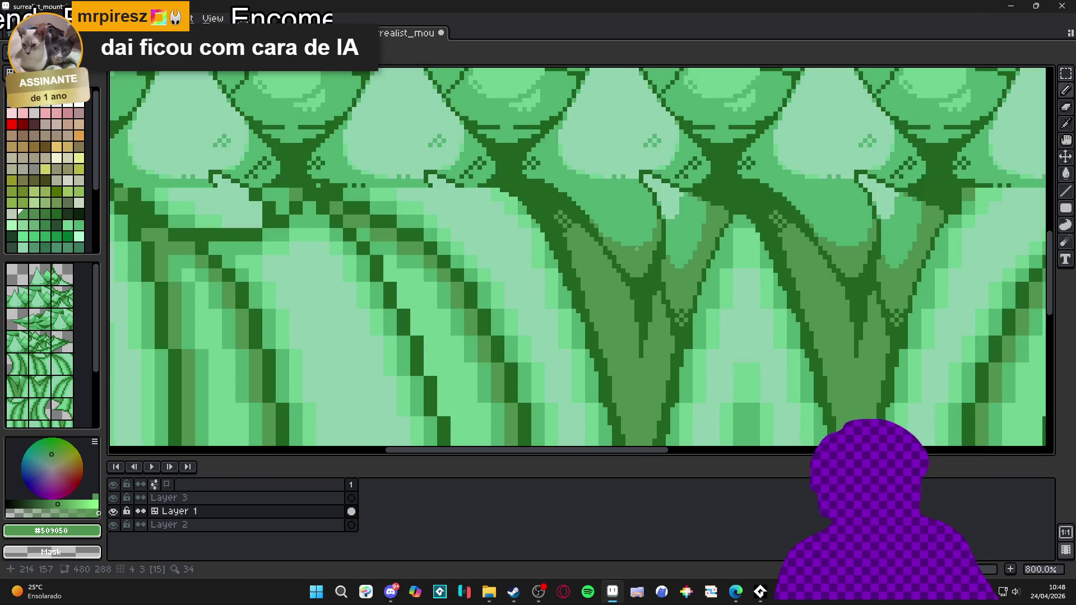
scroll(636, 248, down, 1)
scroll(588, 218, down, 3)
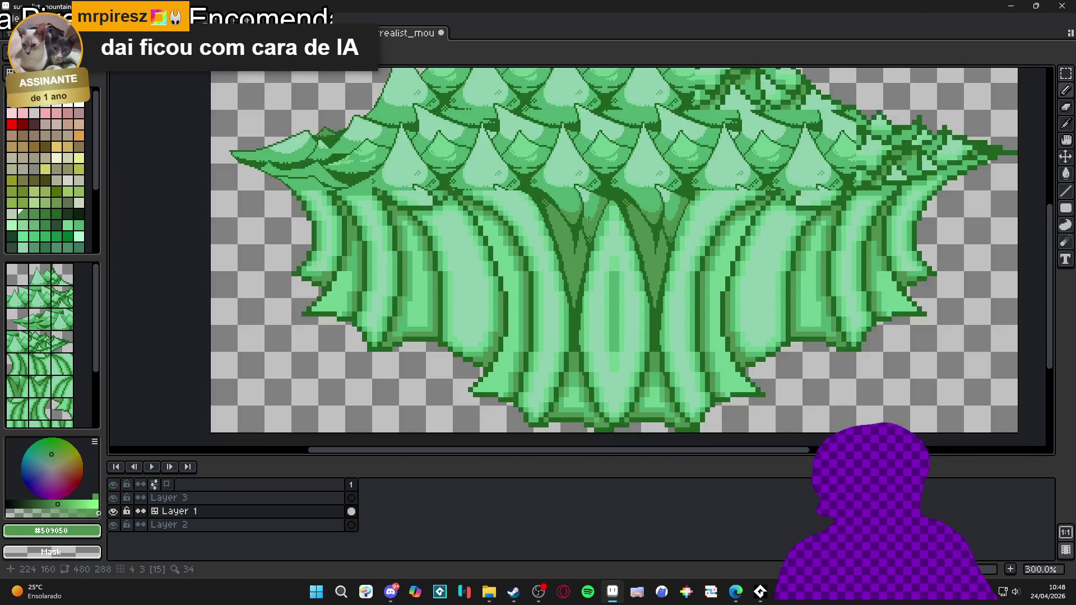
scroll(588, 217, down, 2)
key(ctrl+Tab)
key(ctrl+Tab)
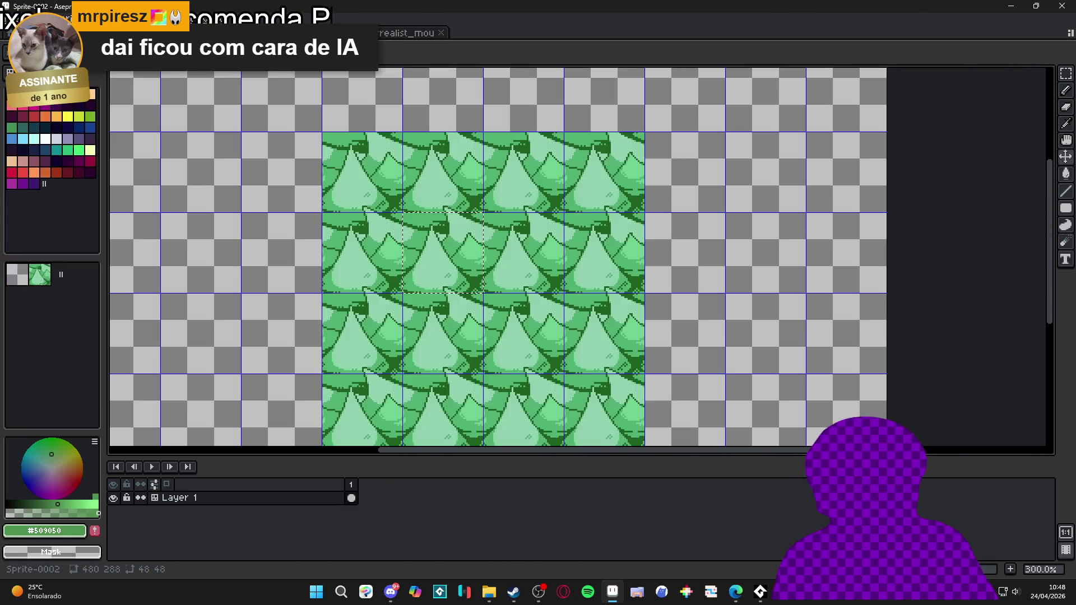
- View the second_area map with its grid hidden, then return to the surrealist_mountain document
key(ctrl+Tab)
key(ctrl+apostrophe)
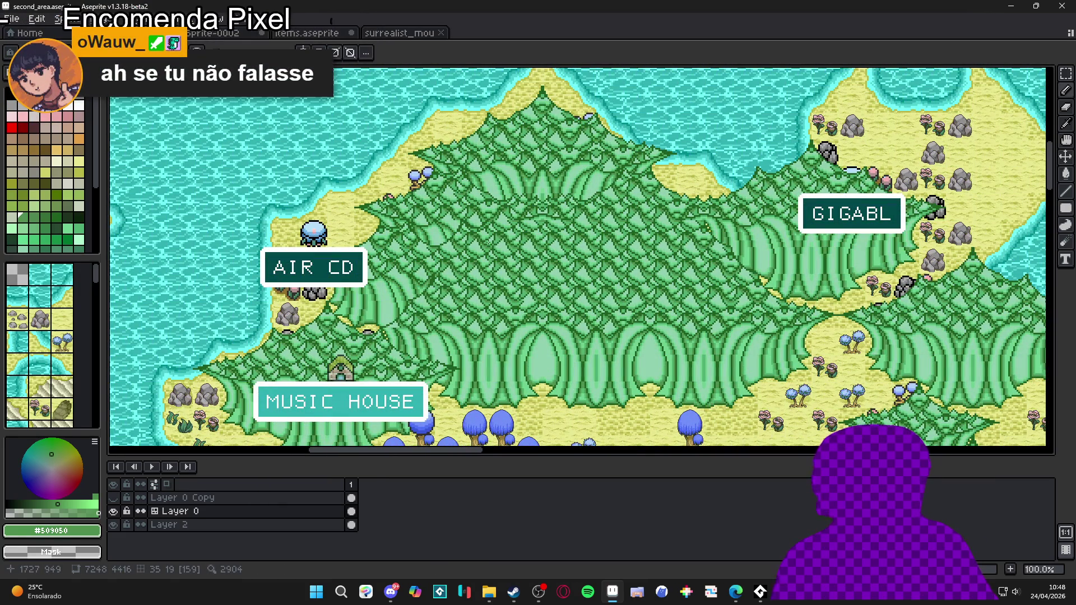
key(ctrl+Tab)
click(392, 37)
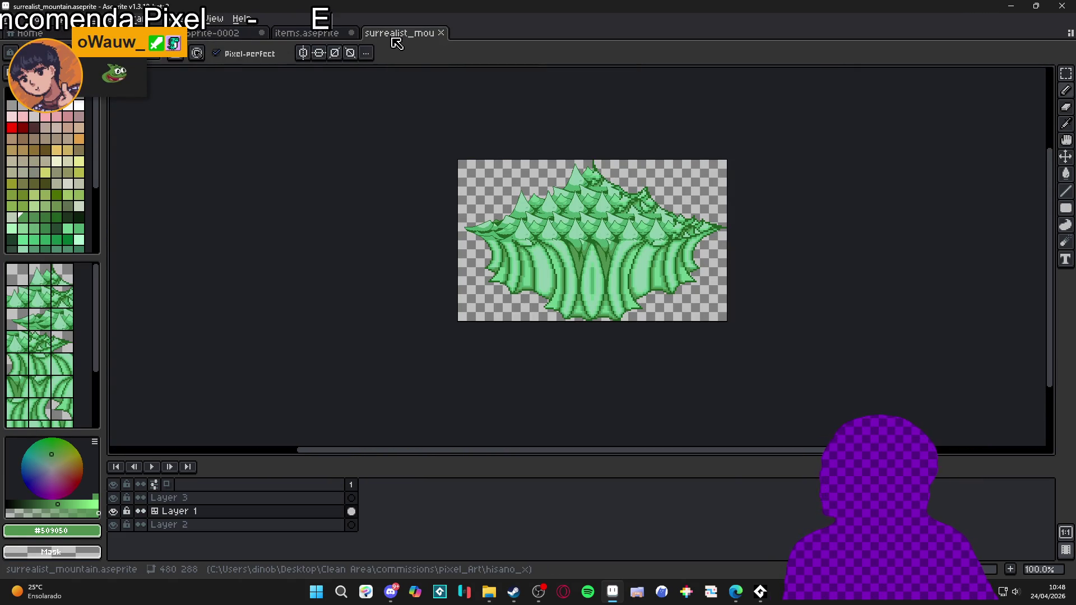
scroll(513, 238, up, 2)
scroll(513, 238, down, 1)
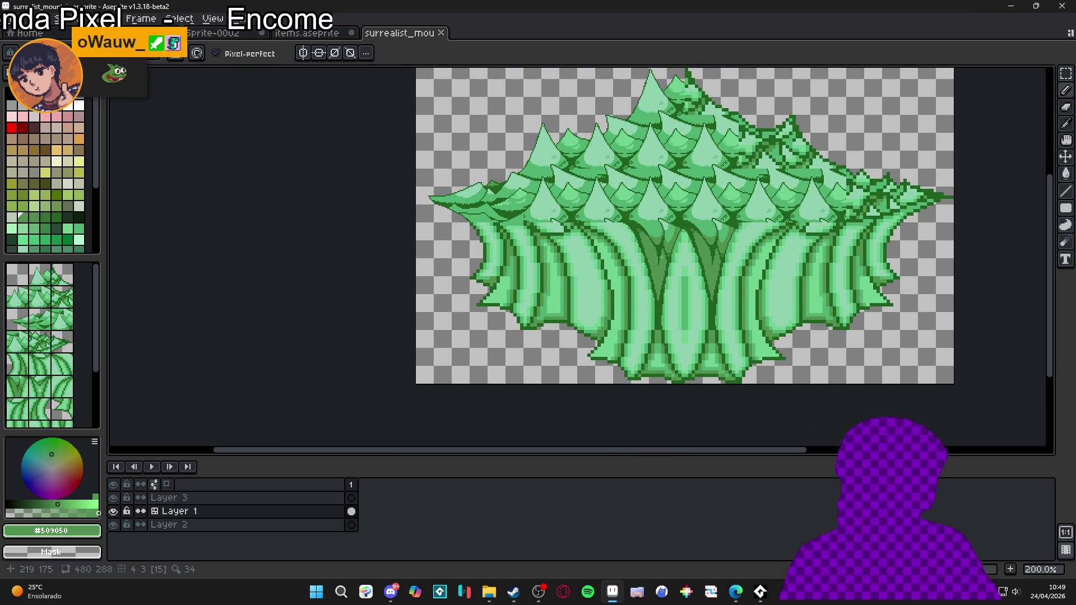
- Draw a dark green #206020 outline stroke along the trunk
scroll(661, 257, down, 2)
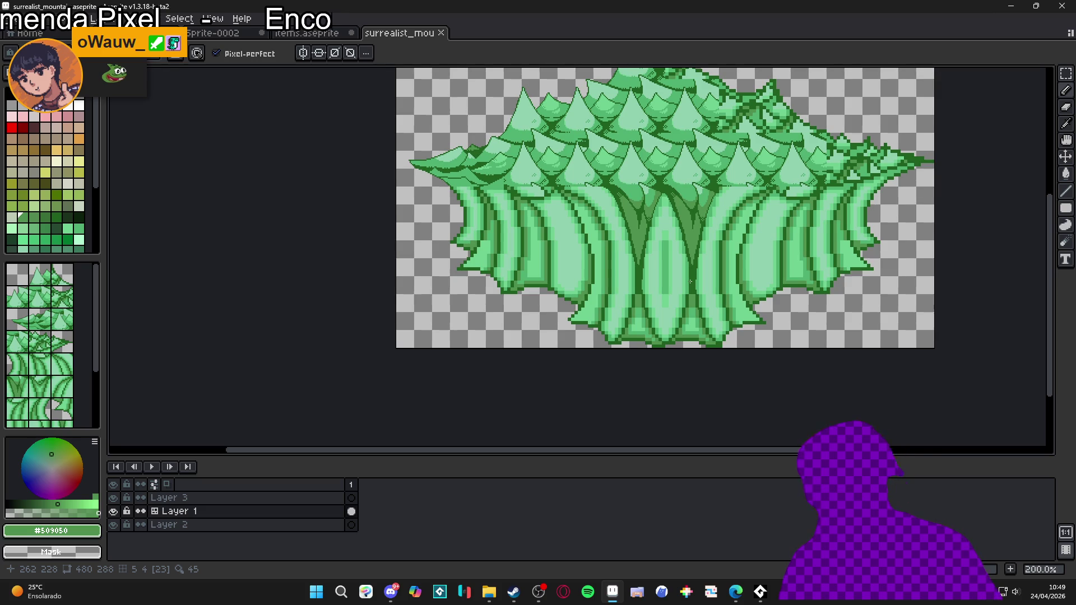
scroll(638, 235, up, 8)
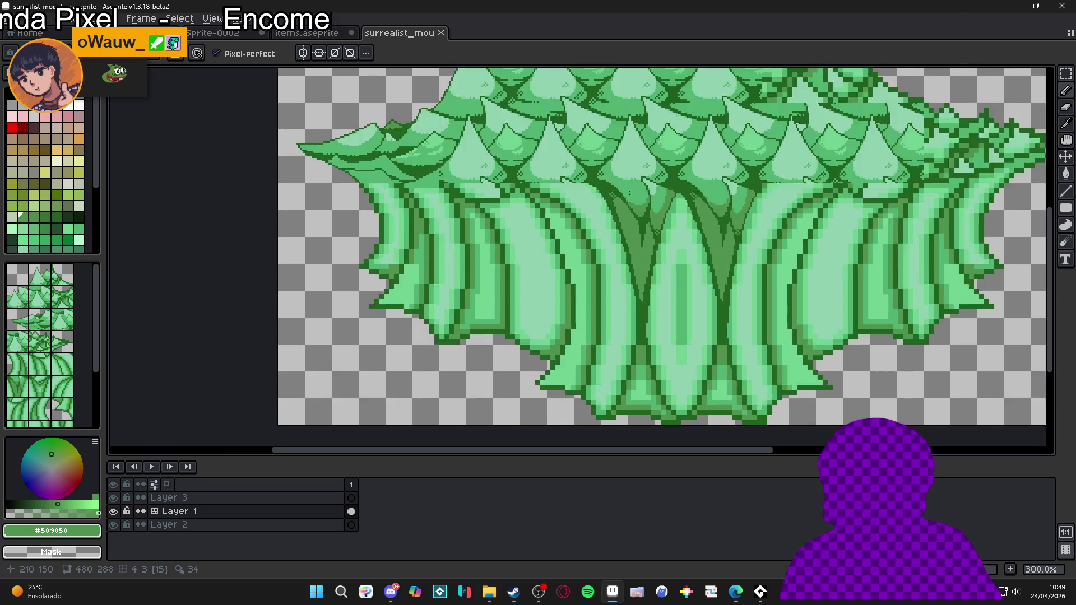
alt+click(588, 192)
drag(588, 192, 649, 244)
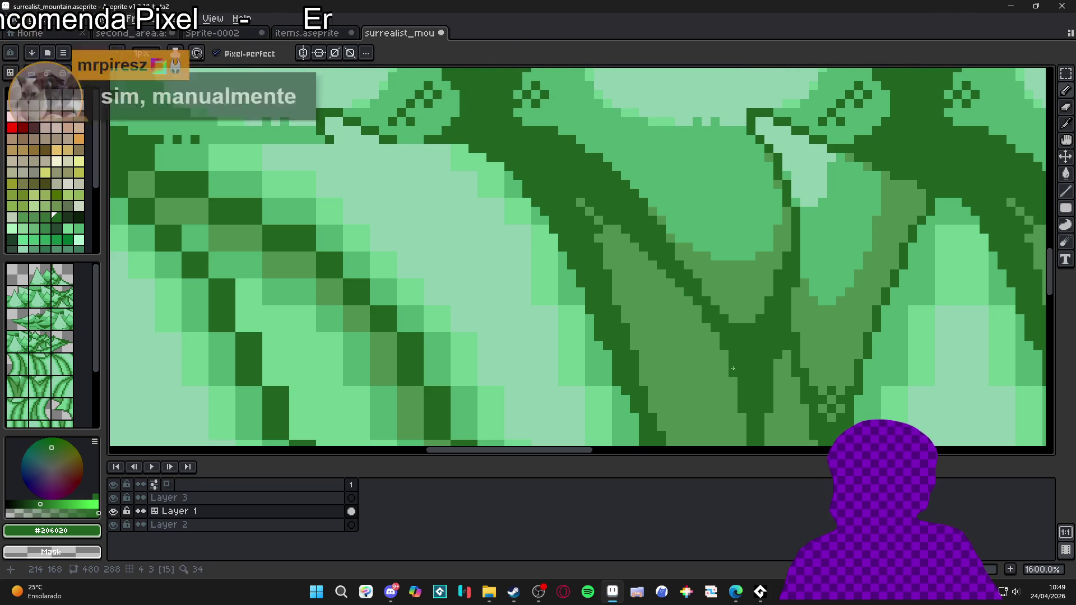
scroll(769, 367, right, 2)
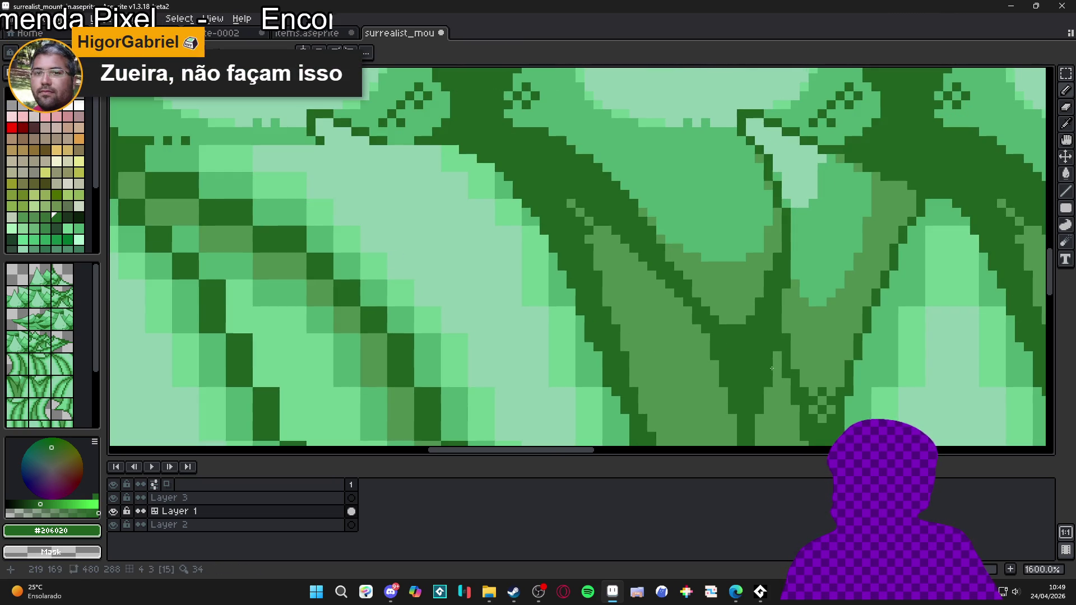
drag(744, 388, 725, 306)
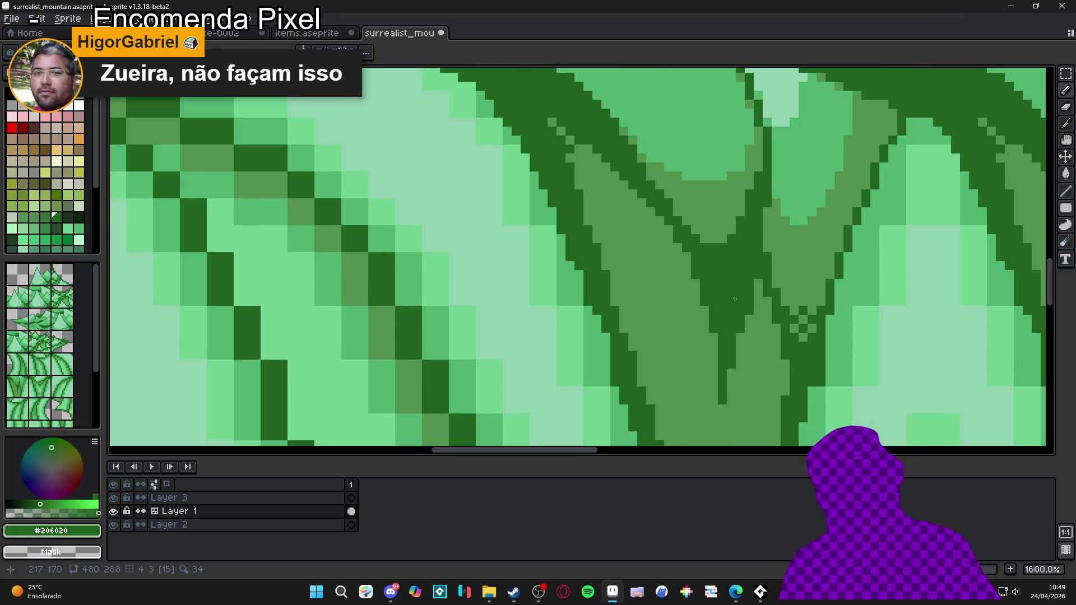
scroll(731, 283, down, 7)
scroll(693, 261, up, 9)
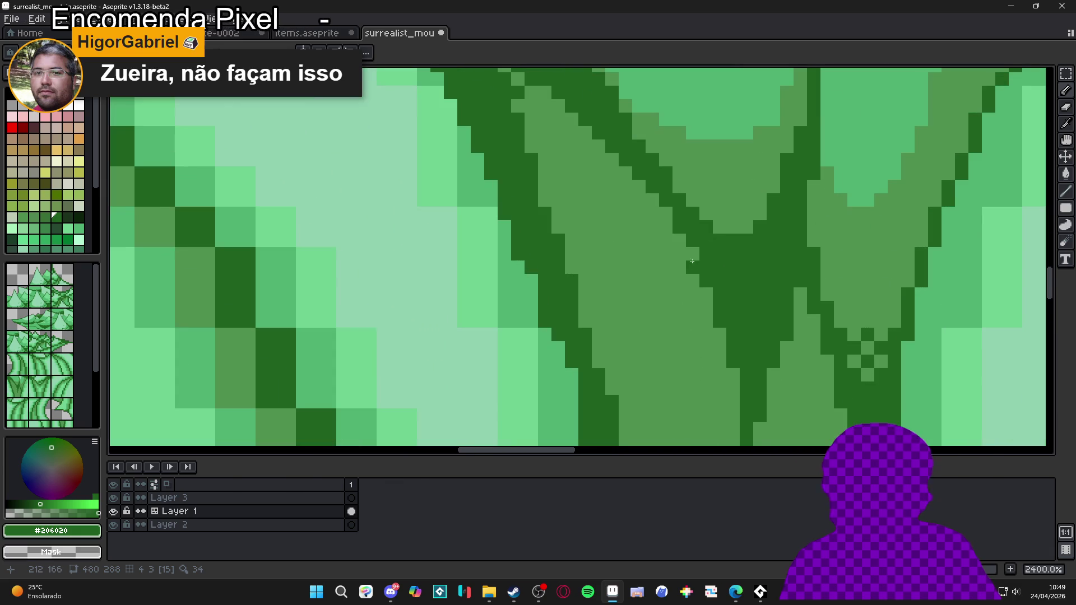
scroll(701, 273, down, 5)
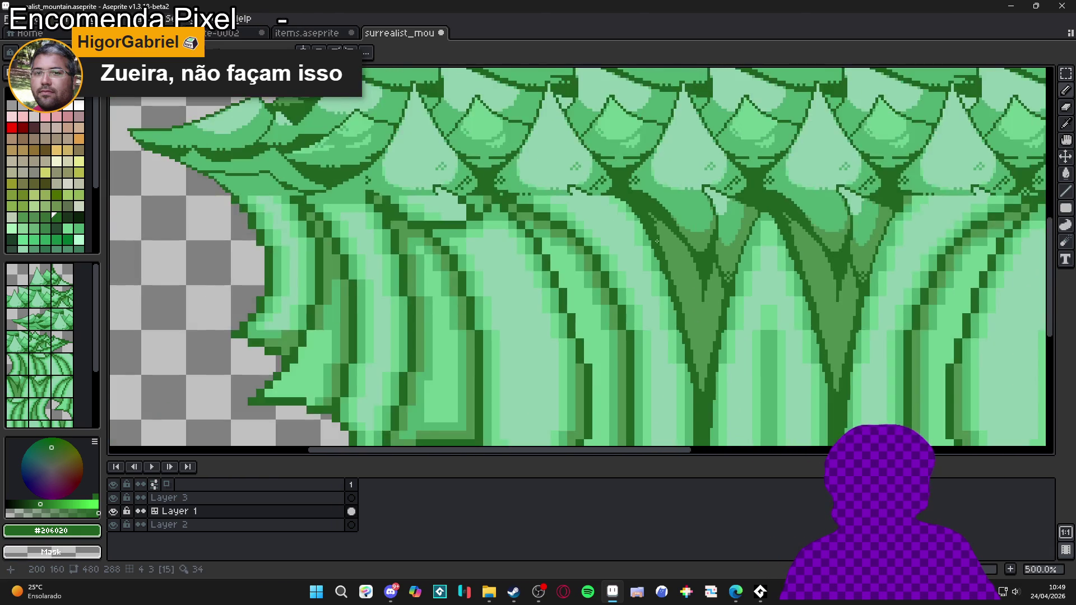
scroll(648, 205, up, 2)
scroll(648, 205, up, 2)
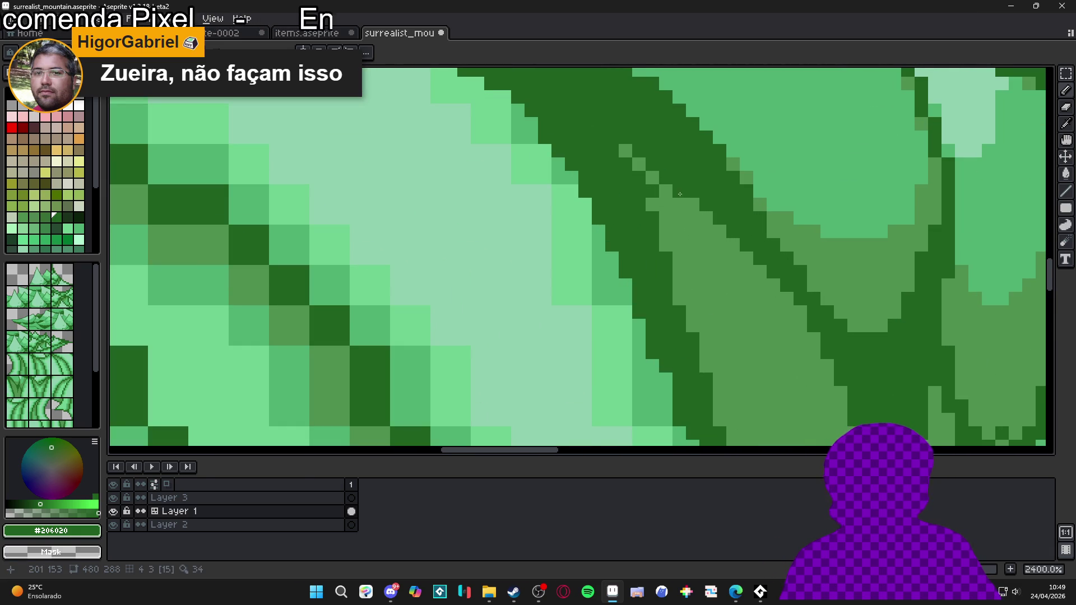
- Darken three more pixels along the trunk outline
click(676, 214)
click(667, 231)
click(701, 239)
scroll(696, 237, down, 6)
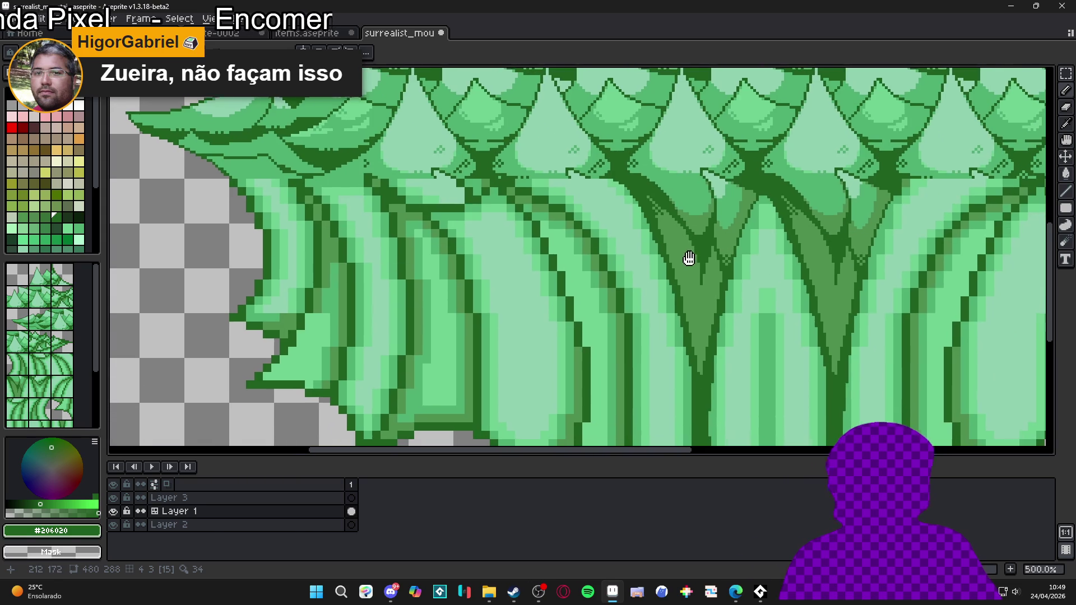
scroll(689, 257, down, 1)
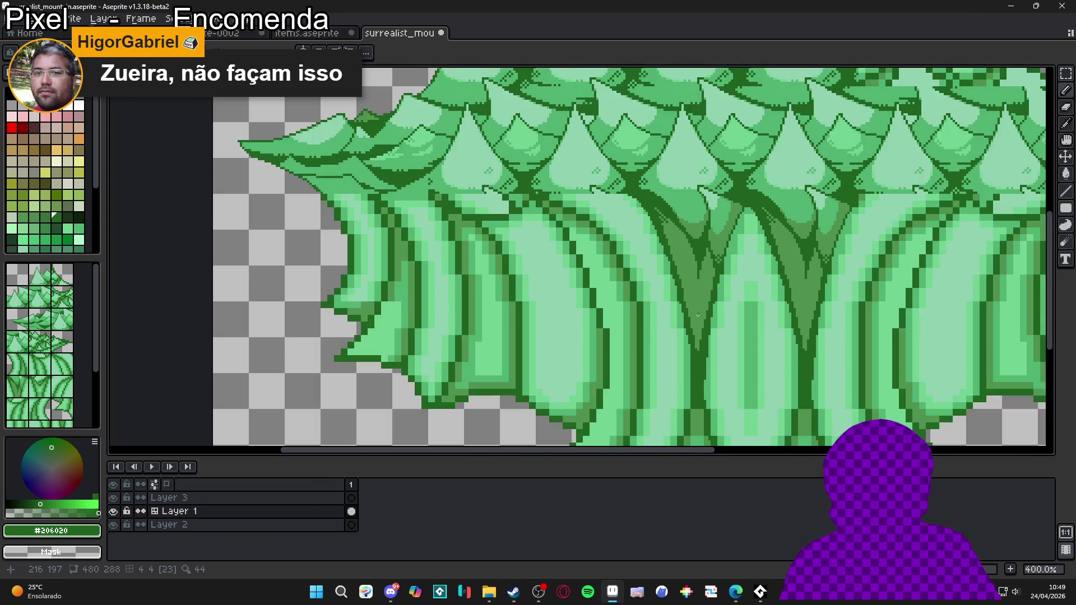
scroll(704, 364, up, 6)
- Add a checkered dark-green dither up the lighter trunk tip
click(700, 379)
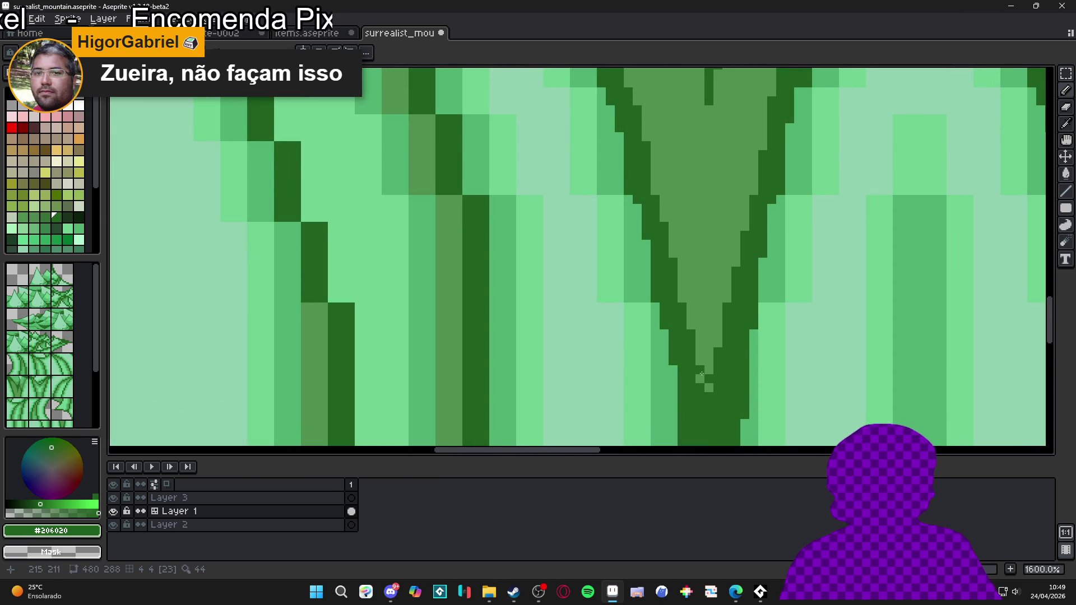
click(710, 361)
click(710, 342)
click(718, 335)
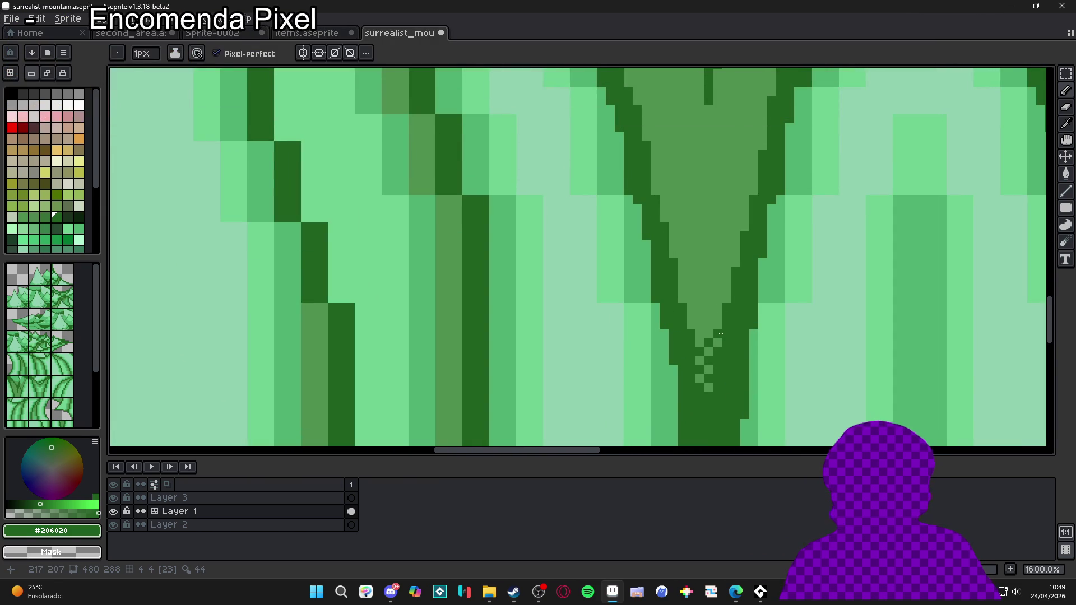
click(709, 334)
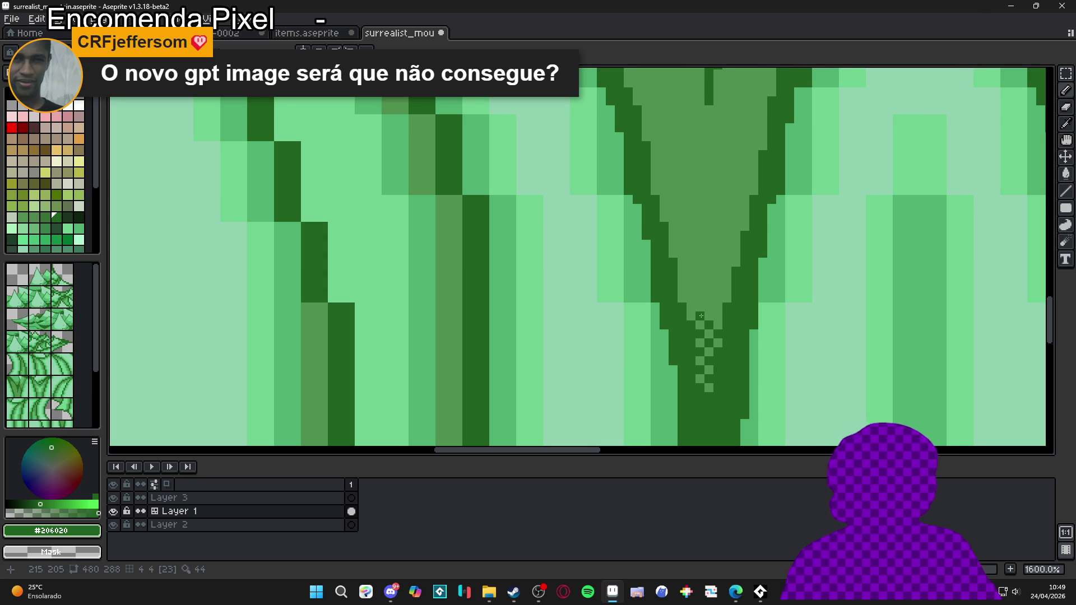
scroll(720, 315, down, 3)
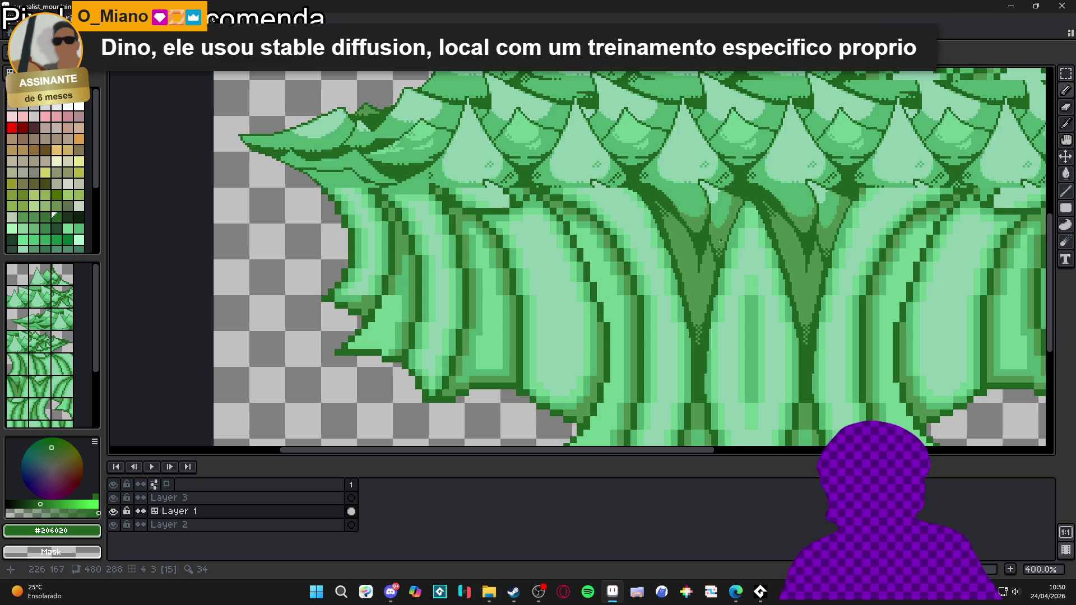
- Draw a dark staircase outline along the trunk edge, add one pixel below, and save surrealist_mountain
scroll(720, 241, up, 5)
mouse_move(698, 254)
mouse_down()
mouse_move(682, 264)
mouse_move(700, 280)
mouse_move(668, 297)
mouse_move(683, 280)
mouse_move(682, 299)
mouse_move(718, 317)
mouse_move(699, 315)
mouse_up()
click(665, 316)
scroll(663, 278, down, 6)
key(ctrl+s)
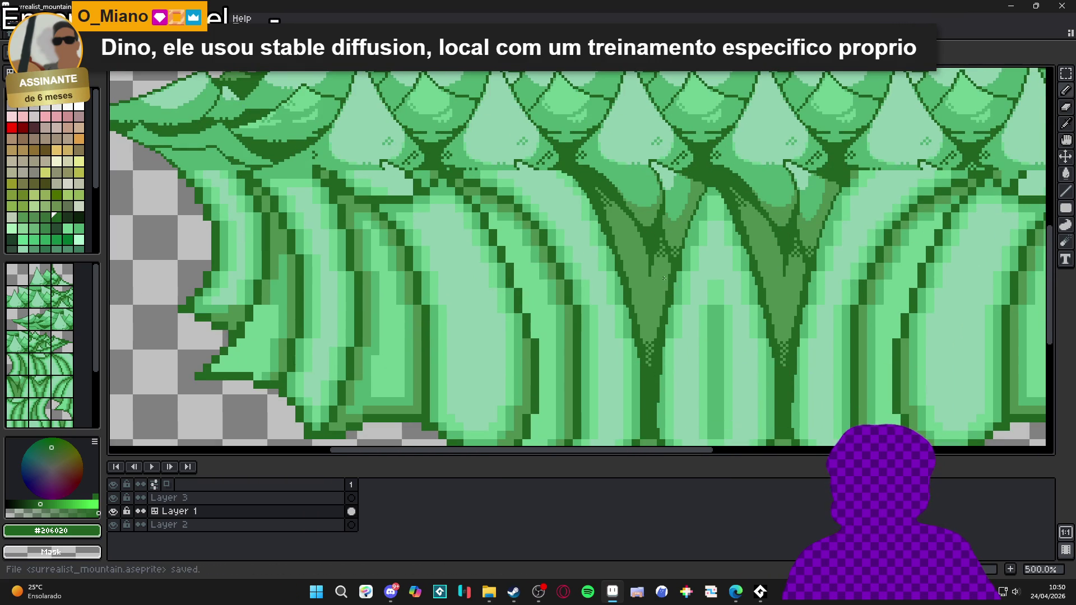
scroll(680, 236, up, 5)
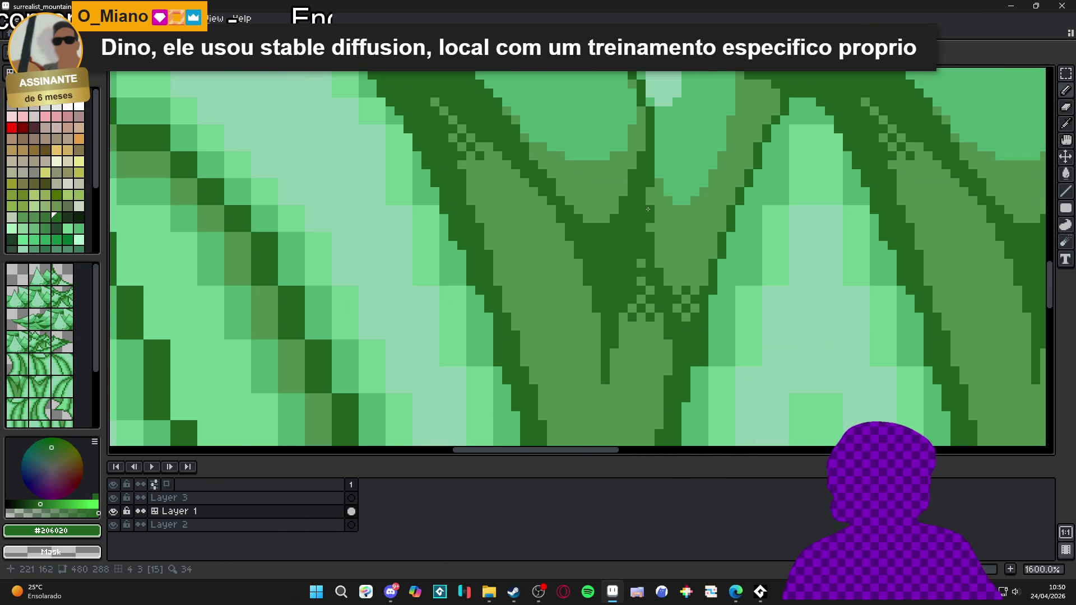
scroll(648, 203, down, 2)
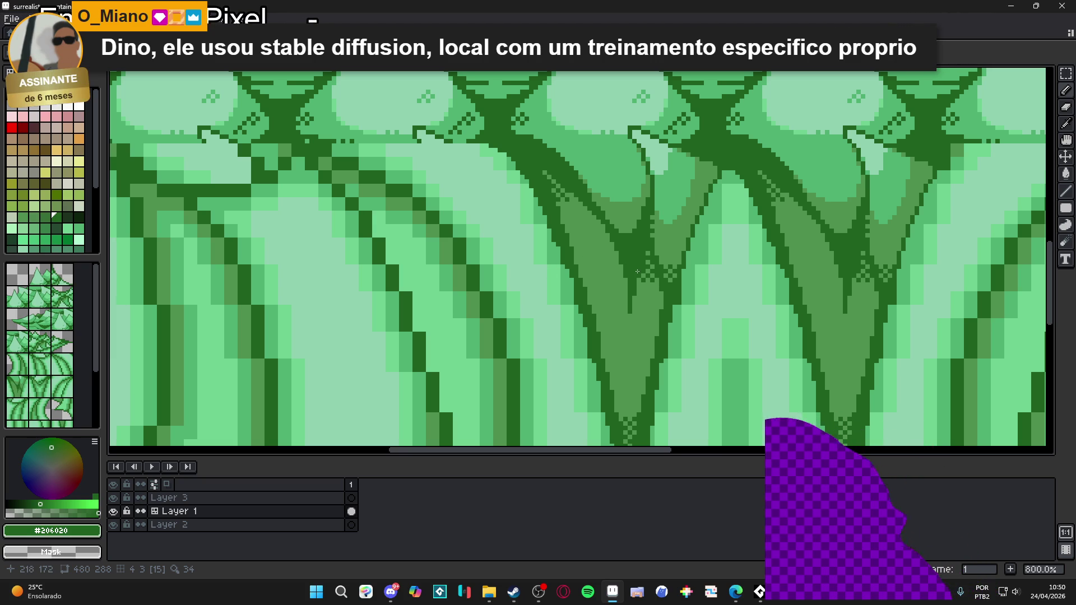
scroll(637, 272, down, 4)
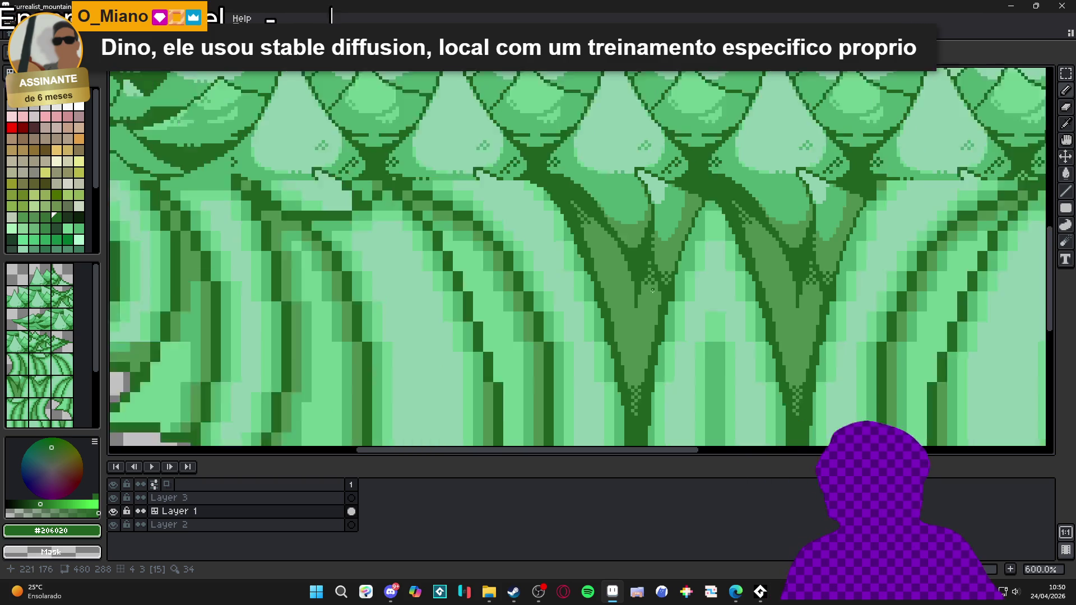
scroll(656, 291, down, 1)
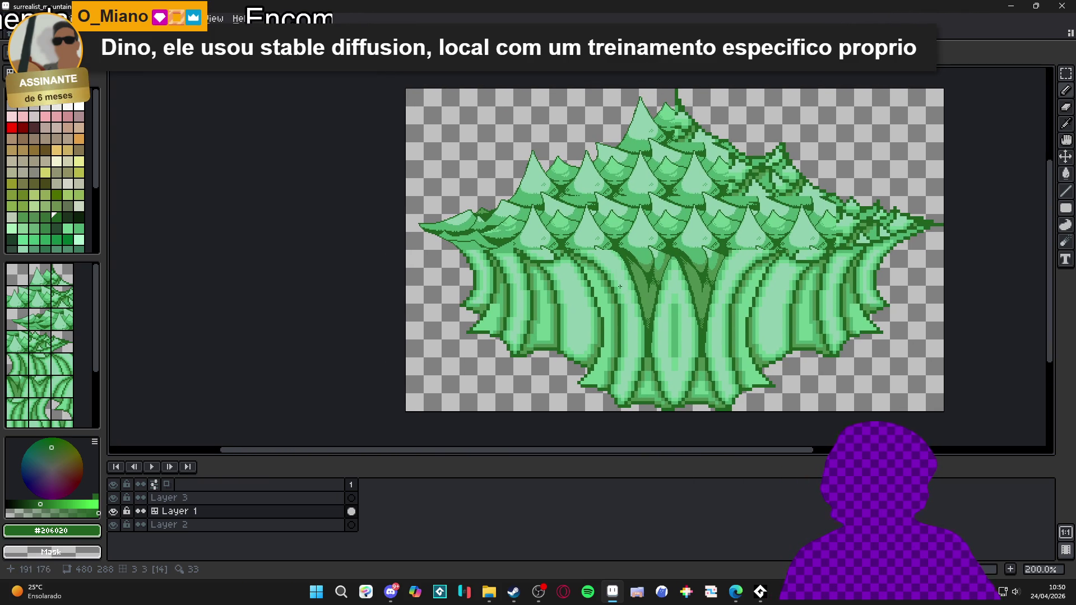
key(v)
key(ctrl+apostrophe)
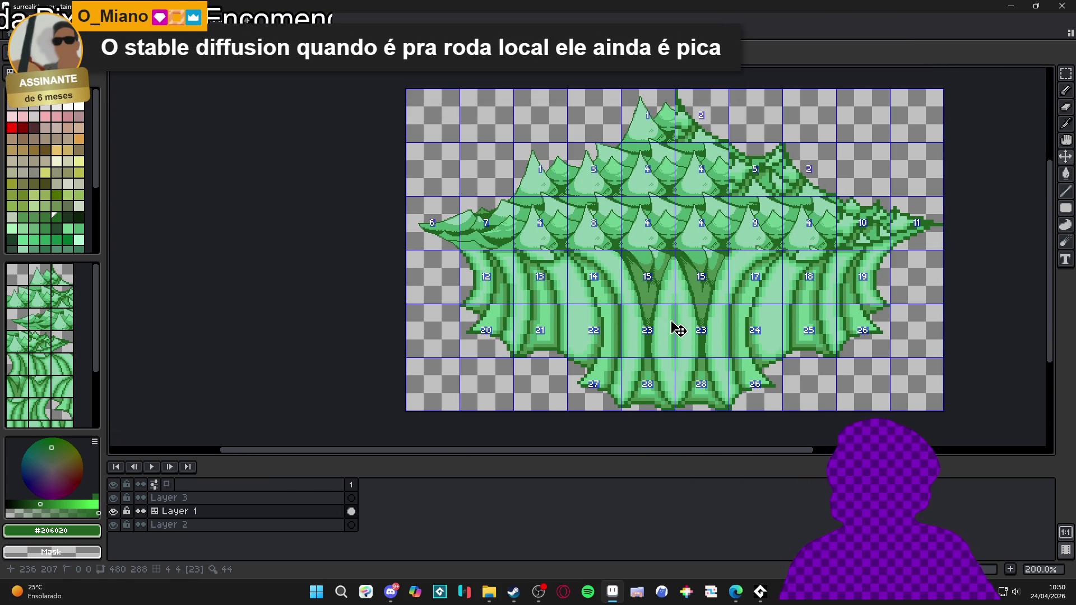
key(ctrl+apostrophe)
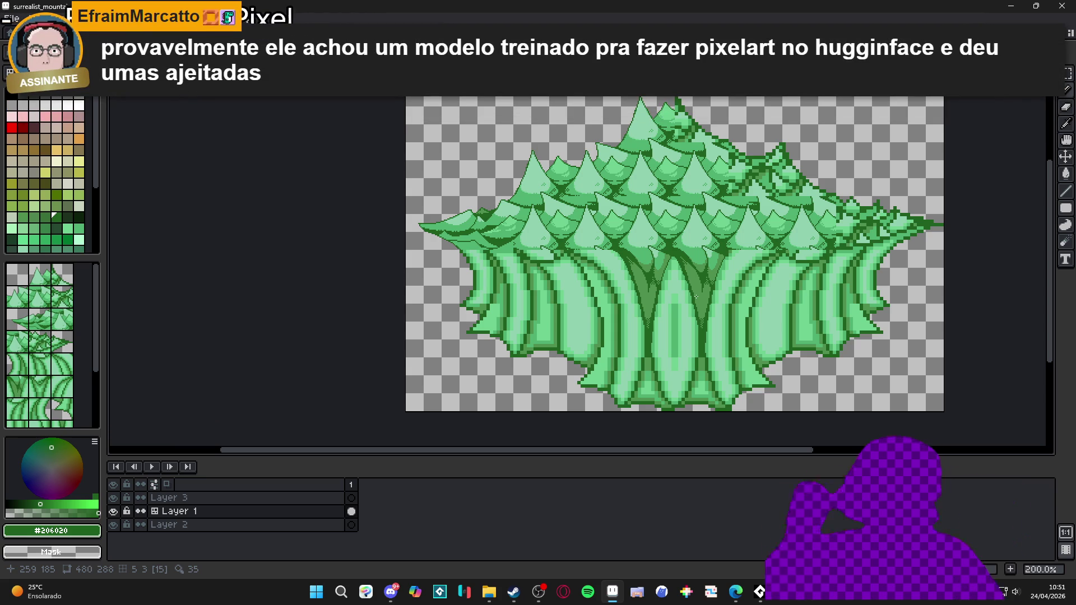
scroll(649, 282, up, 2)
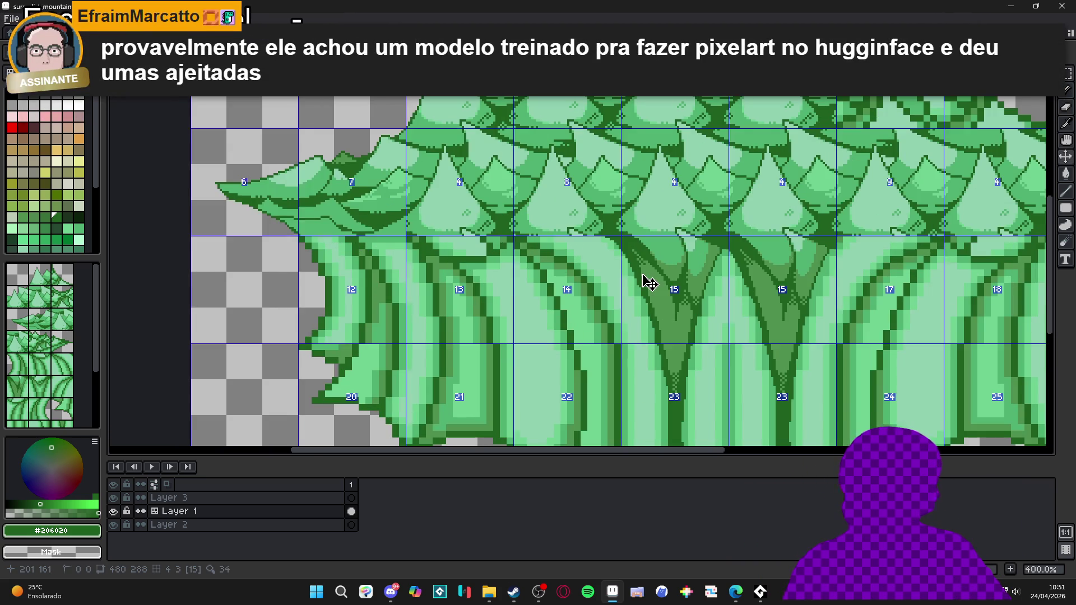
- Paint a vertical darker green run down the trunk
scroll(649, 282, up, 5)
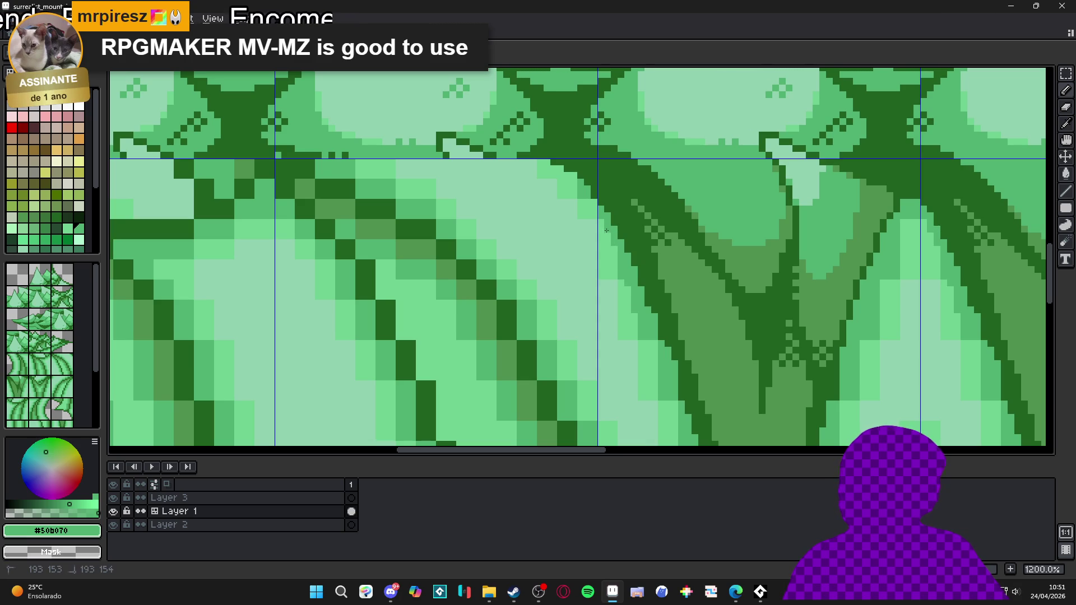
scroll(648, 347, up, 2)
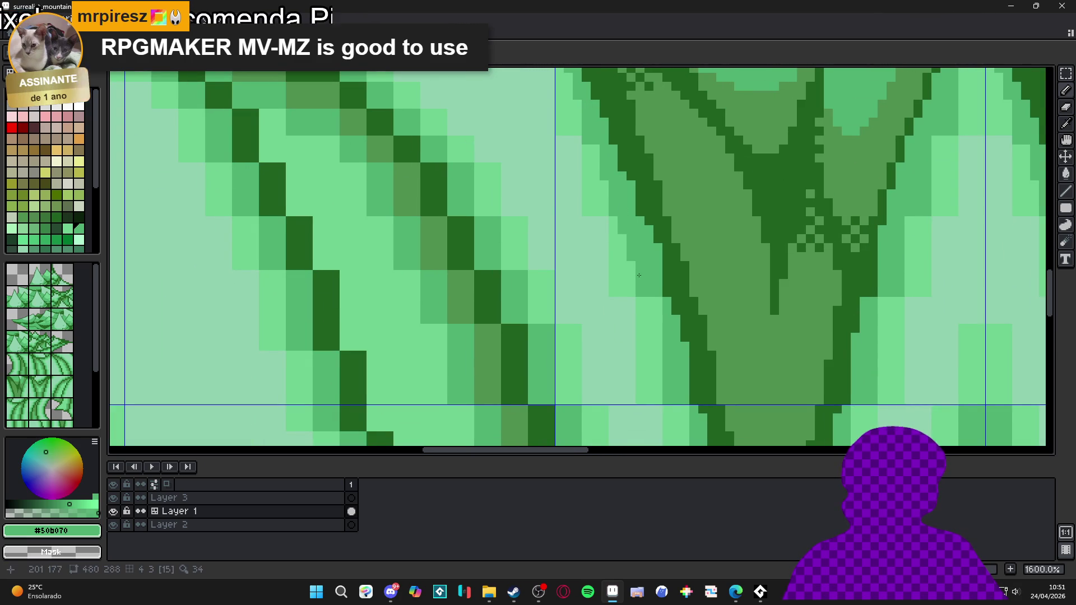
scroll(627, 246, down, 1)
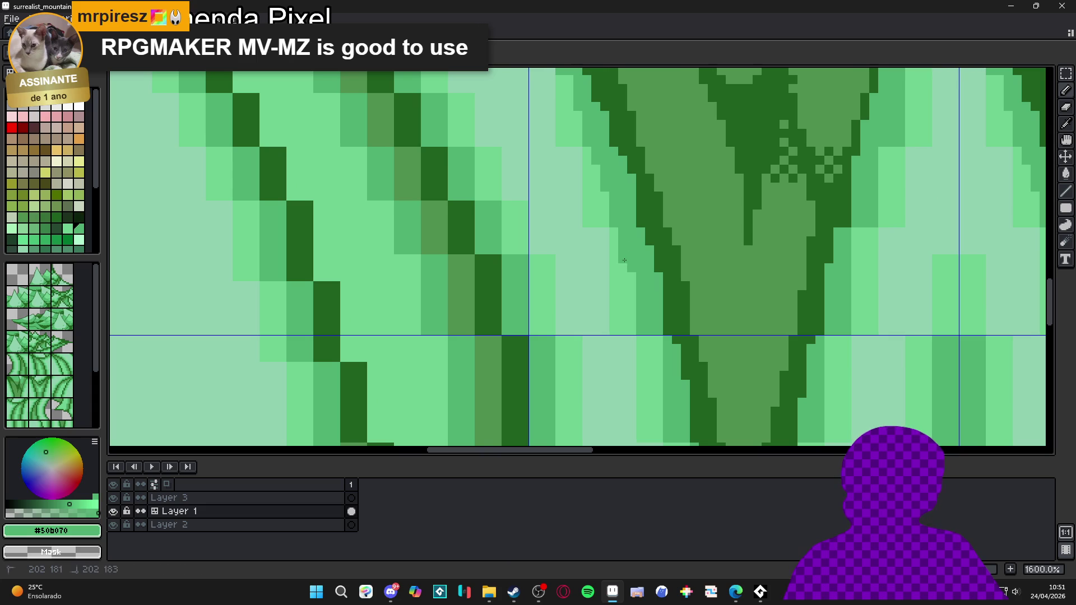
scroll(630, 246, up, 2)
drag(643, 282, 642, 351)
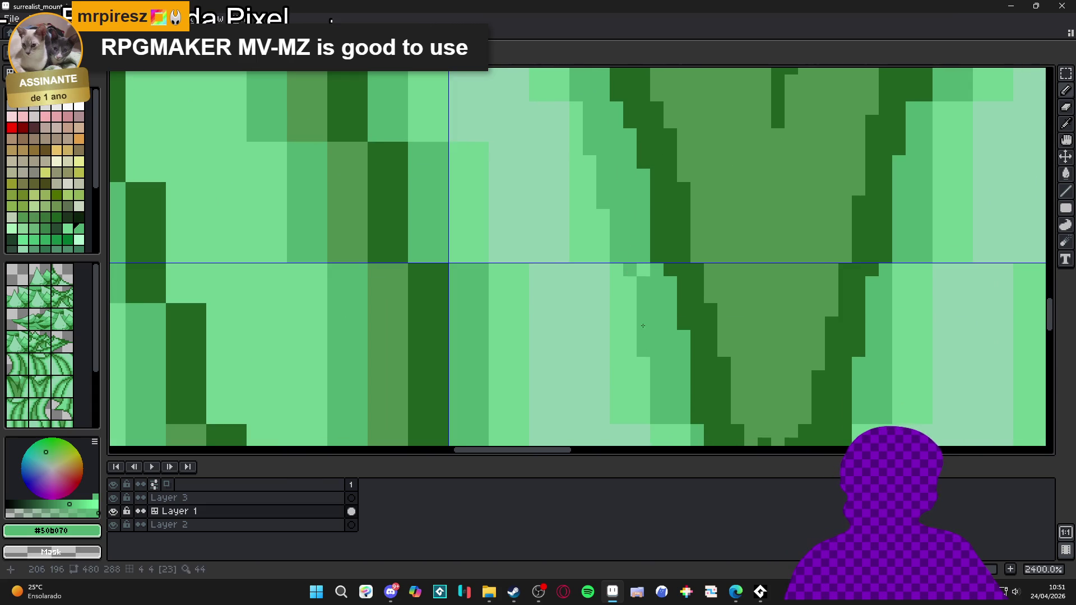
scroll(635, 303, down, 2)
scroll(637, 325, up, 1)
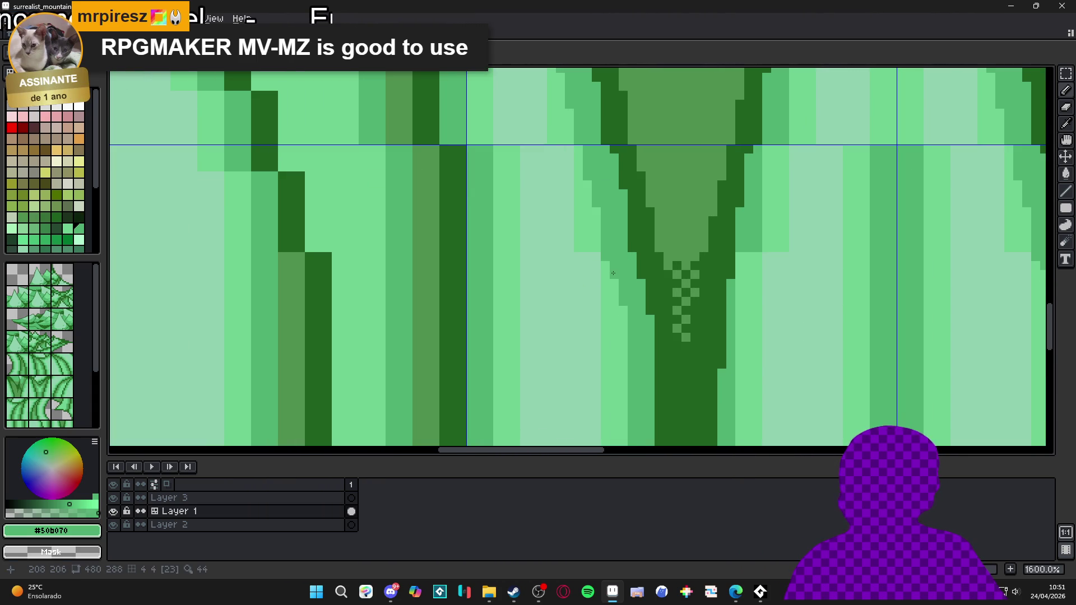
scroll(613, 277, down, 3)
scroll(608, 283, up, 2)
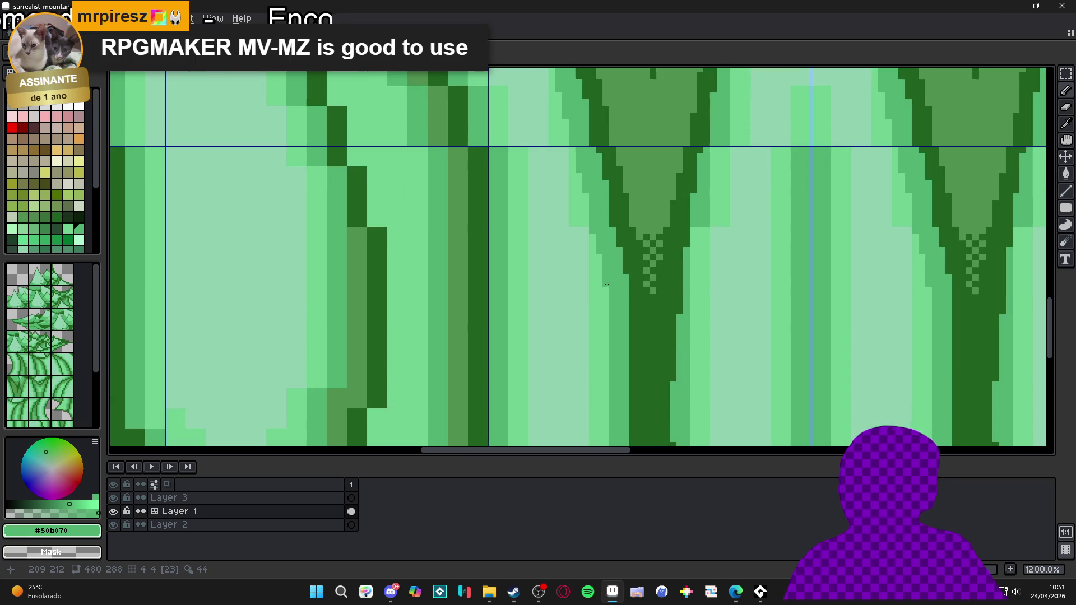
scroll(608, 336, down, 2)
scroll(599, 274, up, 2)
scroll(598, 267, up, 1)
- Paint pale mint #90d0b0 stripes along the trunks, extending them downward
alt+click(589, 275)
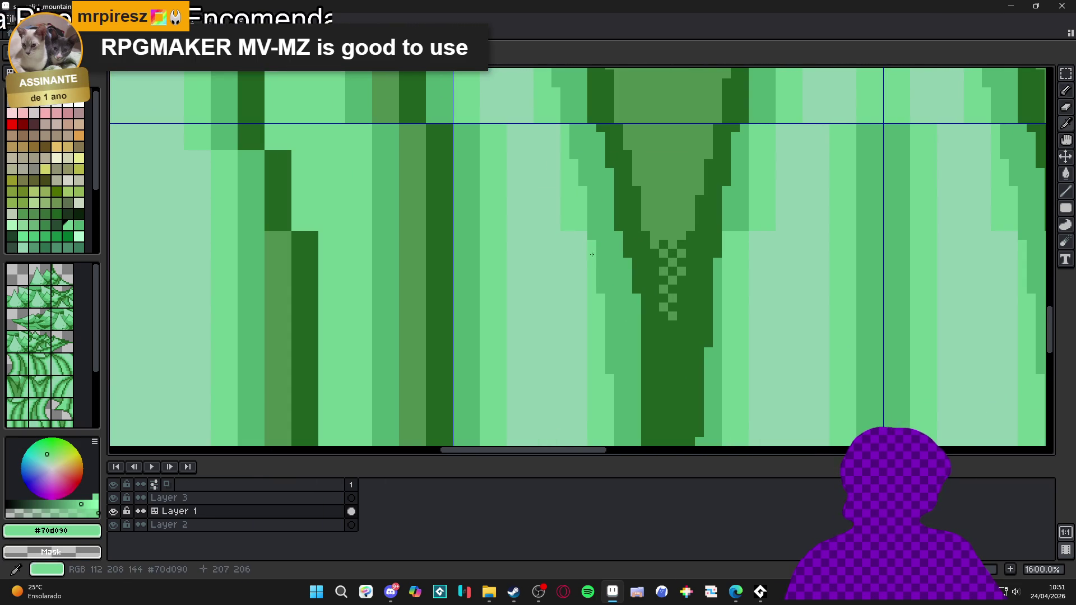
scroll(590, 299, down, 6)
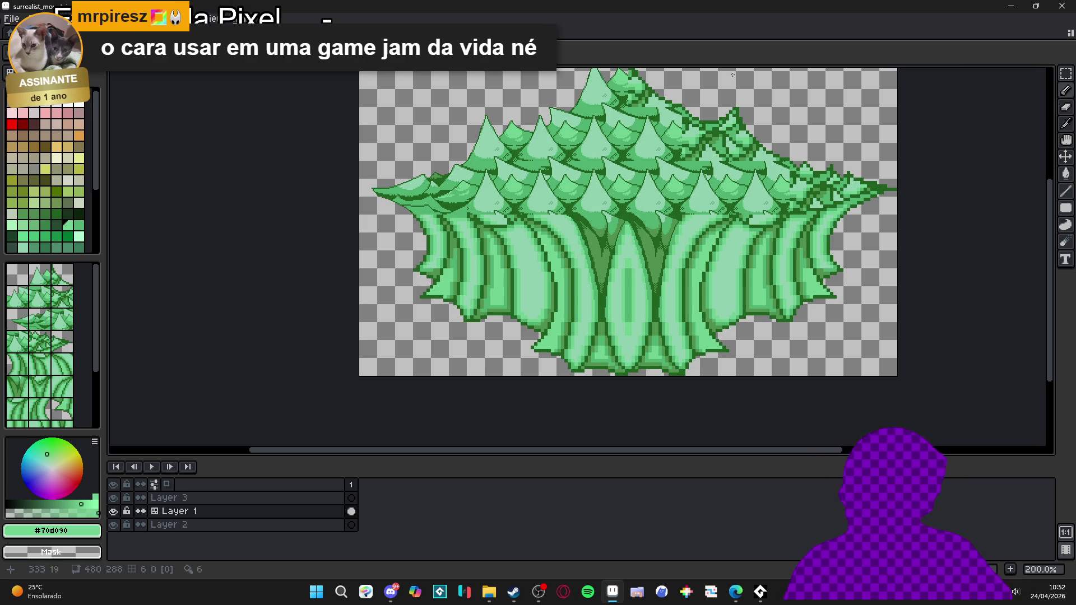
scroll(598, 246, up, 2)
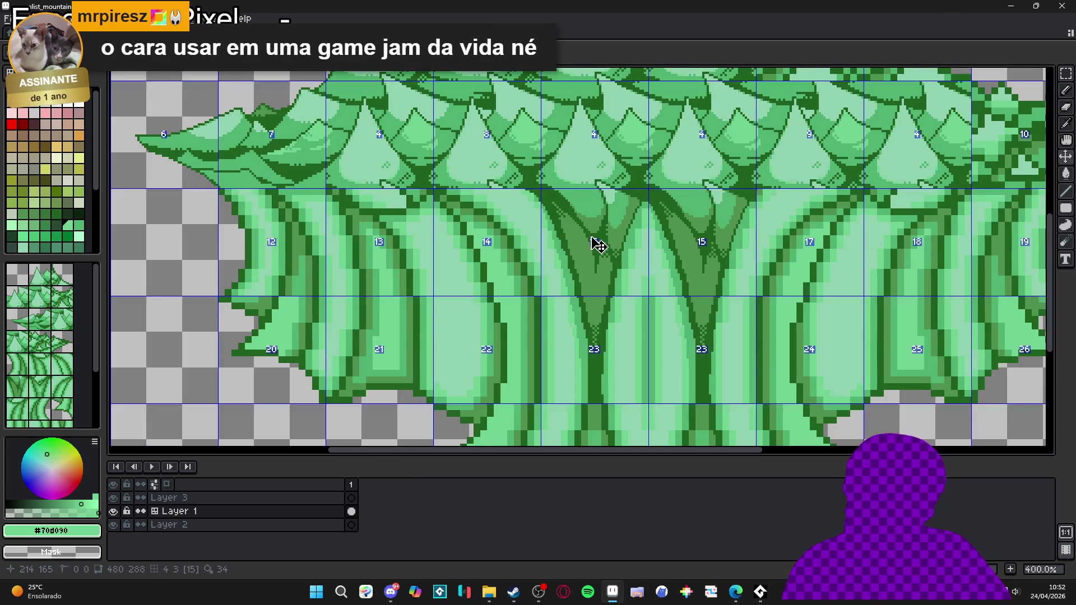
scroll(577, 244, up, 1)
scroll(560, 289, up, 2)
alt+click(575, 302)
drag(557, 258, 541, 230)
drag(523, 186, 526, 152)
drag(577, 327, 587, 445)
- Lighten the trunk's right outline and nearby edge pixels with mint #90d0b0
scroll(586, 392, down, 2)
scroll(564, 347, up, 5)
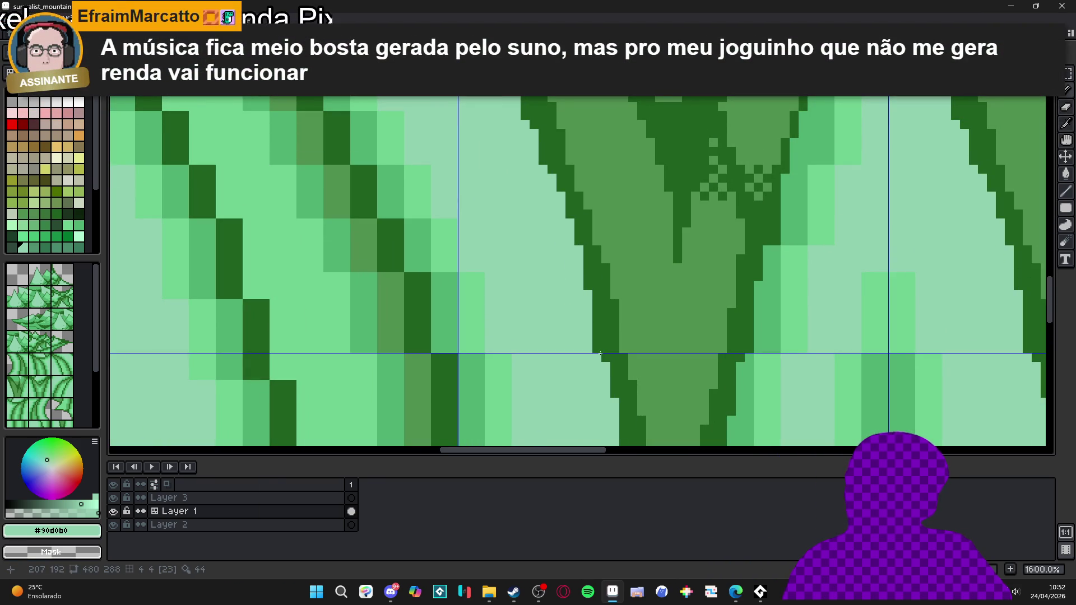
drag(597, 350, 597, 317)
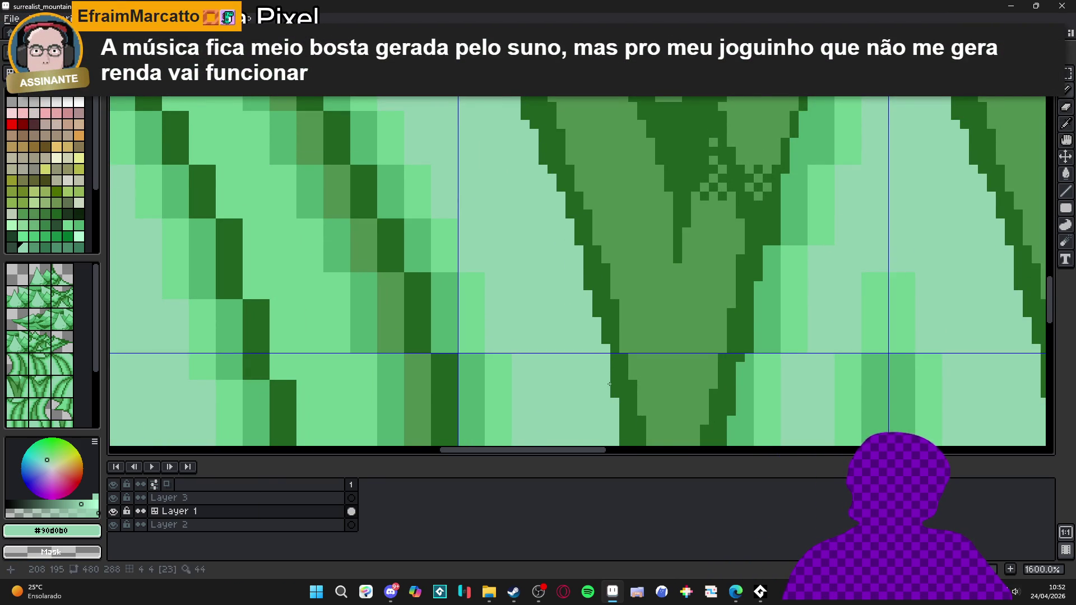
scroll(609, 384, down, 2)
scroll(634, 276, up, 1)
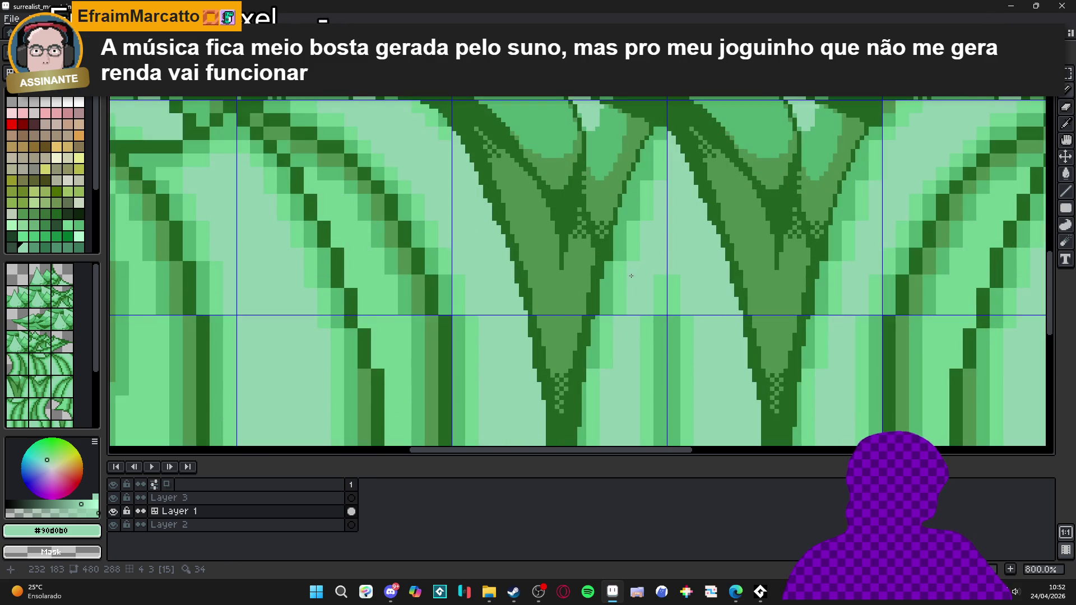
drag(608, 289, 583, 406)
click(650, 208)
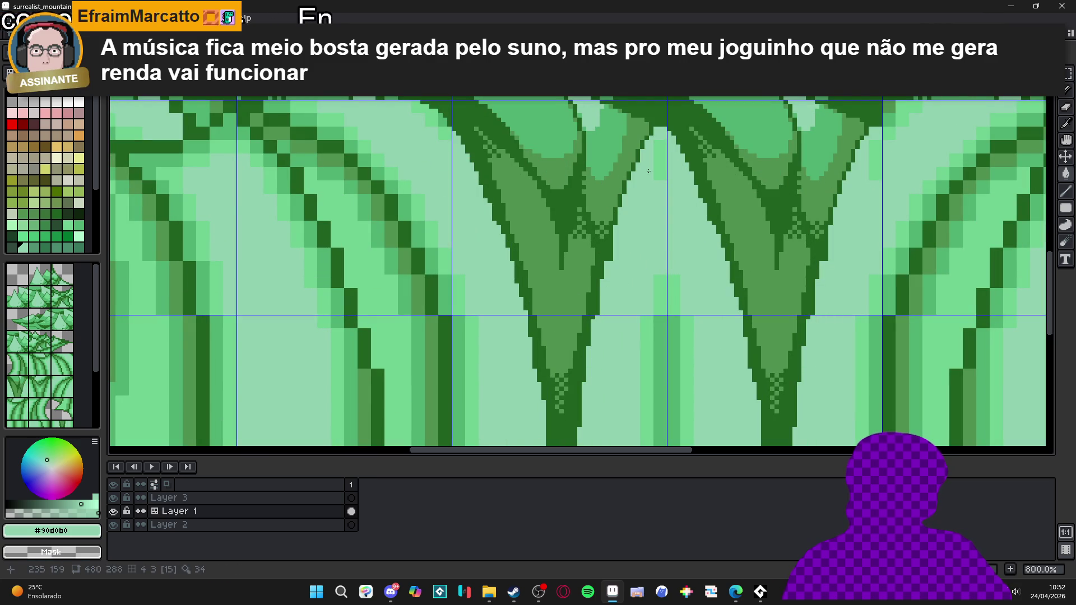
- Draw a short dark green #206020 outline stroke on the trunk
scroll(660, 174, down, 3)
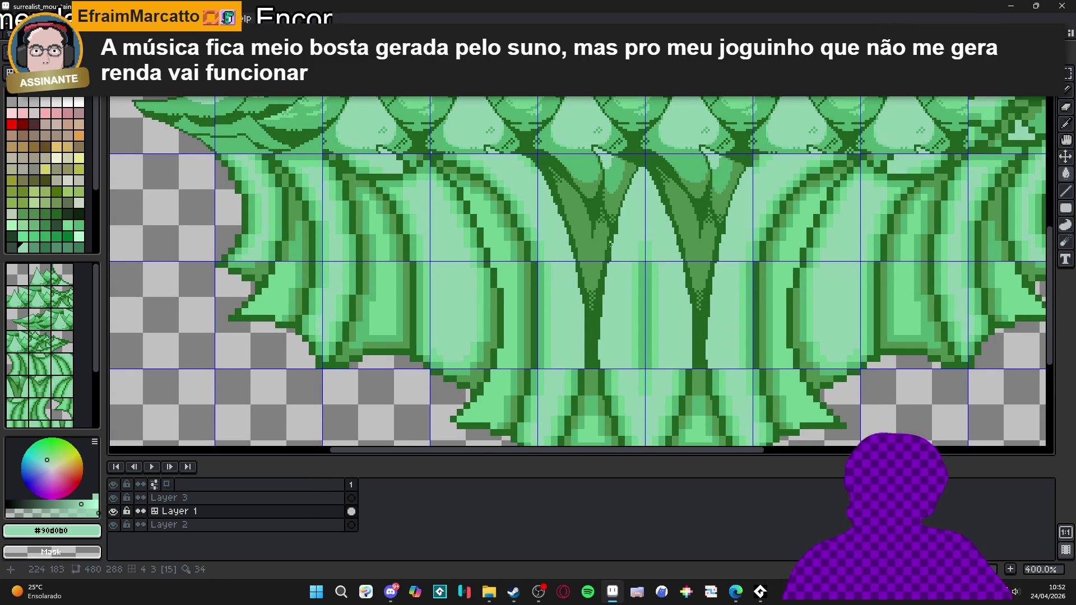
scroll(569, 373, up, 3)
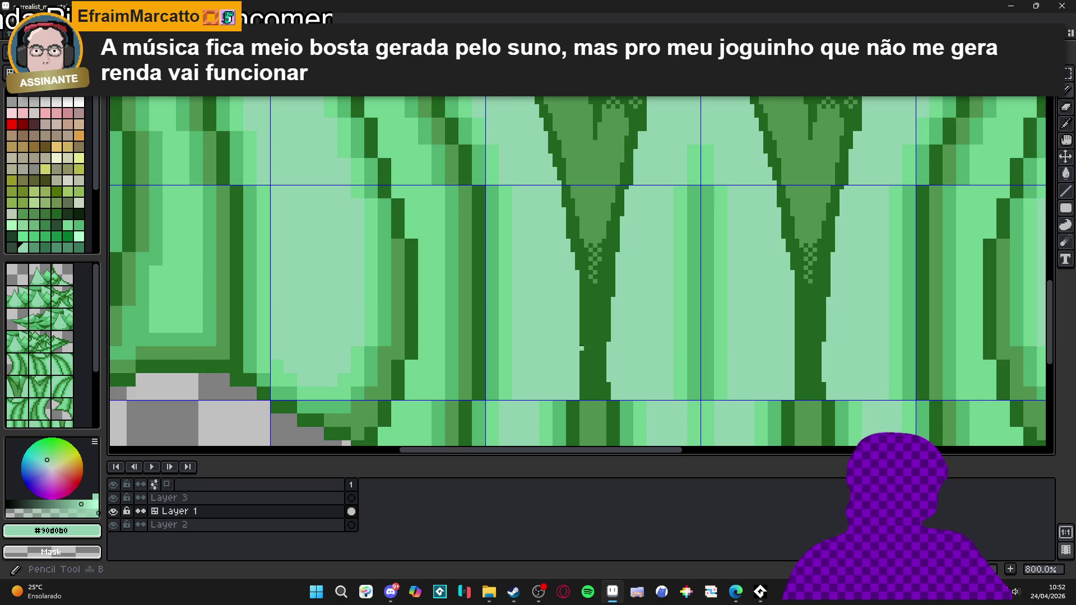
scroll(581, 315, down, 4)
scroll(582, 251, up, 7)
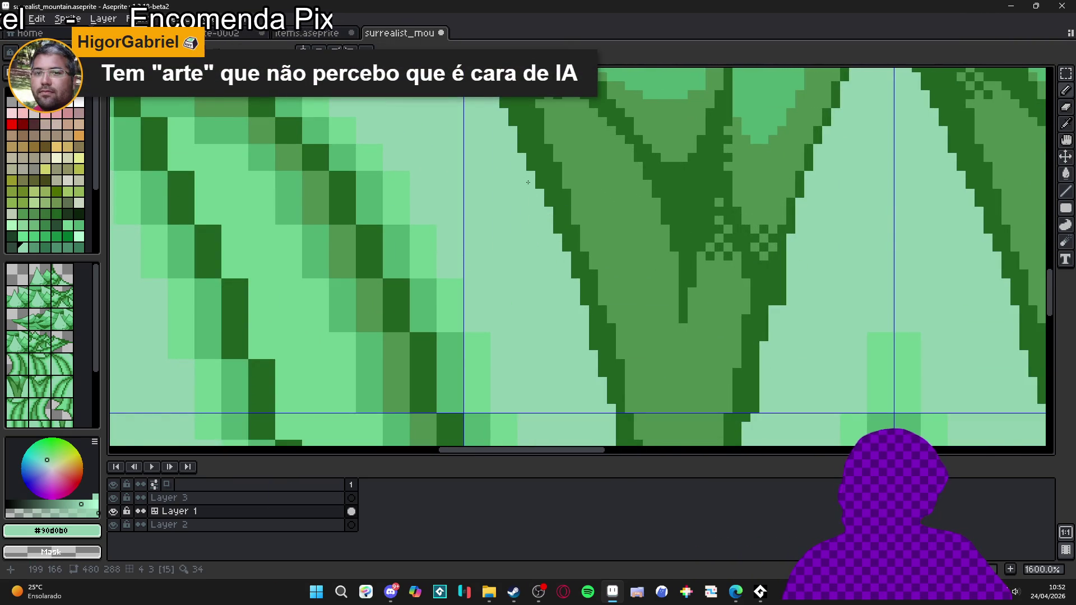
scroll(547, 214, down, 3)
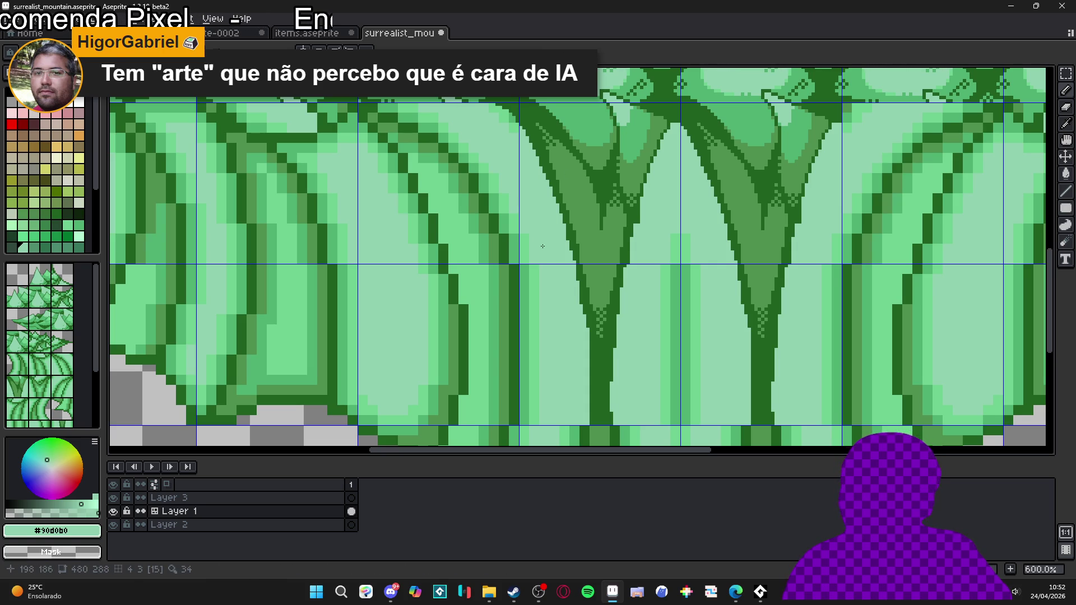
scroll(607, 360, up, 4)
alt+click(607, 360)
drag(607, 383, 607, 403)
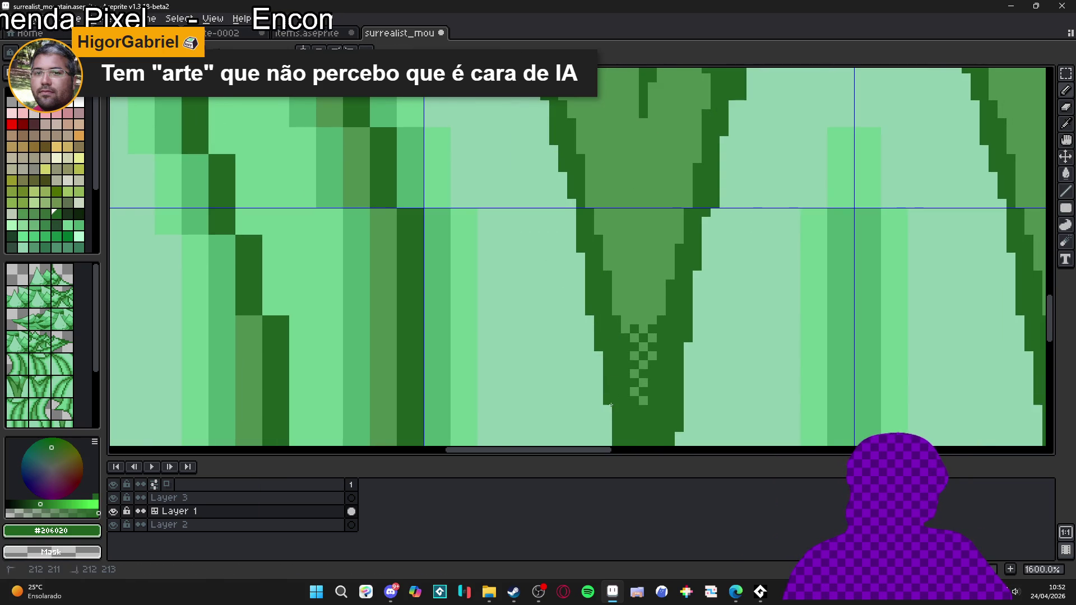
scroll(593, 313, down, 3)
scroll(584, 286, up, 2)
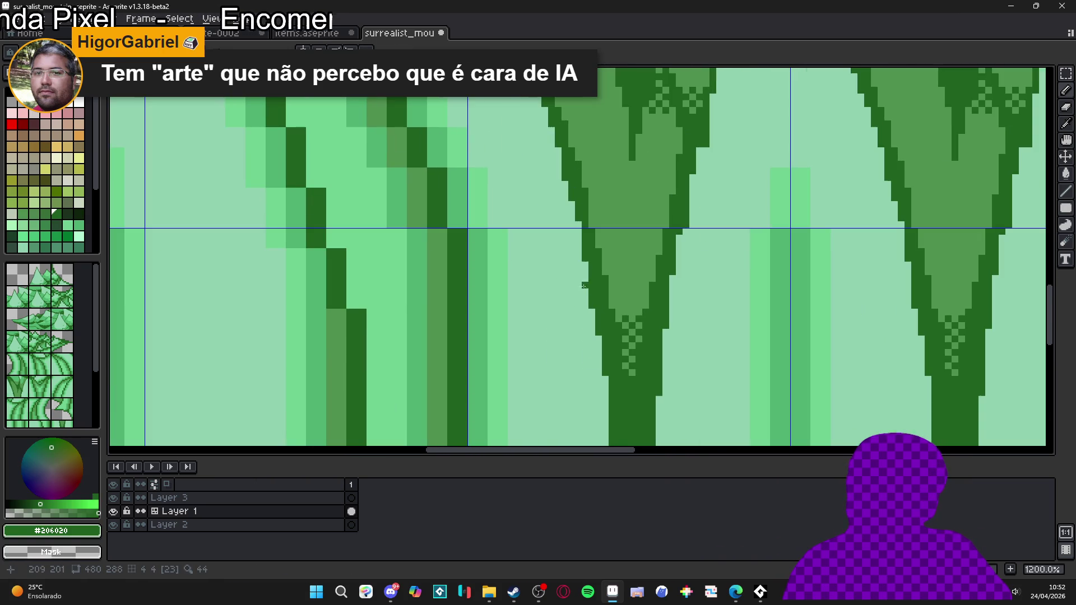
- Replace three stray dark pixels on the tree's right edge with mint #90d0b0
alt+click(566, 202)
scroll(577, 269, down, 1)
scroll(582, 291, up, 1)
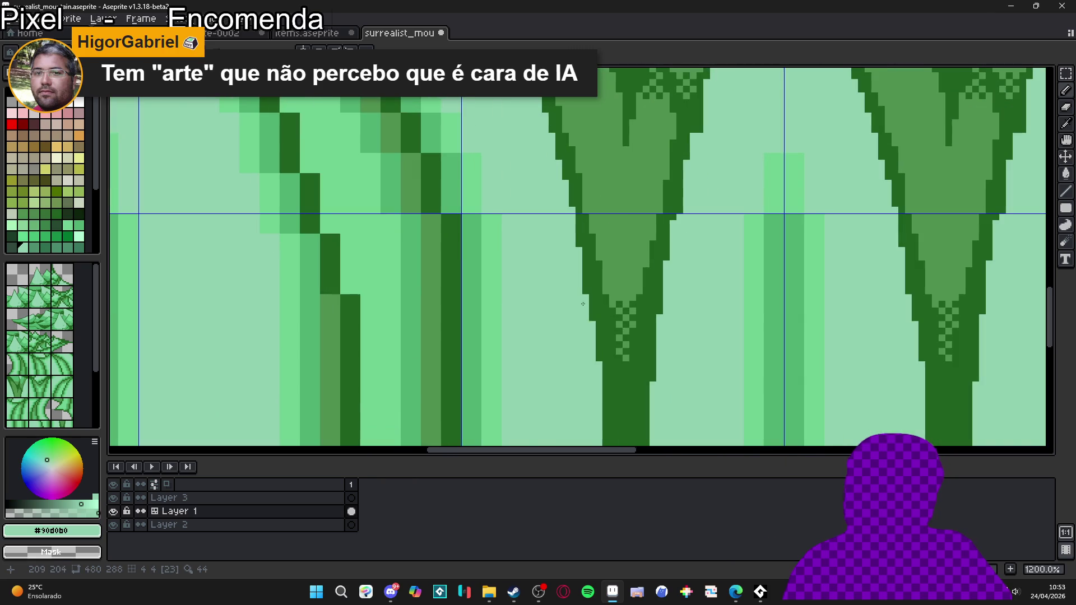
alt+click(598, 338)
scroll(599, 374, down, 4)
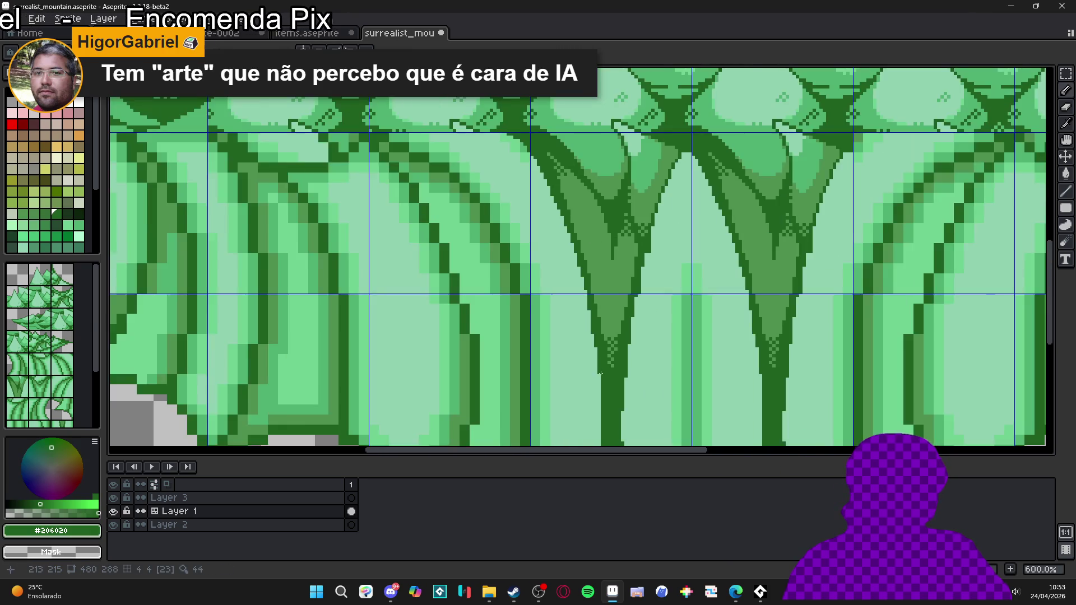
scroll(589, 321, up, 3)
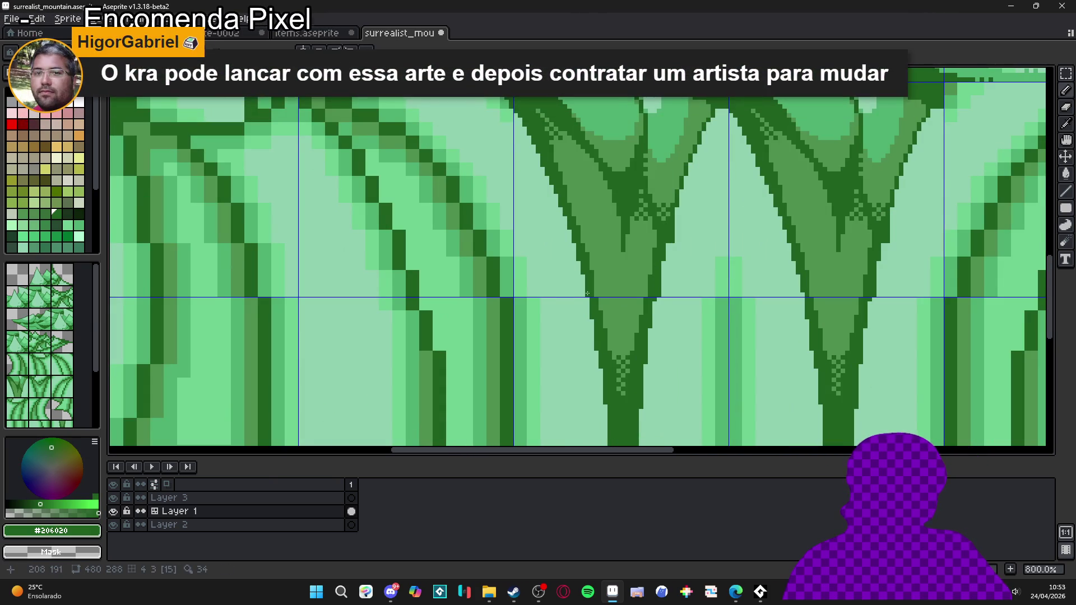
scroll(589, 314, down, 2)
scroll(627, 293, up, 4)
alt+click(629, 276)
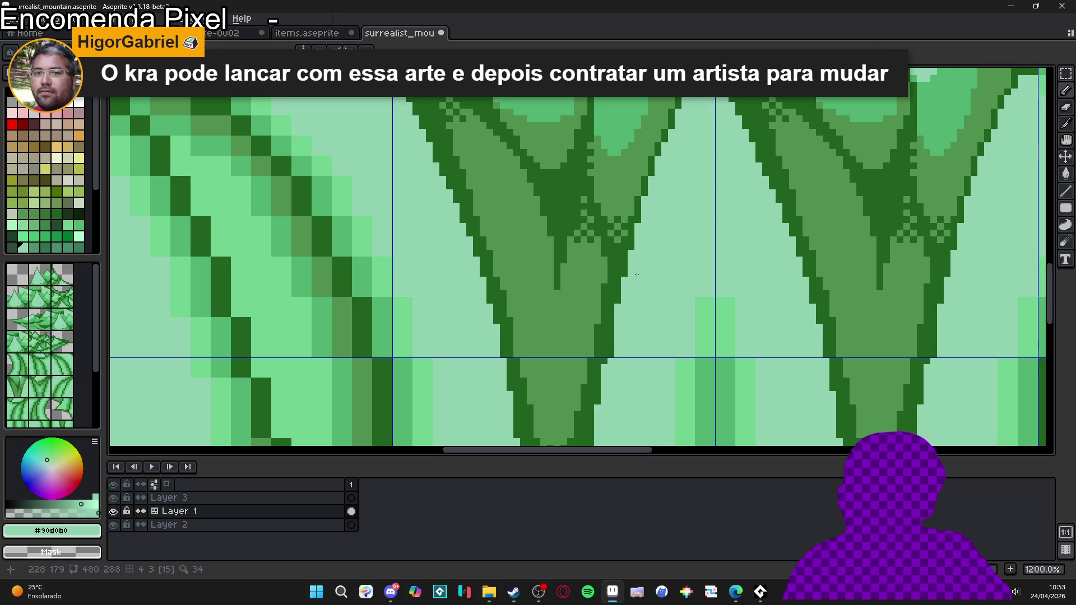
click(611, 349)
click(611, 341)
click(611, 334)
scroll(618, 325, down, 4)
scroll(652, 285, down, 2)
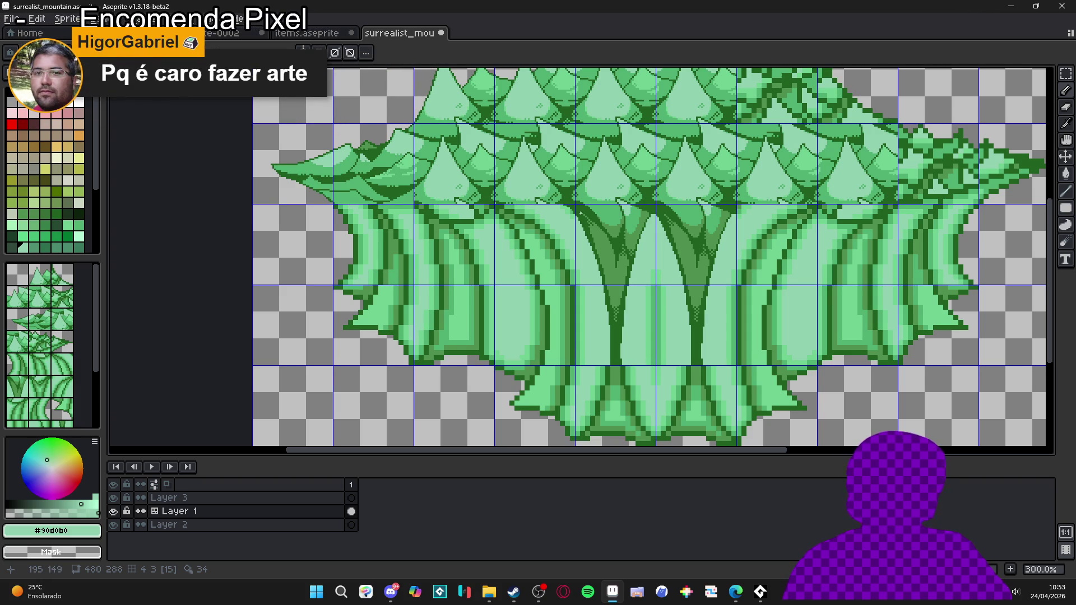
- With the Pencil, paint over the dark notch and fork pixels on both trunks in light green
scroll(578, 213, up, 6)
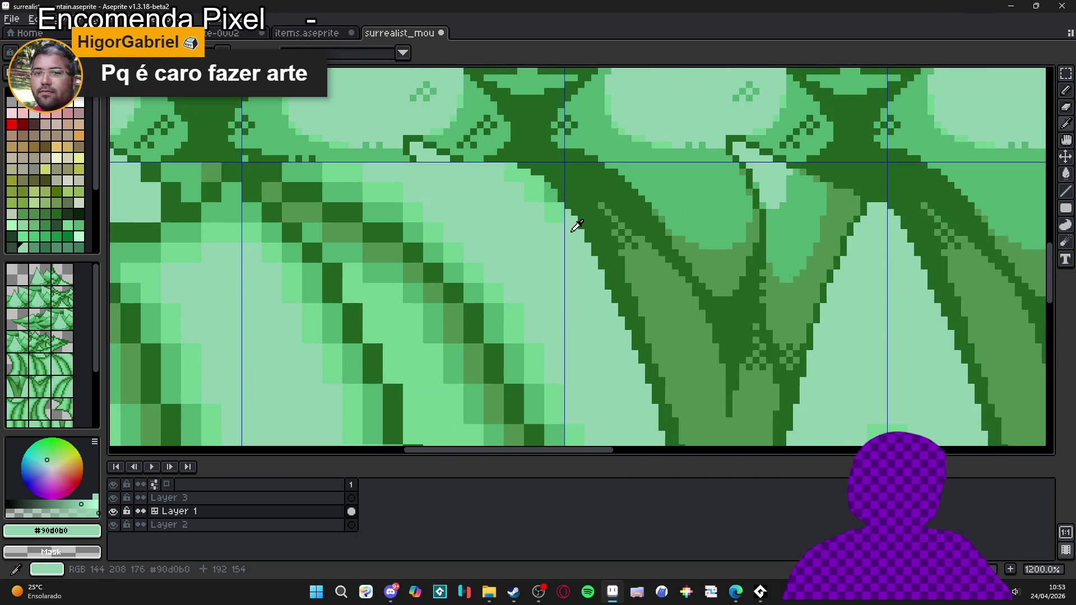
key(g)
key(b)
drag(542, 200, 507, 165)
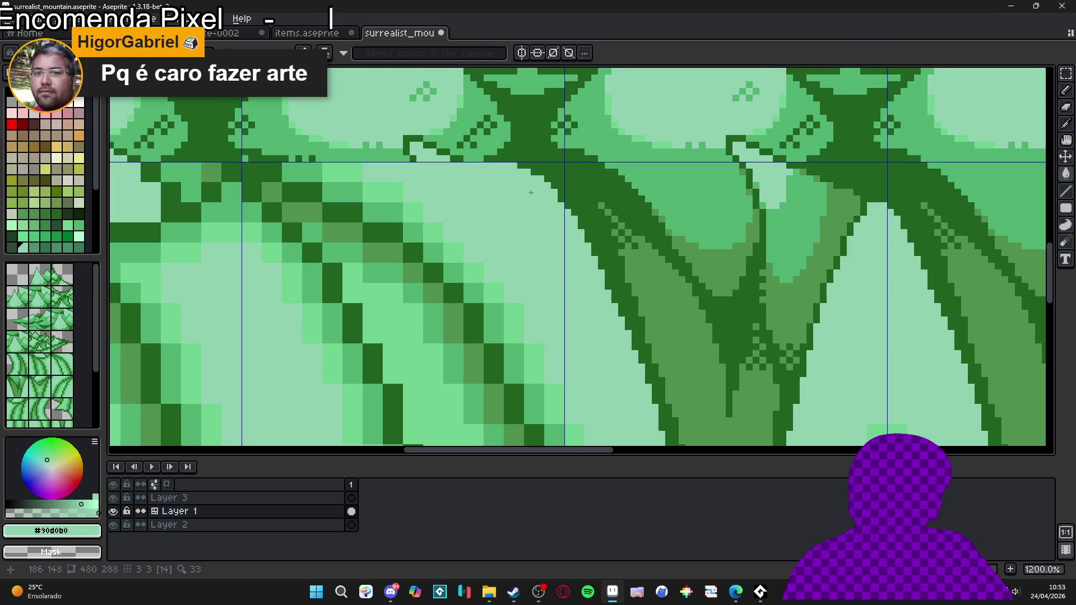
scroll(572, 192, down, 5)
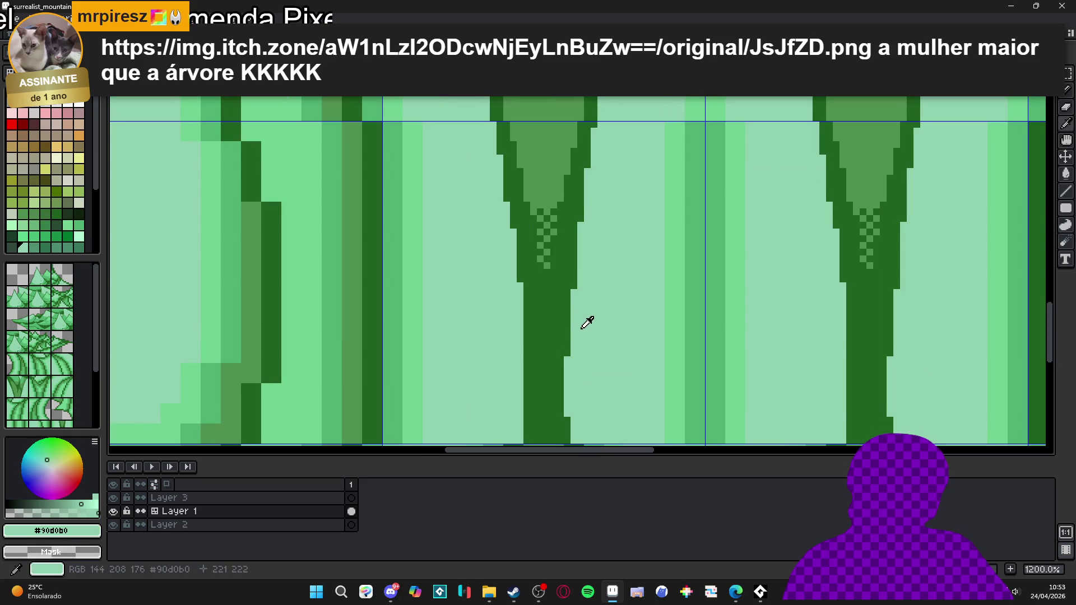
click(567, 346)
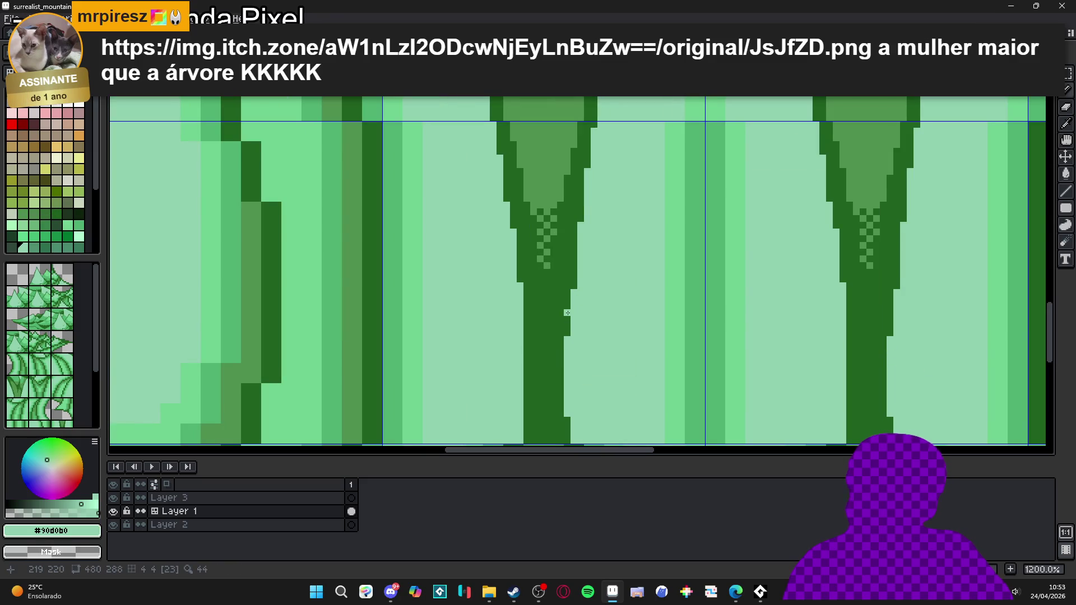
click(573, 279)
scroll(574, 280, down, 4)
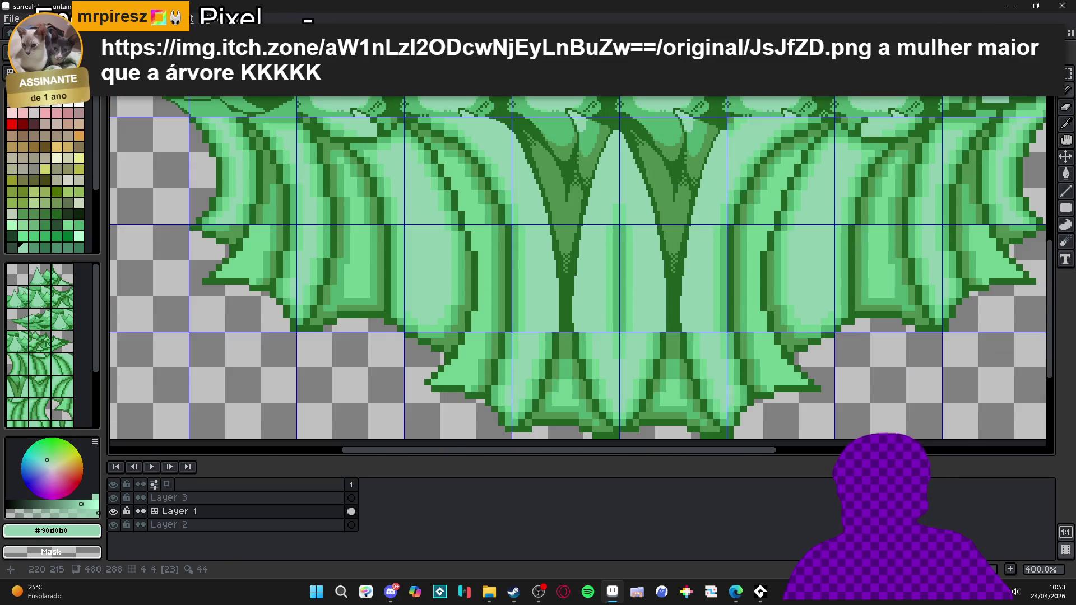
- Save surrealist_mountain.aseprite and bring up the jungle reference image
key(ctrl+s)
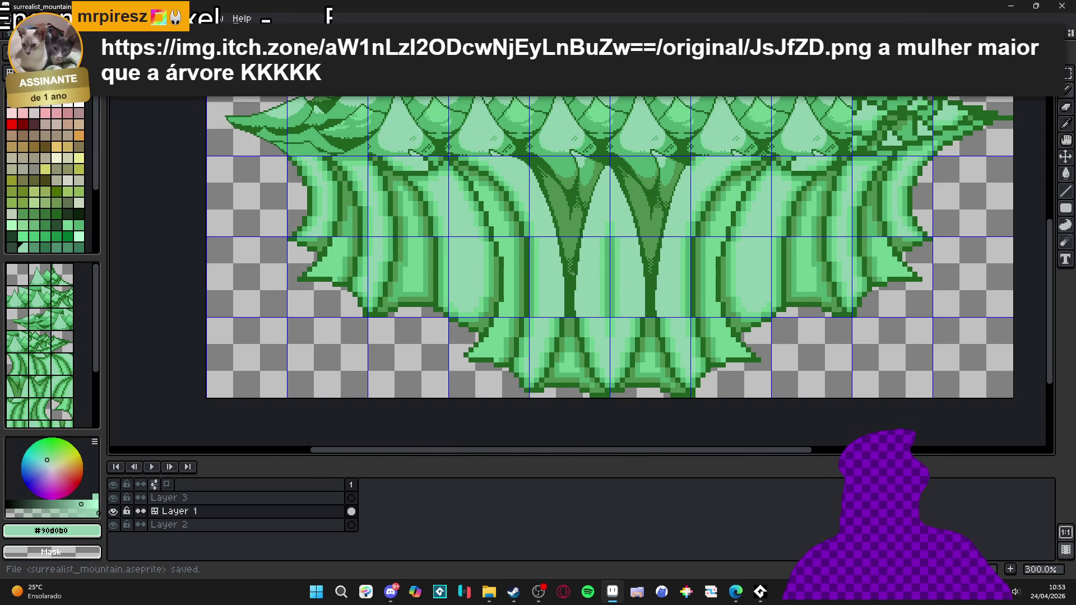
key(alt+Tab)
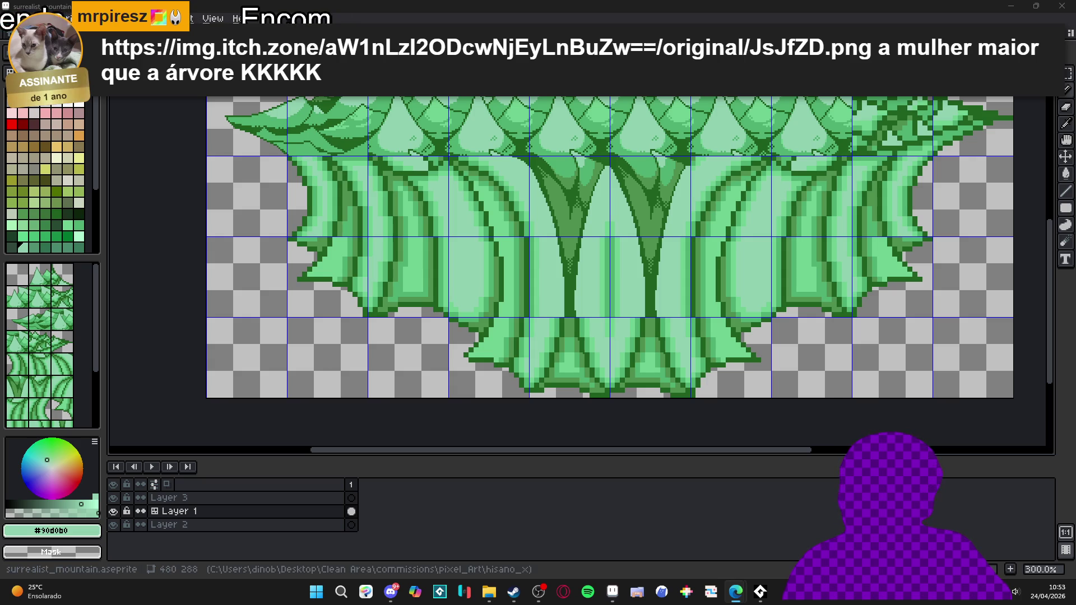
key(alt+Tab)
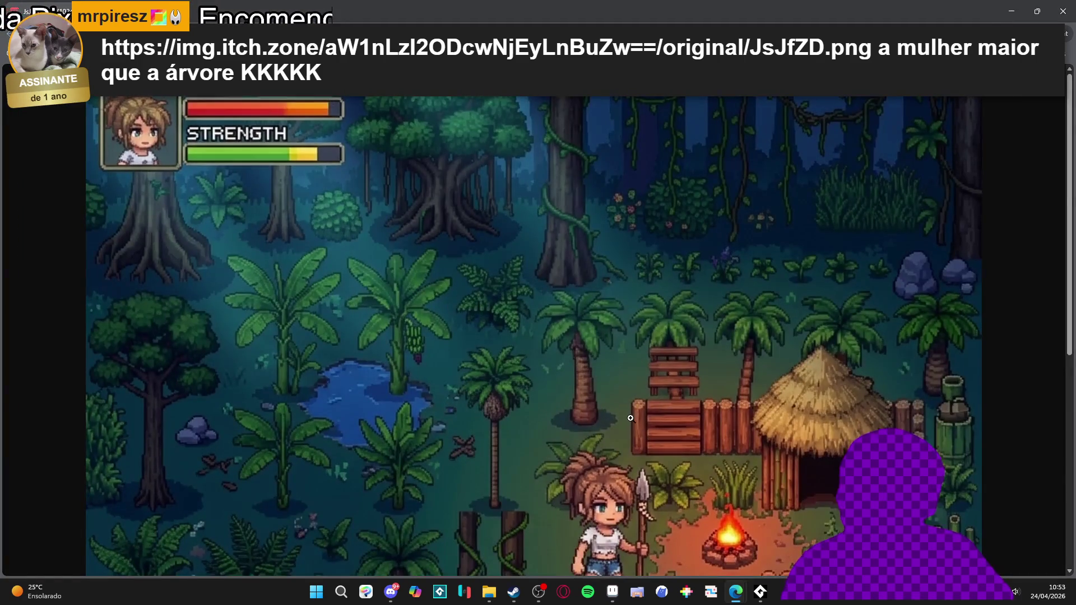
- Scroll around the jungle game screenshot in Edge, then return to the Aseprite sprite
scroll(642, 384, up, 4)
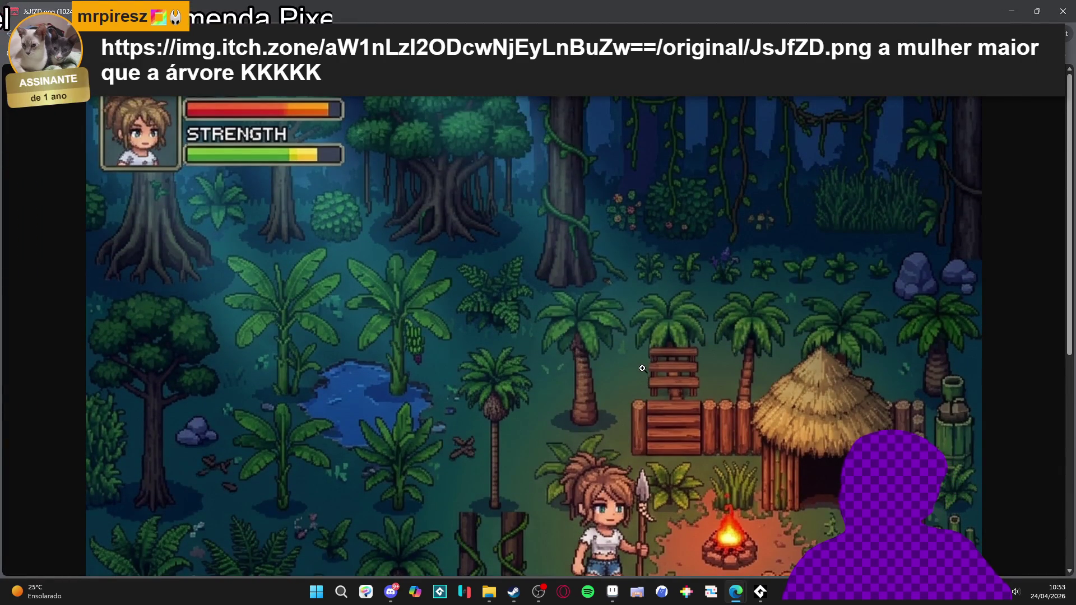
scroll(642, 358, down, 3)
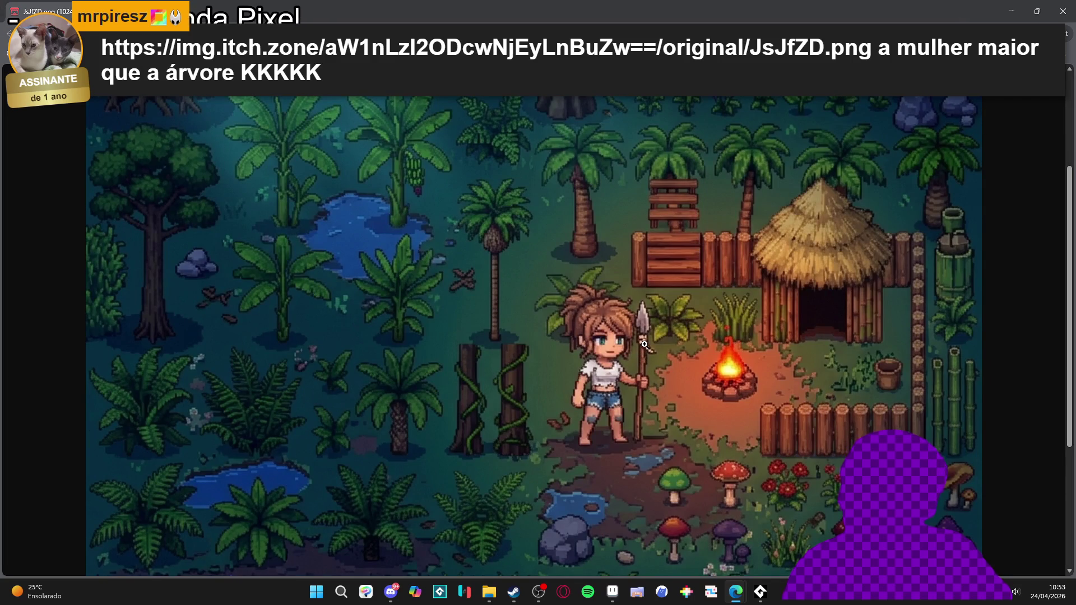
scroll(644, 344, up, 3)
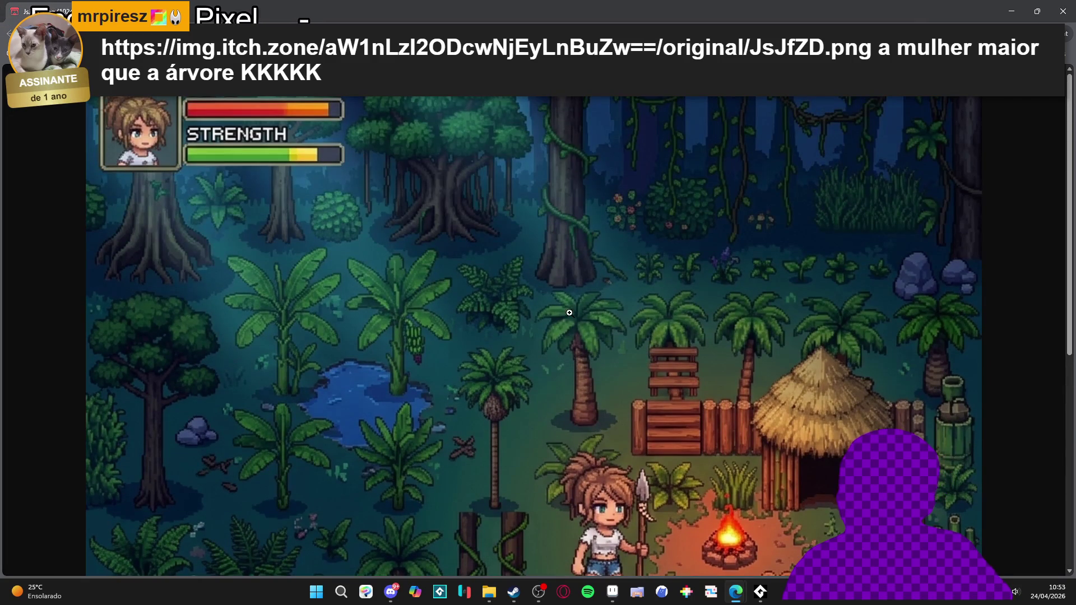
scroll(670, 252, down, 5)
scroll(606, 213, down, 2)
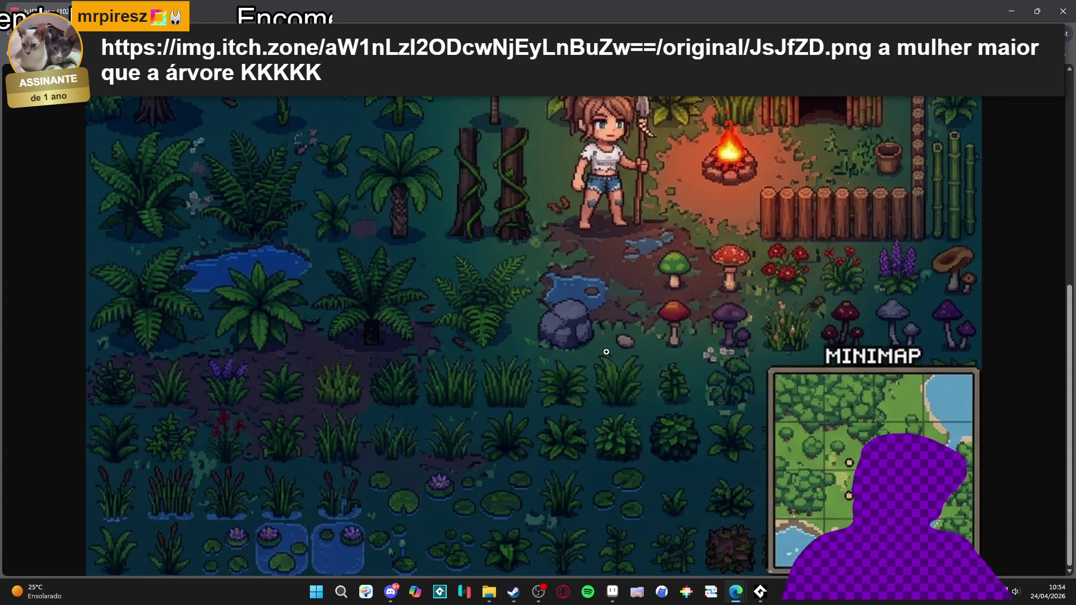
scroll(516, 286, up, 3)
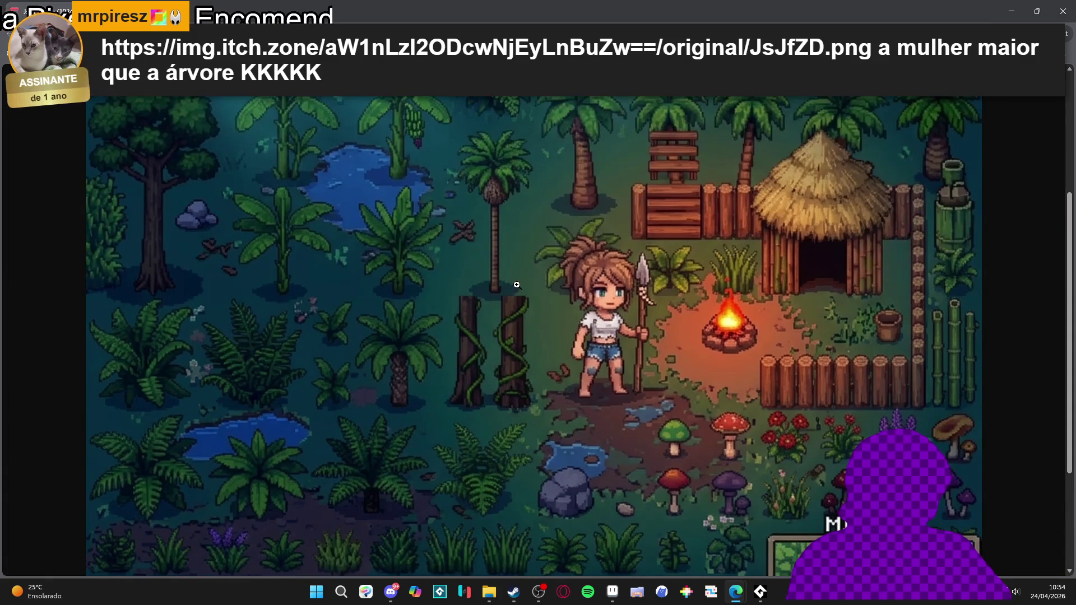
scroll(516, 285, down, 3)
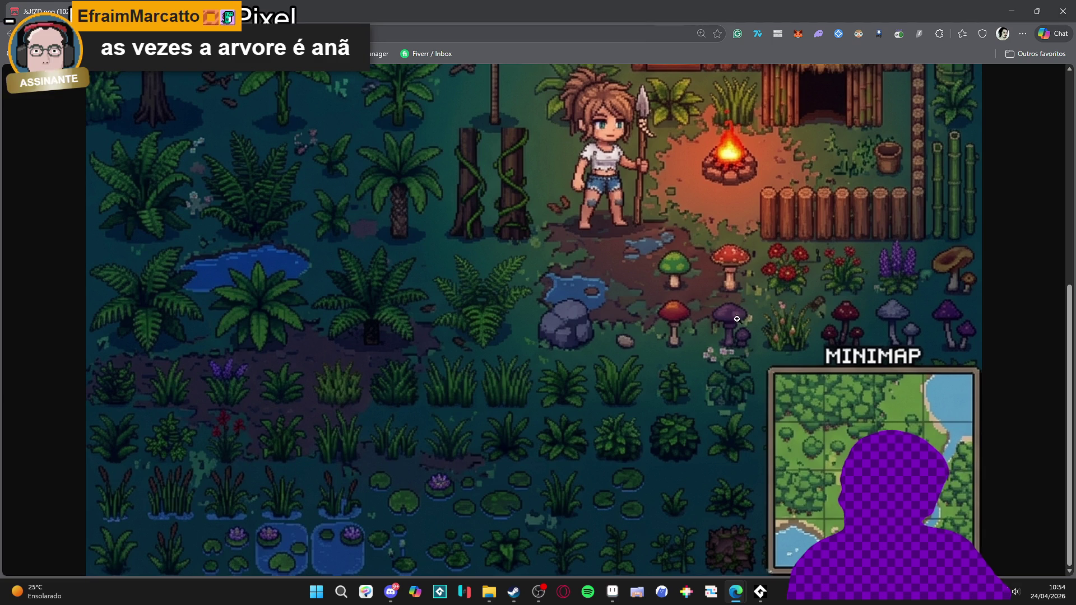
scroll(227, 377, up, 2)
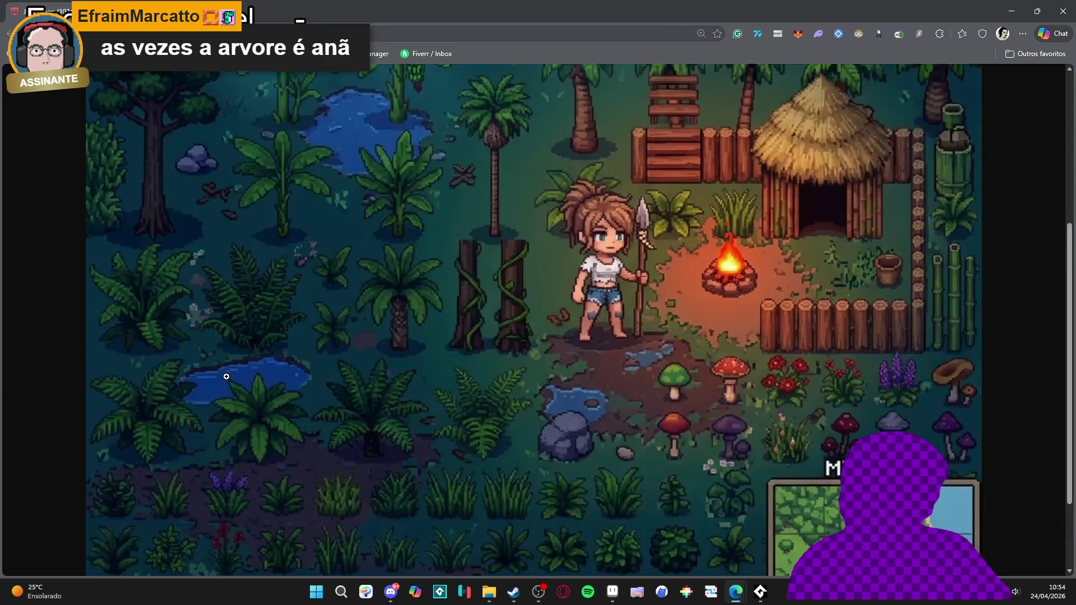
scroll(372, 431, down, 1)
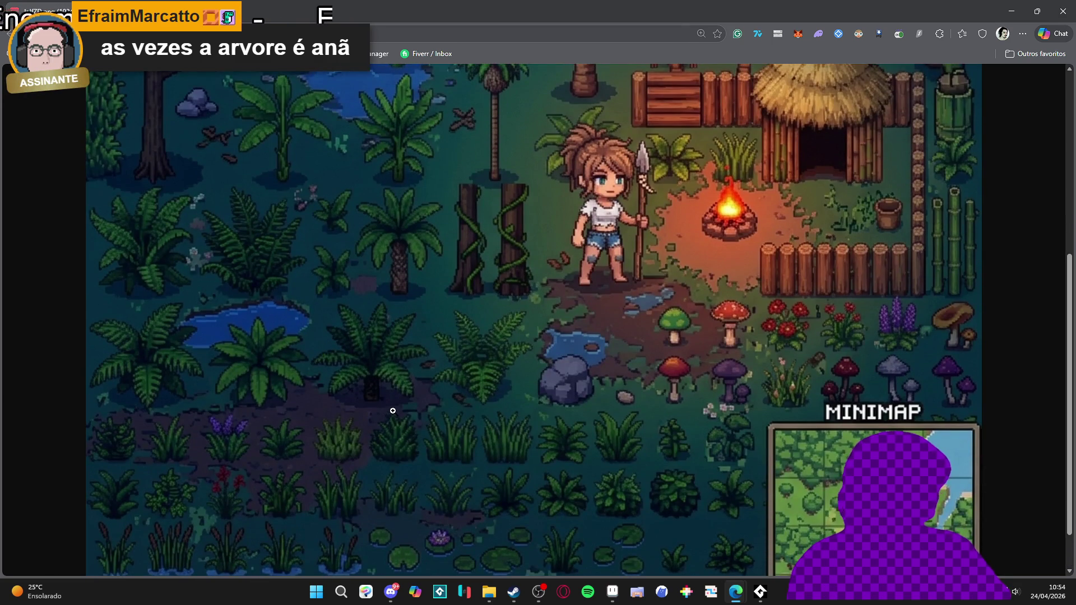
scroll(393, 410, down, 1)
scroll(638, 227, up, 2)
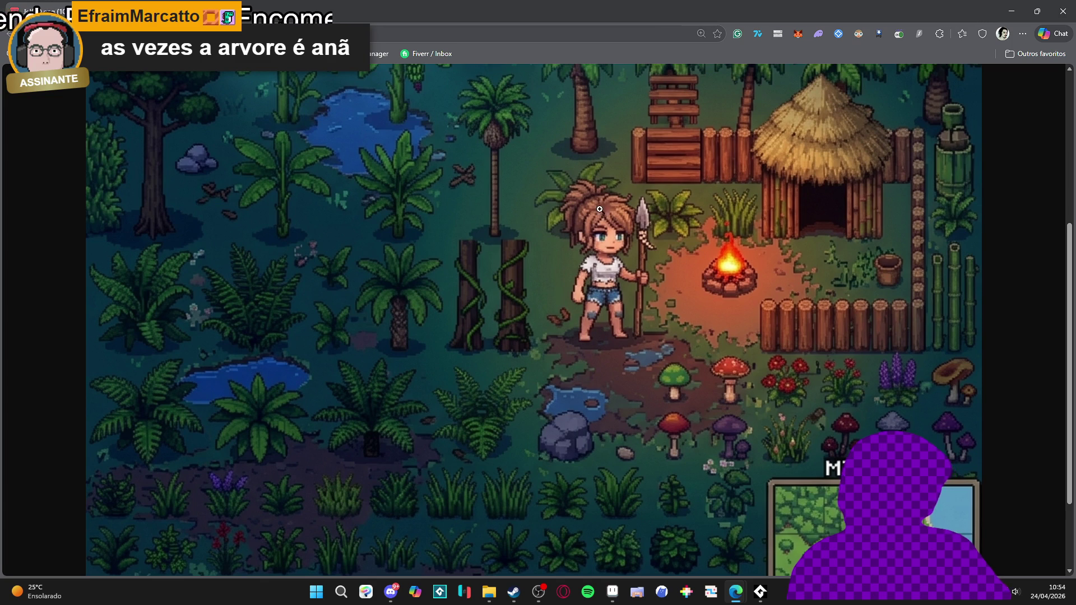
scroll(538, 263, down, 1)
scroll(504, 312, up, 5)
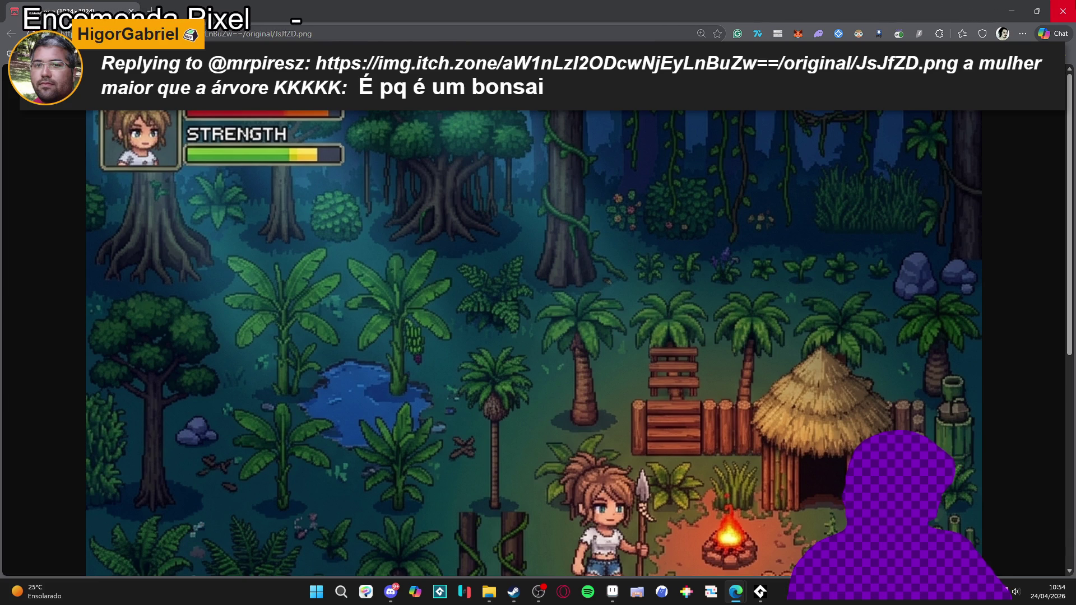
key(alt+Tab)
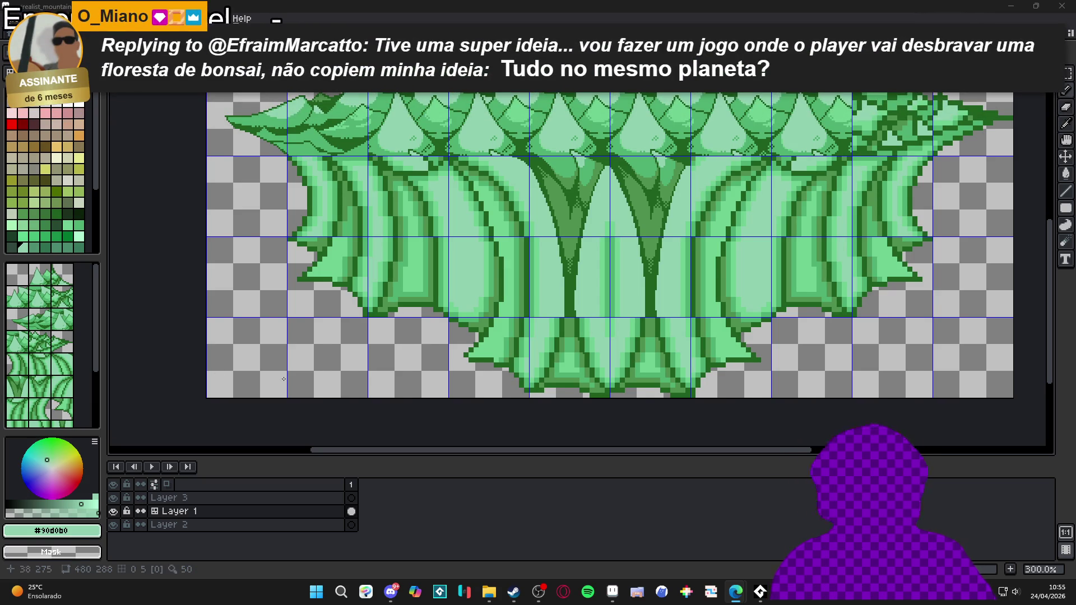
scroll(479, 236, down, 1)
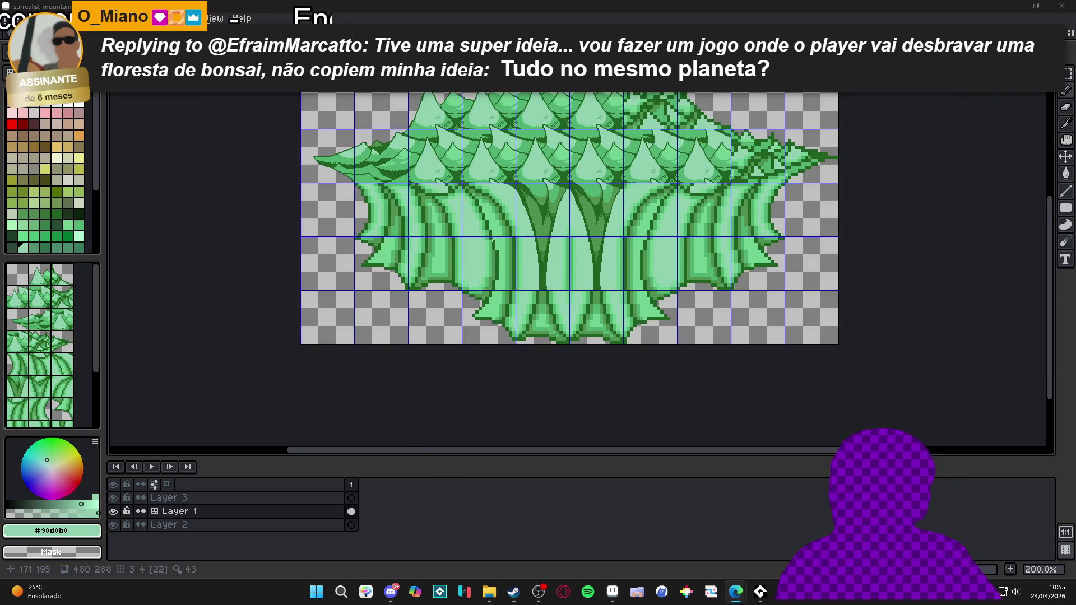
- Add #206020 dark-green pixels along the left foliage lobe's lower edge
scroll(479, 236, up, 5)
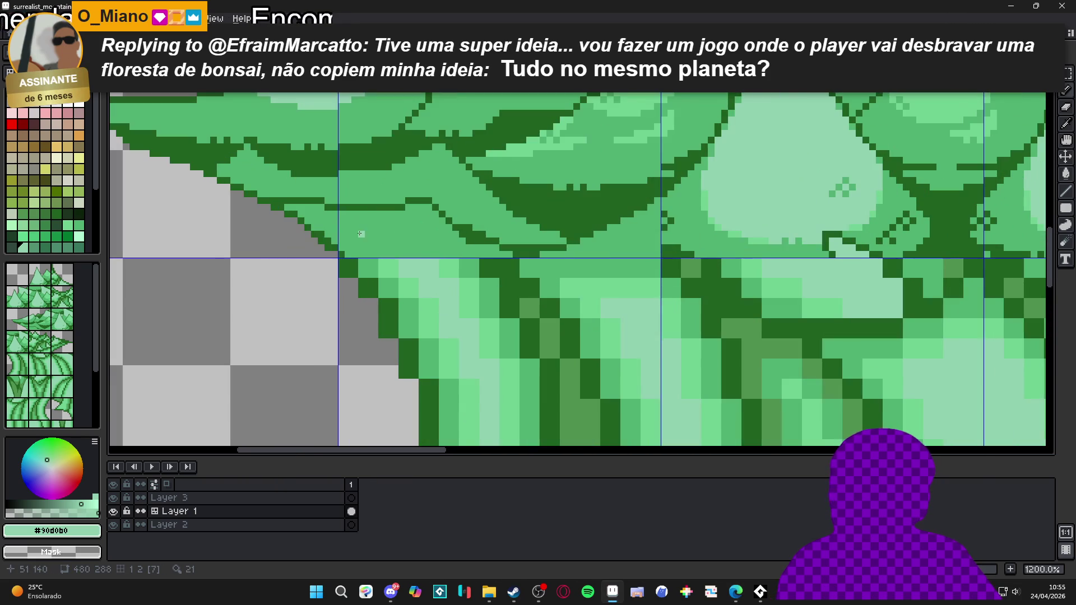
alt+click(323, 237)
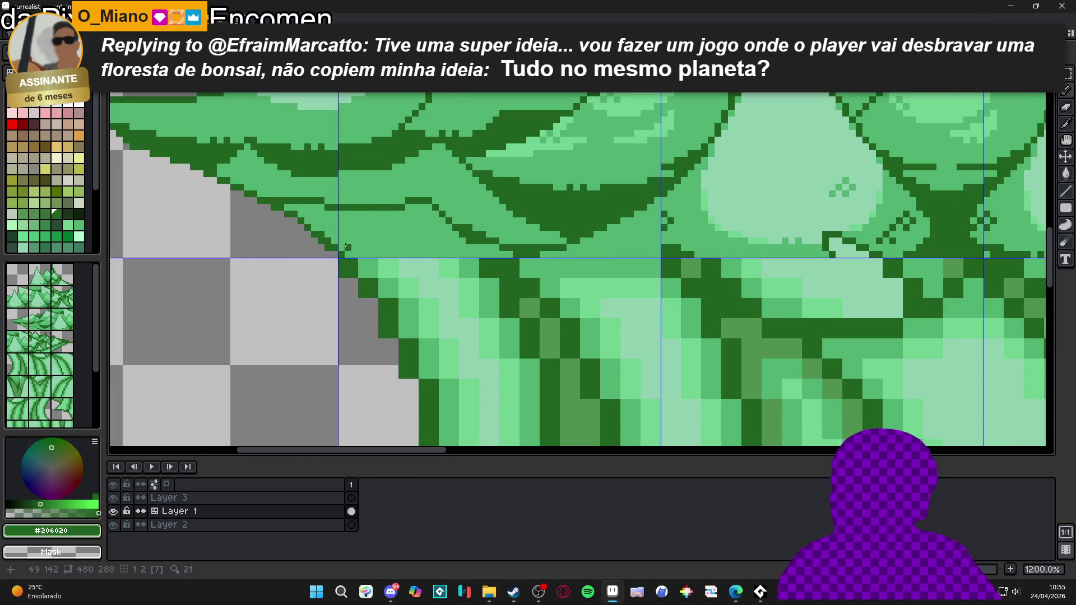
click(342, 248)
click(348, 241)
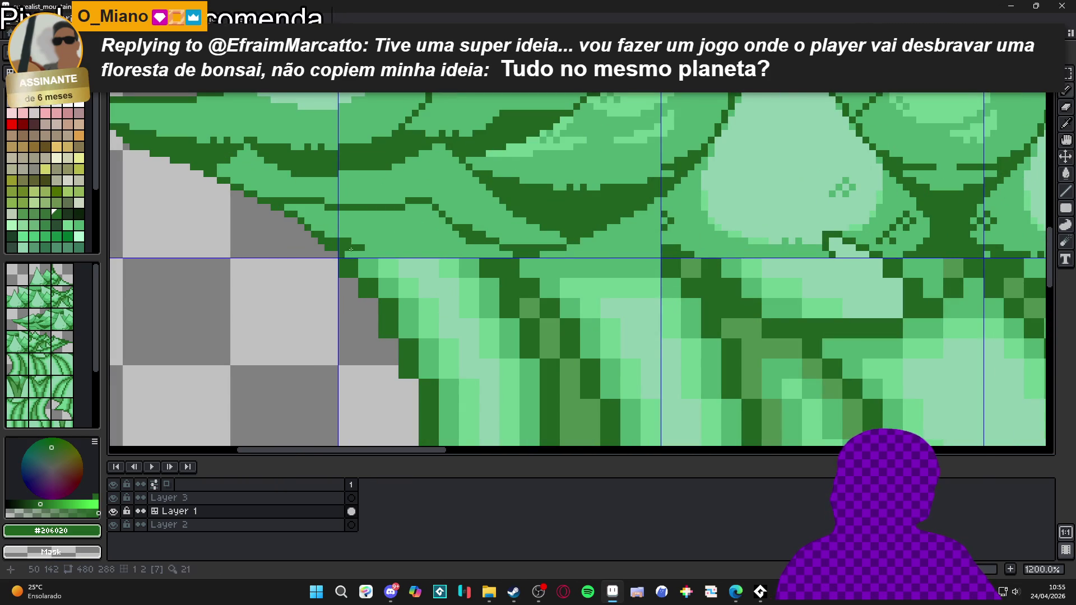
drag(359, 252, 395, 253)
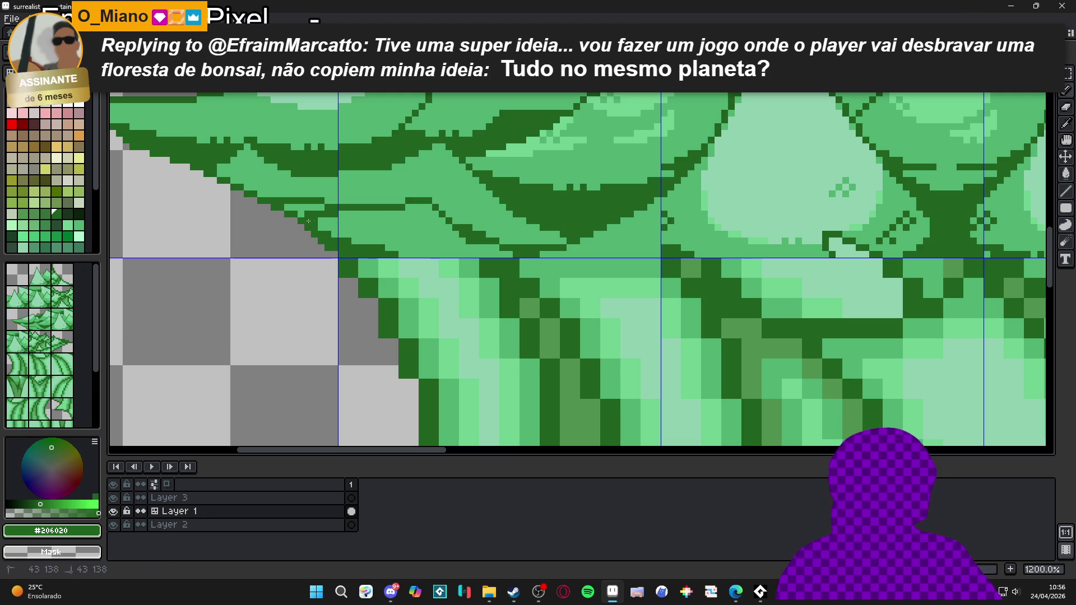
- Draw a diagonal dark outline under the leaf lobe with the Pencil and touch up its end
key(b)
scroll(314, 225, up, 1)
drag(329, 230, 442, 262)
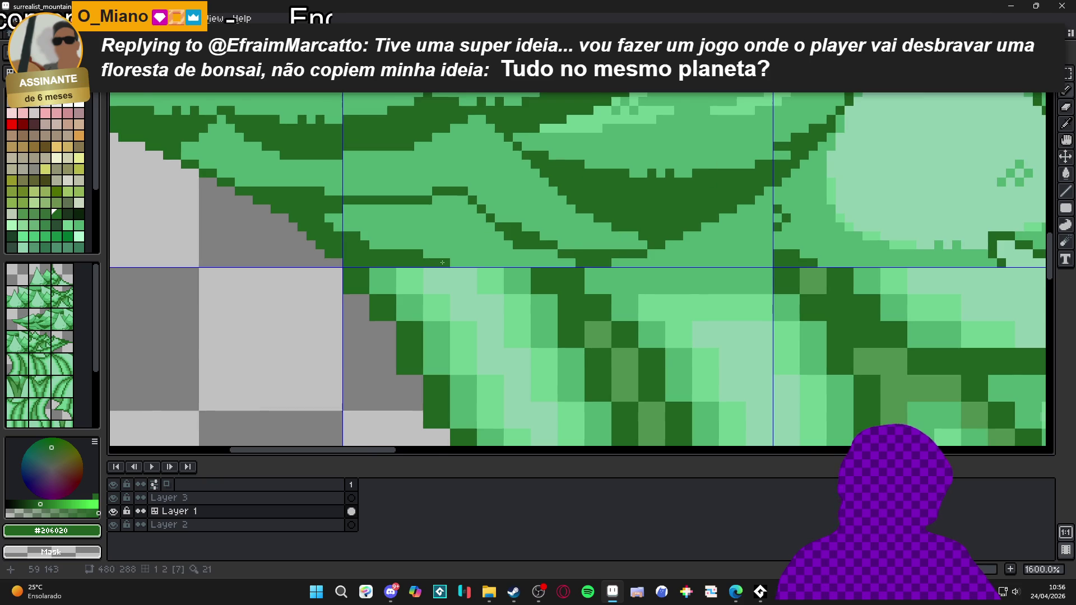
scroll(442, 262, down, 4)
scroll(442, 247, up, 4)
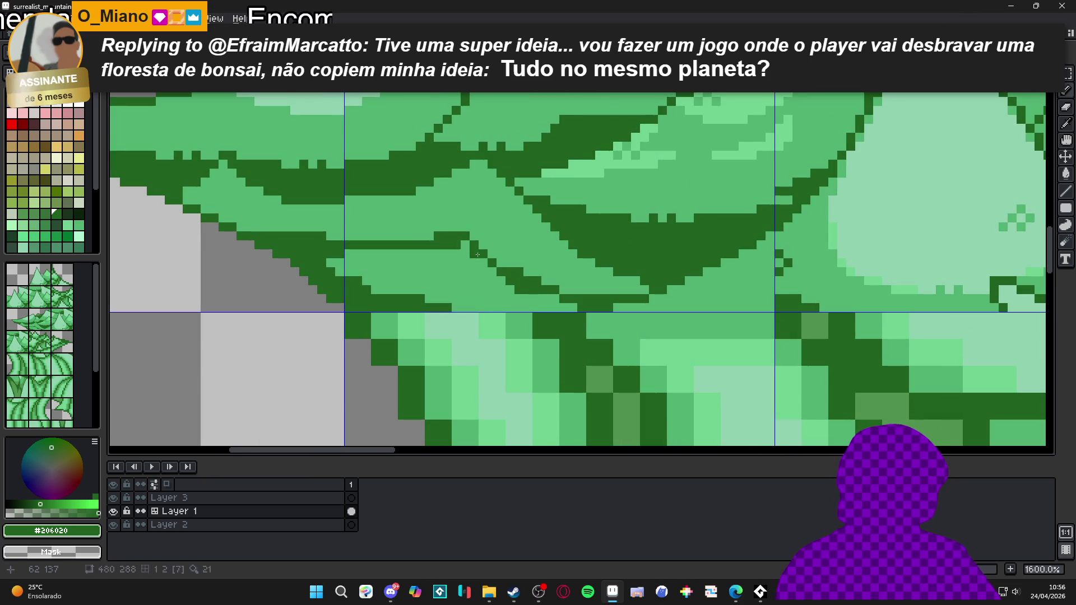
drag(470, 262, 474, 263)
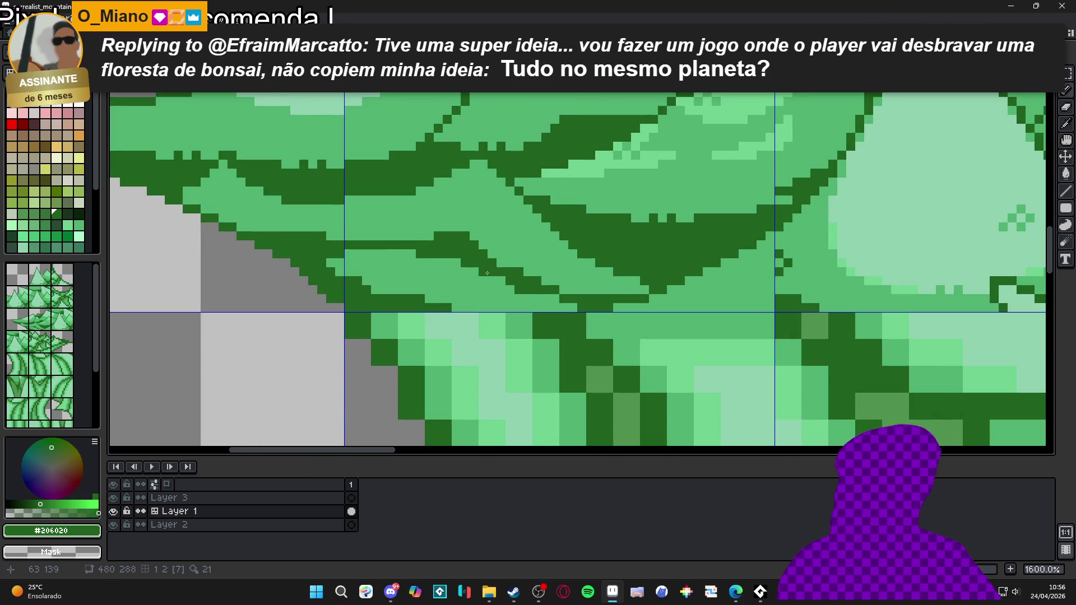
- Save the tileset file and pan across the canvas
scroll(487, 273, down, 1)
key(ctrl+s)
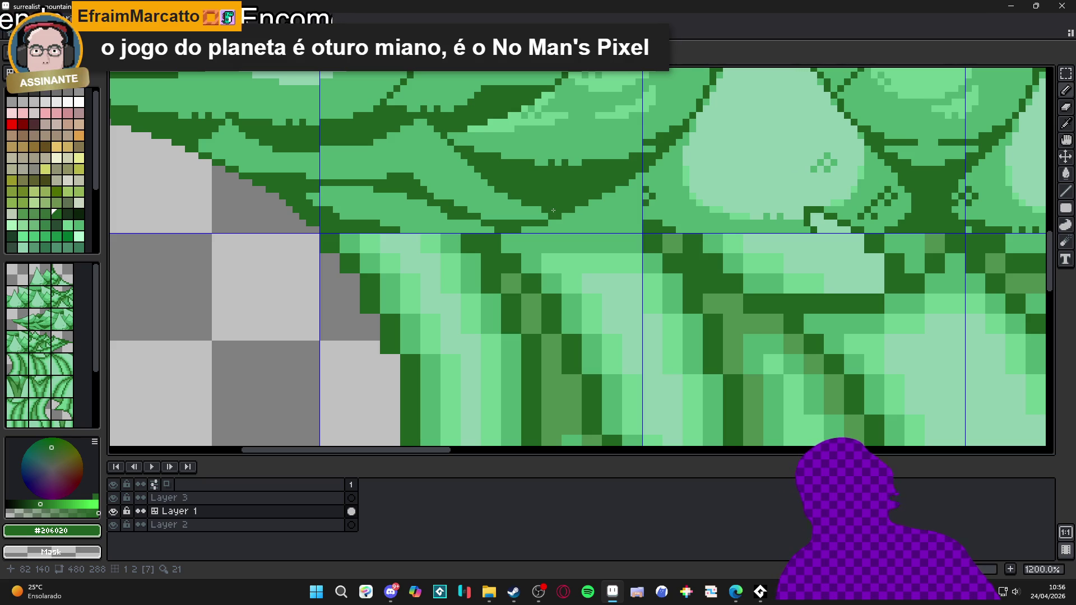
scroll(553, 210, down, 5)
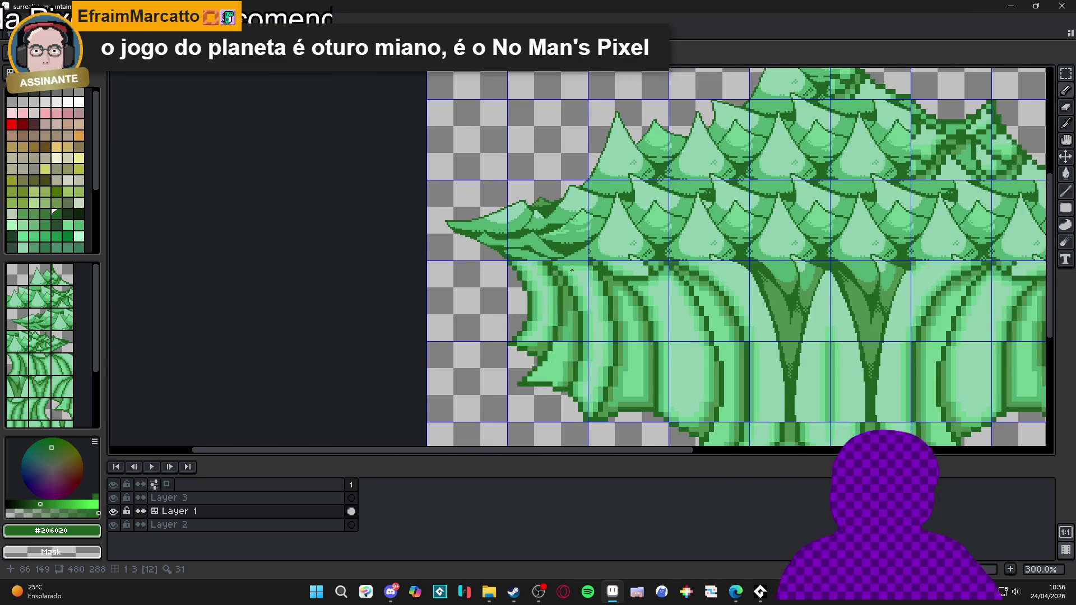
scroll(496, 252, right, 3)
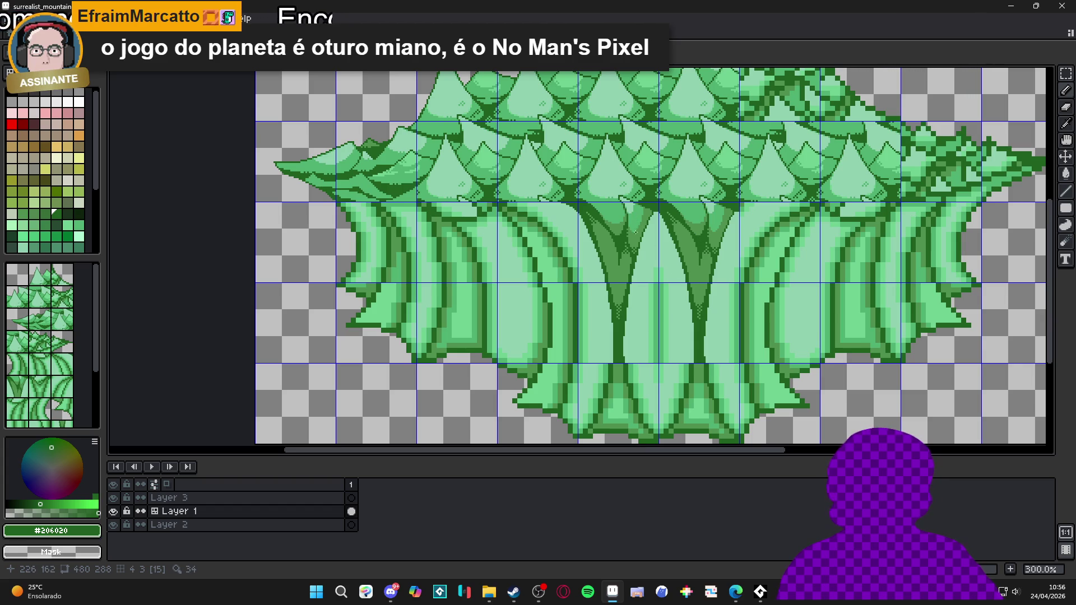
scroll(635, 232, up, 2)
- Draw a trial straight #206020 line down the central trunk
alt+click(631, 216)
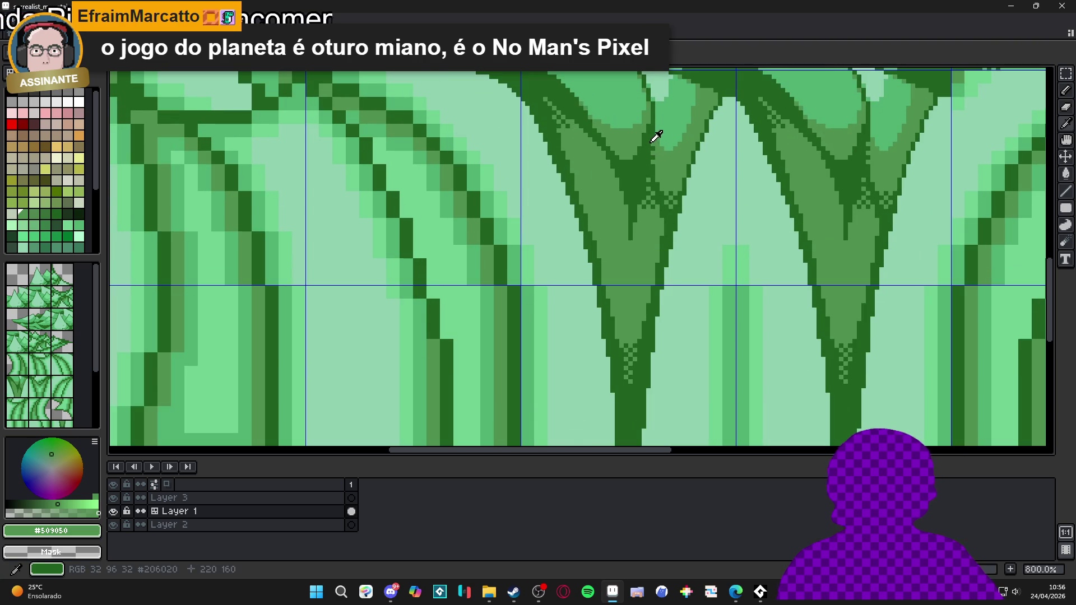
alt+click(648, 143)
scroll(650, 143, down, 2)
scroll(652, 143, up, 2)
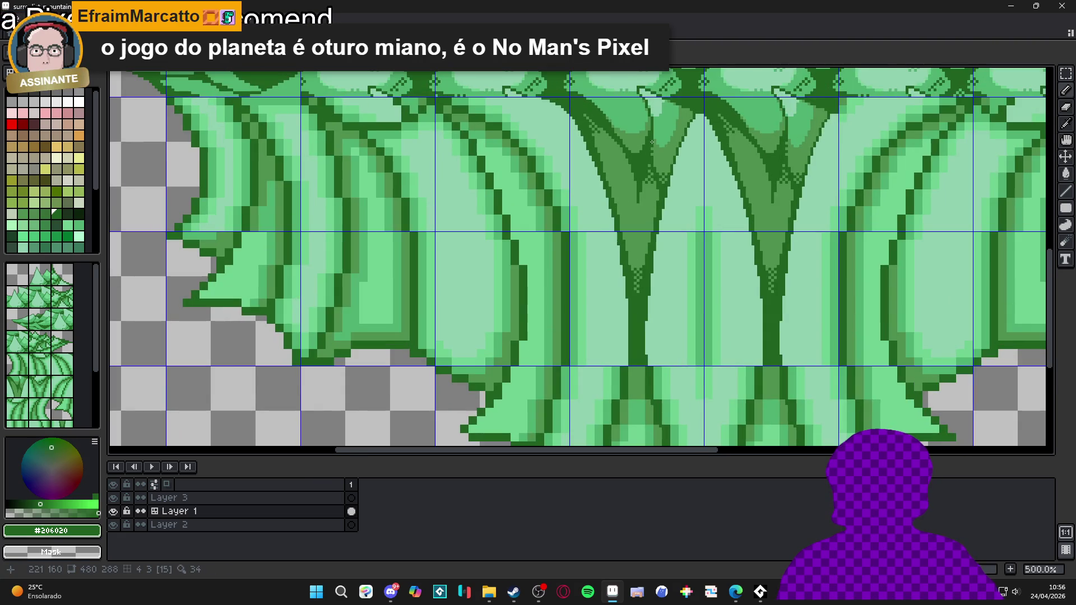
scroll(652, 142, up, 1)
shift+click(676, 262)
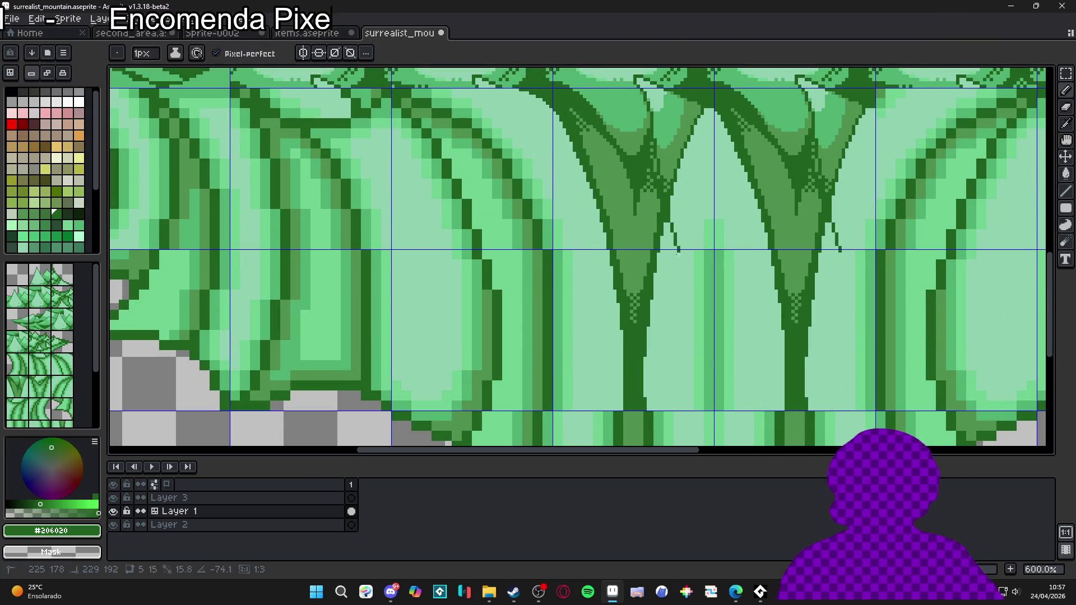
shift+click(684, 301)
shift+click(685, 381)
mouse_move(677, 405)
mouse_down()
mouse_move(685, 273)
mouse_move(699, 305)
mouse_up()
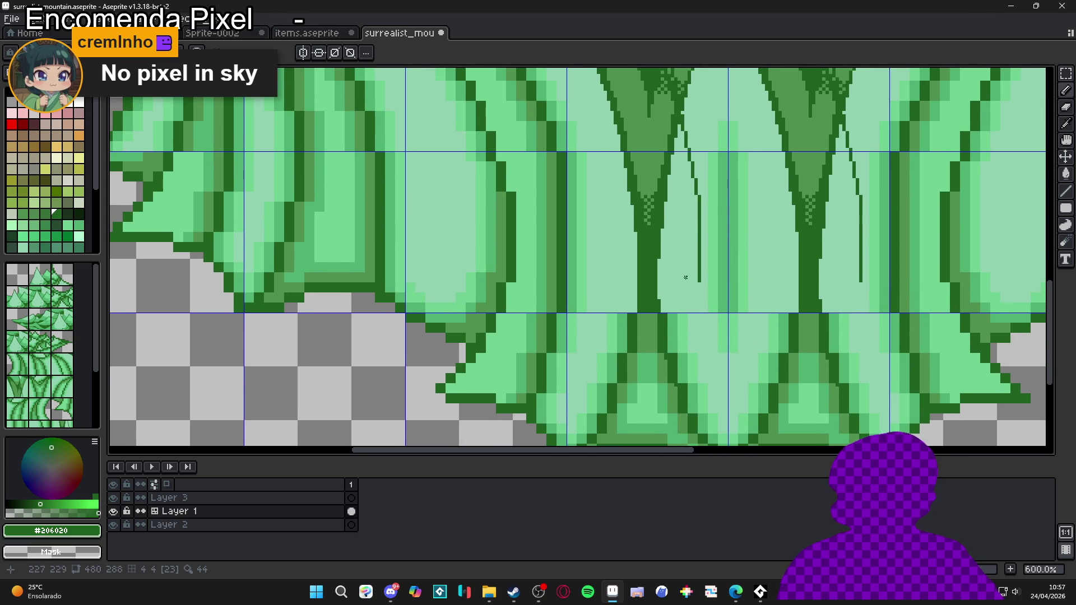
scroll(685, 277, down, 2)
- Undo the thin dark line, recentre the tree, and save the file
key(ctrl+z)
key(ctrl+z)
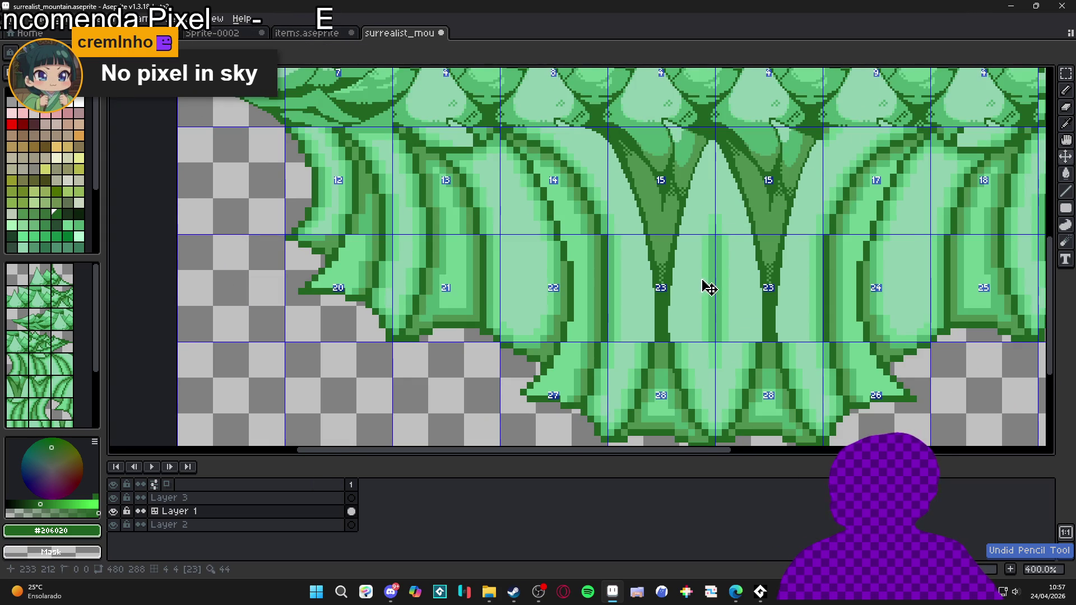
scroll(709, 287, down, 2)
scroll(682, 267, up, 2)
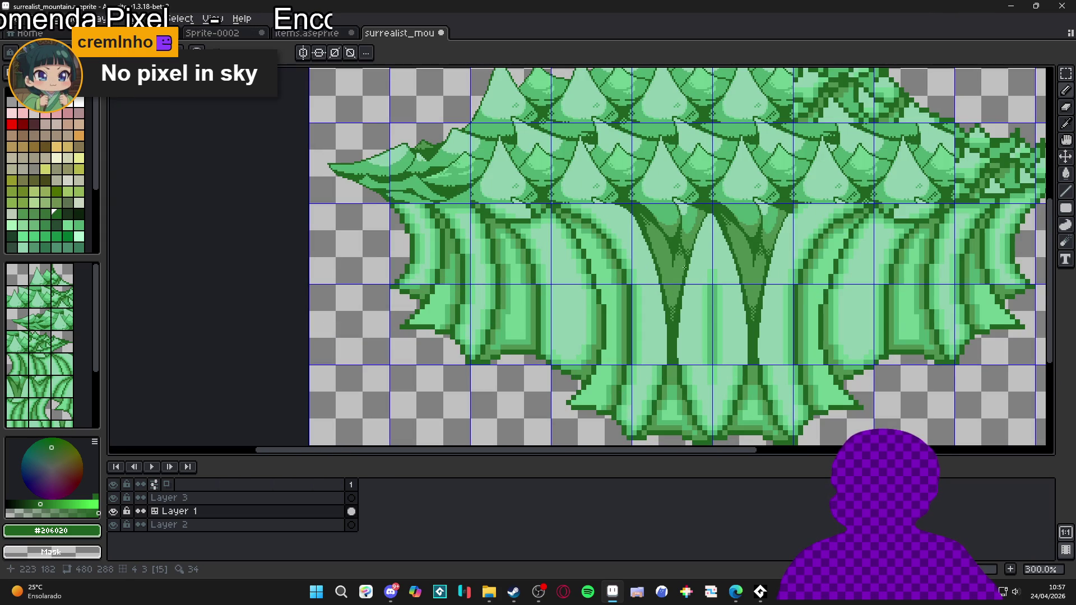
drag(692, 242, 714, 312)
scroll(673, 297, down, 2)
key(ctrl+s)
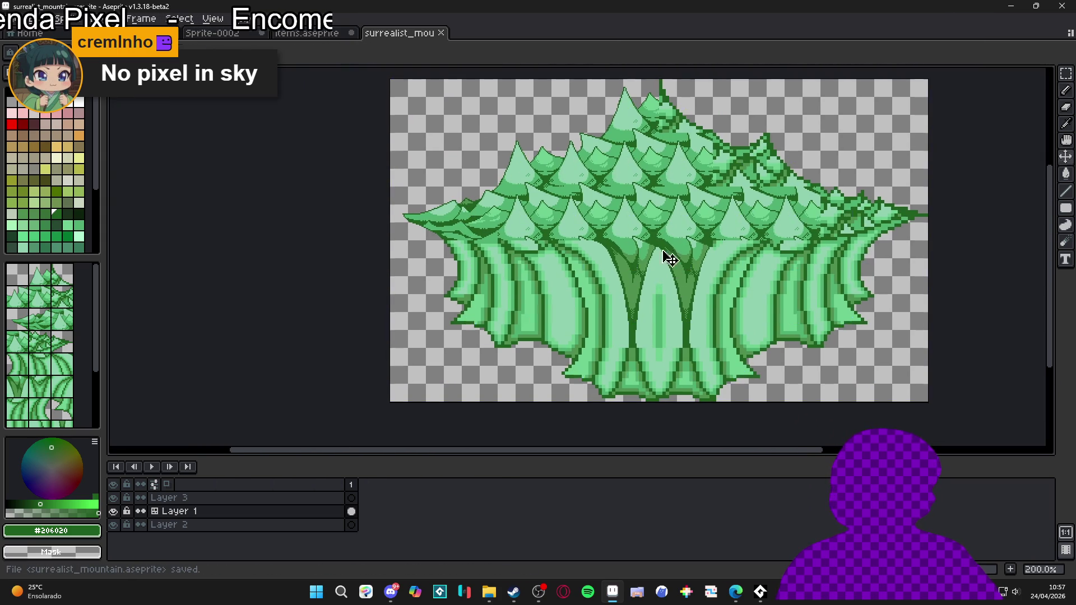
scroll(662, 252, up, 5)
scroll(622, 281, down, 3)
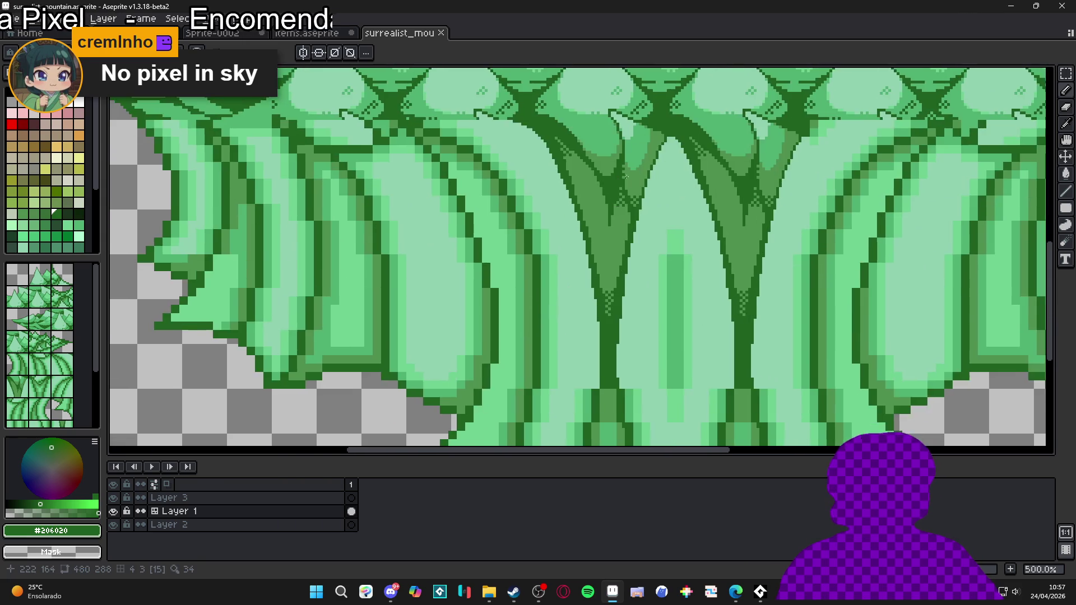
scroll(638, 312, up, 1)
scroll(638, 312, down, 1)
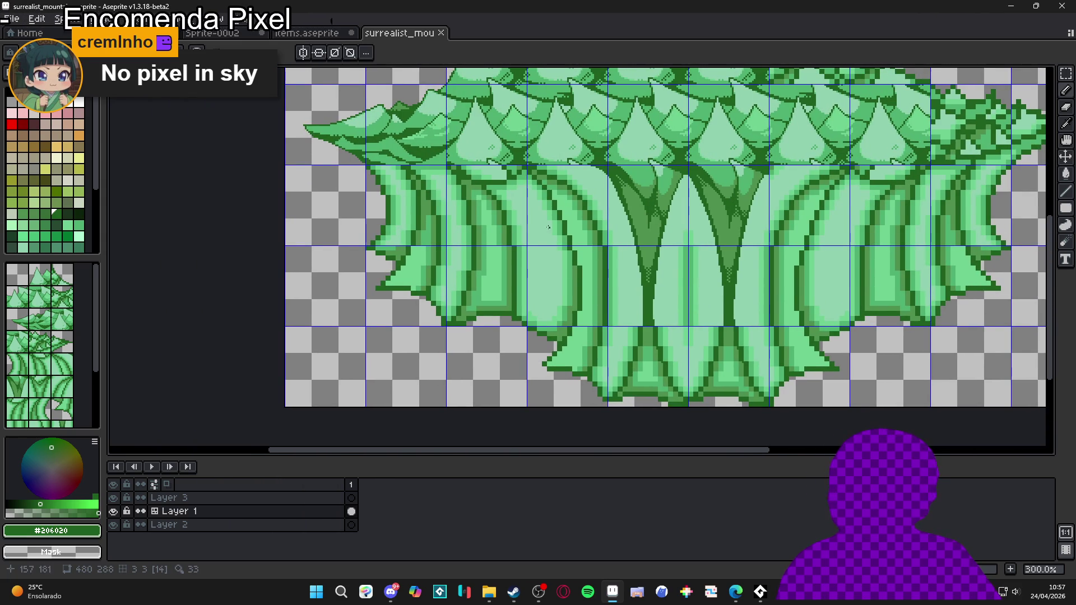
scroll(548, 227, up, 2)
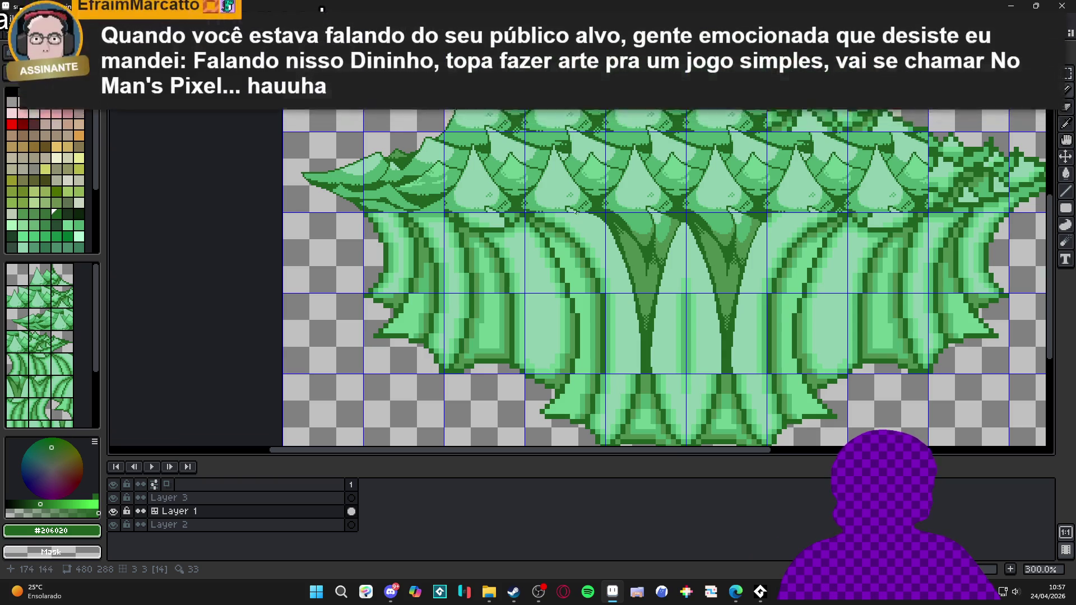
scroll(574, 211, up, 4)
scroll(564, 214, up, 1)
scroll(560, 205, up, 1)
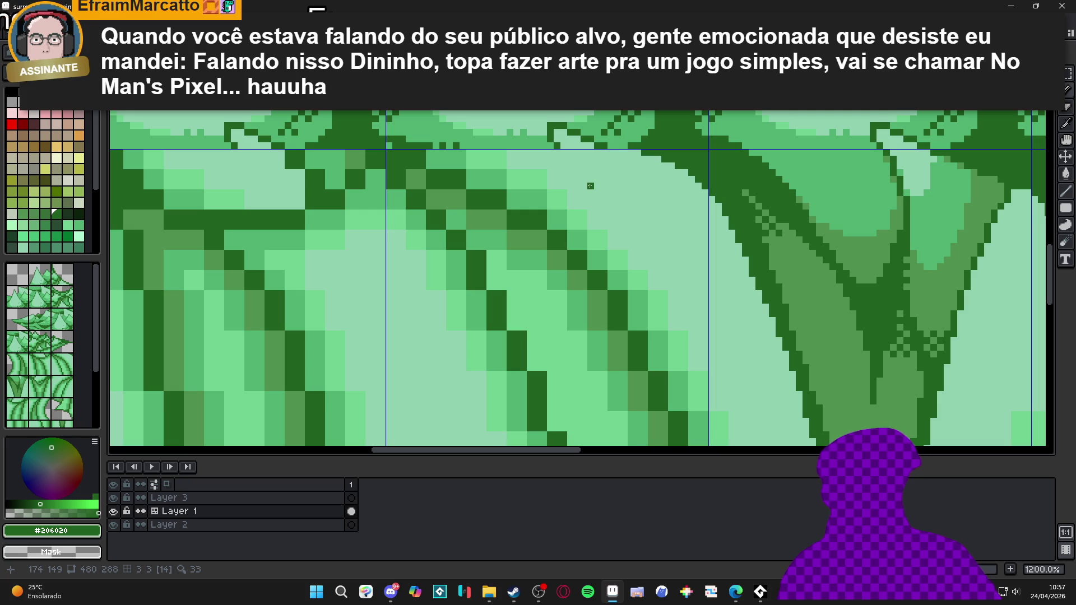
drag(564, 147, 627, 283)
- Fill the pale strip between the trunk outlines with #70d090
click(650, 363)
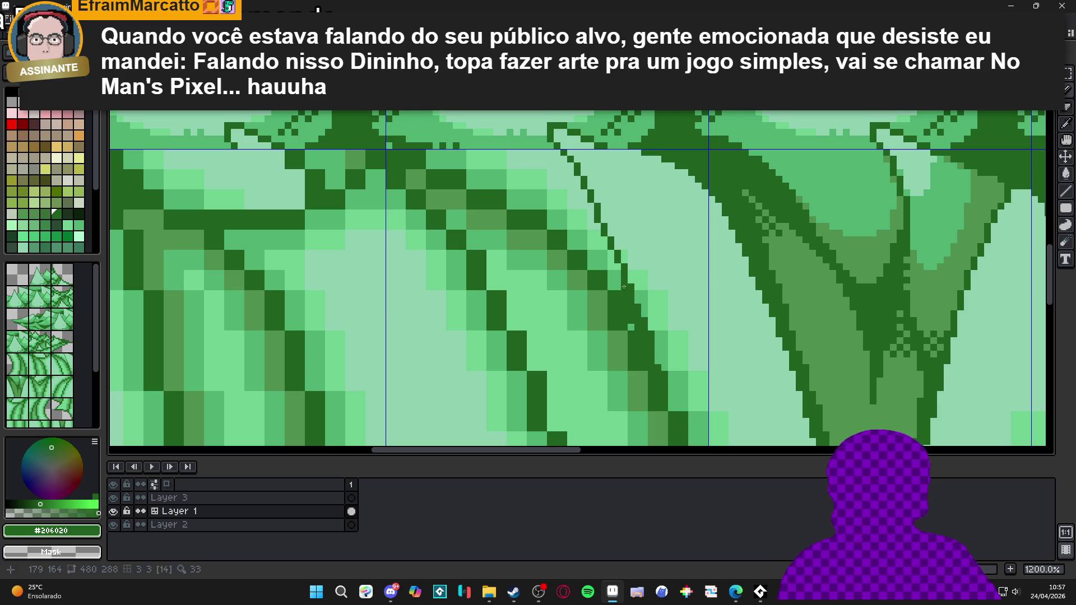
scroll(632, 298, down, 4)
scroll(632, 298, up, 3)
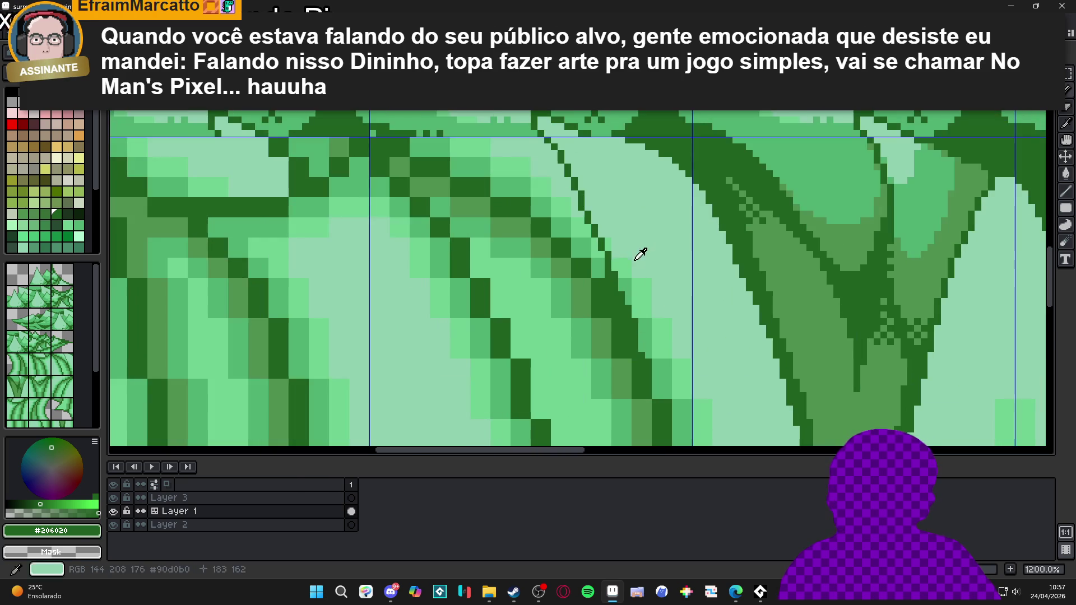
alt+click(621, 277)
scroll(622, 269, down, 3)
scroll(624, 268, up, 3)
alt+click(625, 268)
click(628, 282)
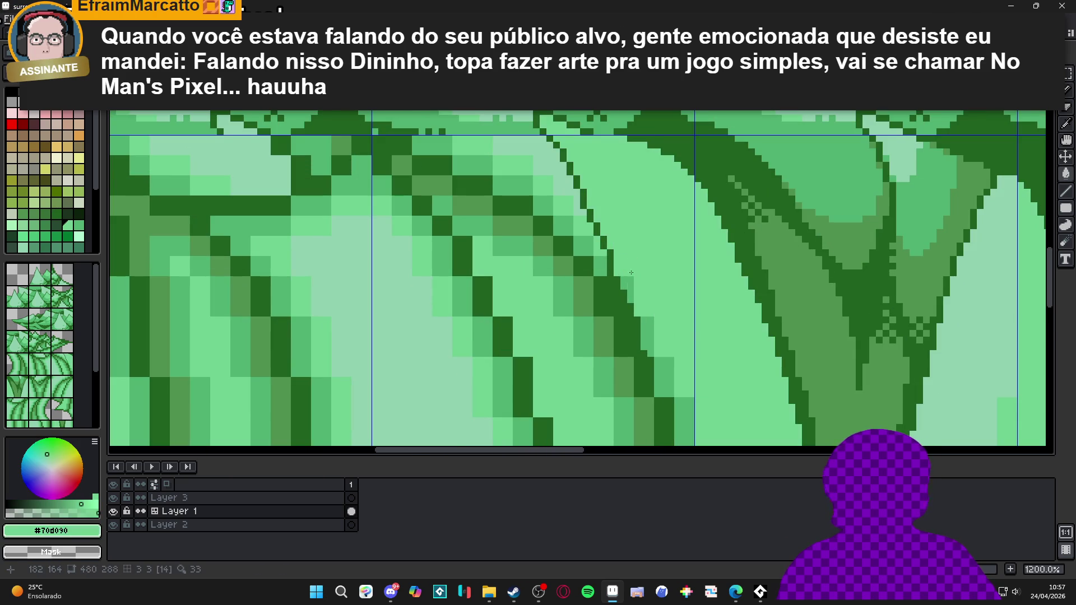
- Fill the lighter trunk column and paint a light green stripe inside the trunk outline
scroll(669, 369, down, 5)
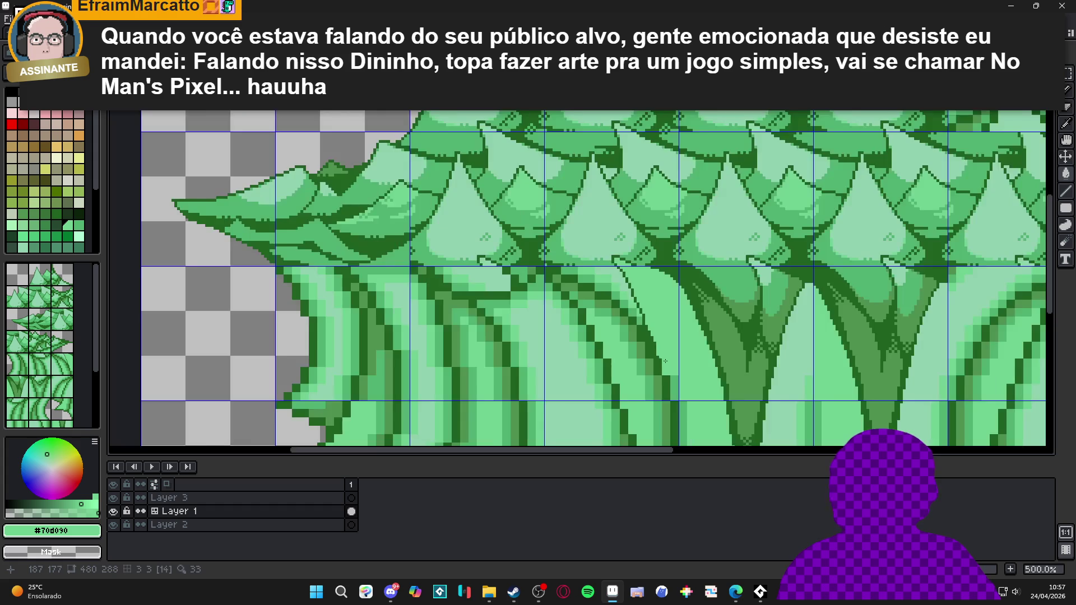
scroll(640, 190, up, 3)
scroll(641, 190, down, 3)
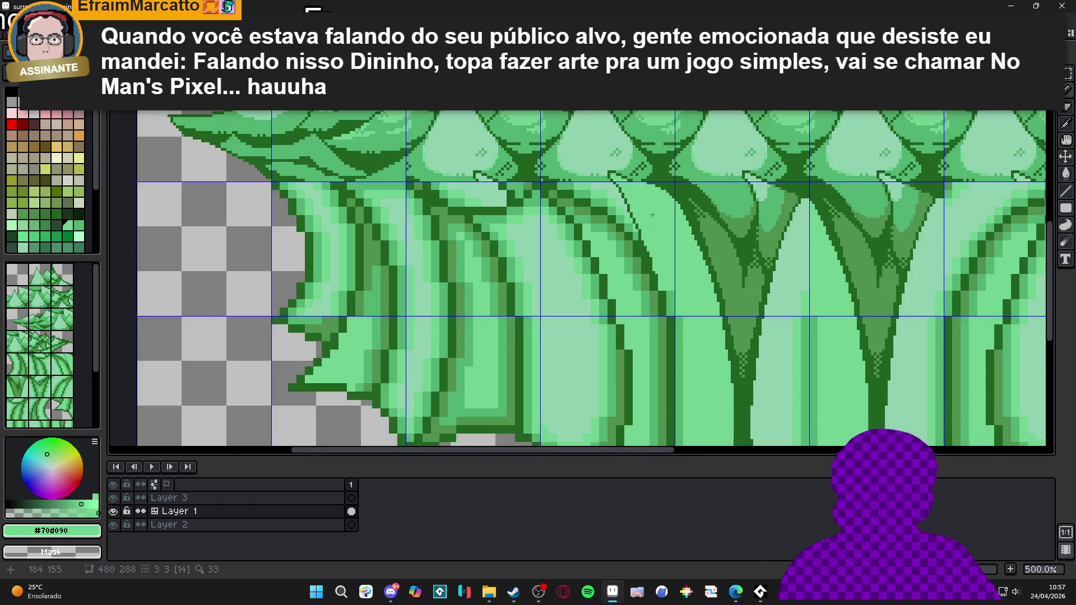
scroll(669, 324, up, 3)
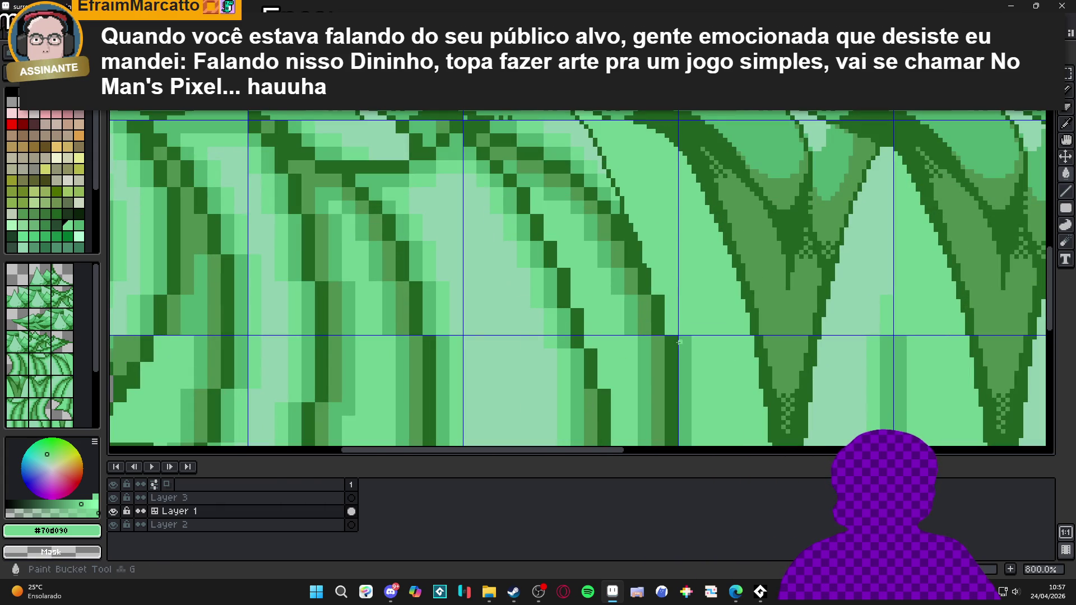
click(684, 359)
scroll(668, 284, up, 1)
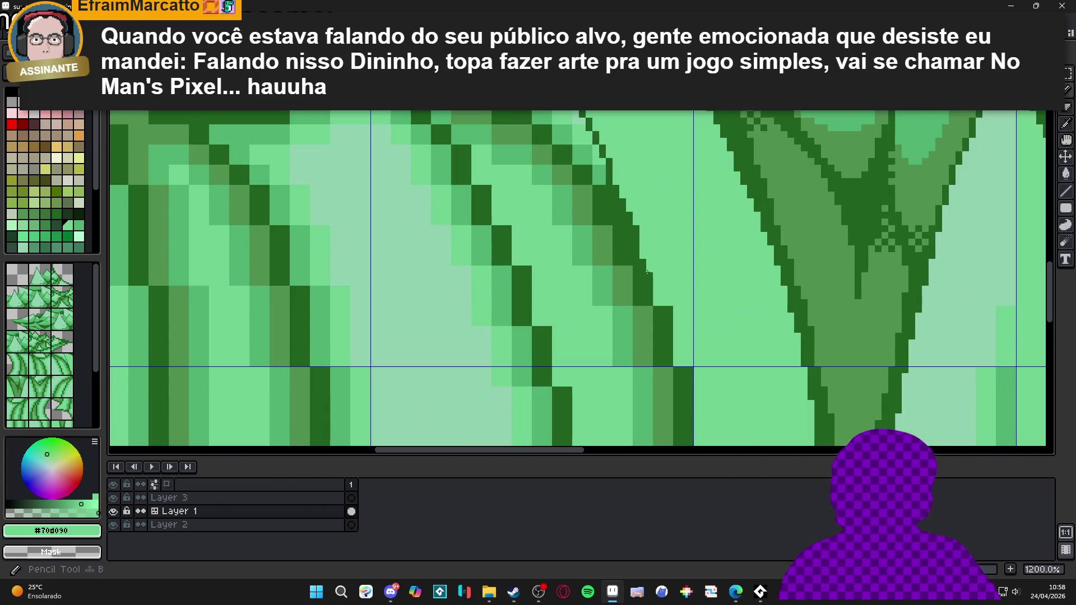
mouse_move(669, 308)
mouse_down()
mouse_move(655, 350)
mouse_move(663, 307)
mouse_move(669, 316)
mouse_up()
scroll(671, 364, down, 1)
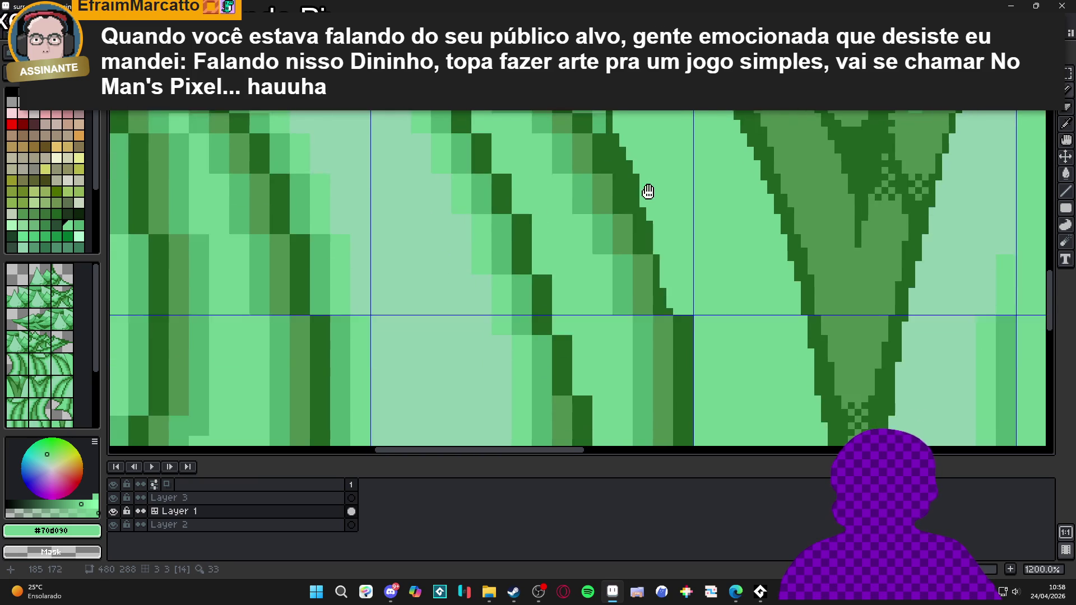
scroll(644, 187, up, 2)
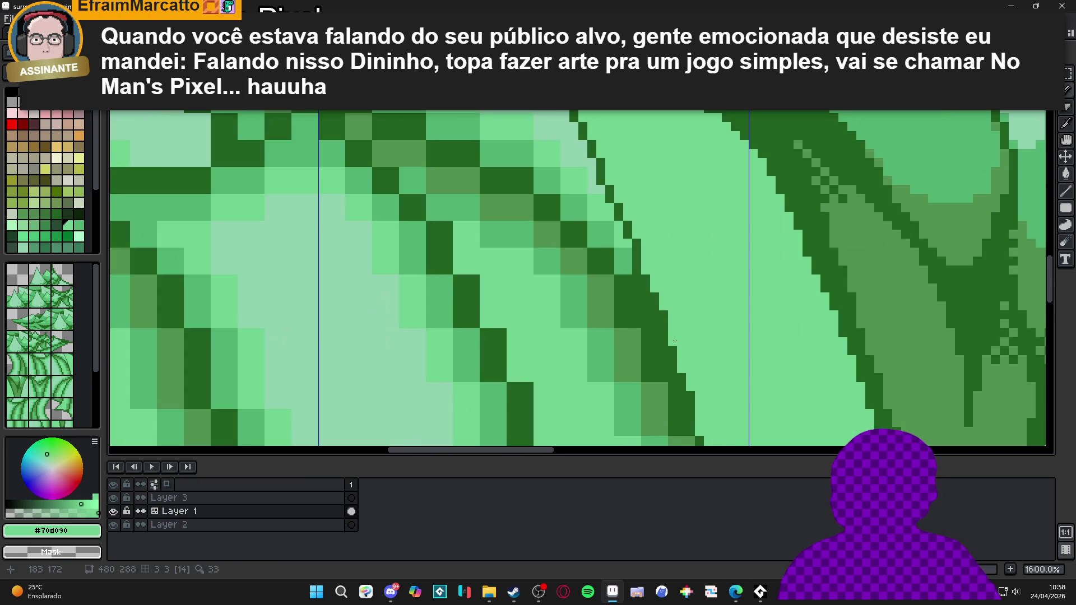
- Eyedrop the outline and trunk greens, ending with pale mint #90d0b0 as the active colour
alt+click(688, 392)
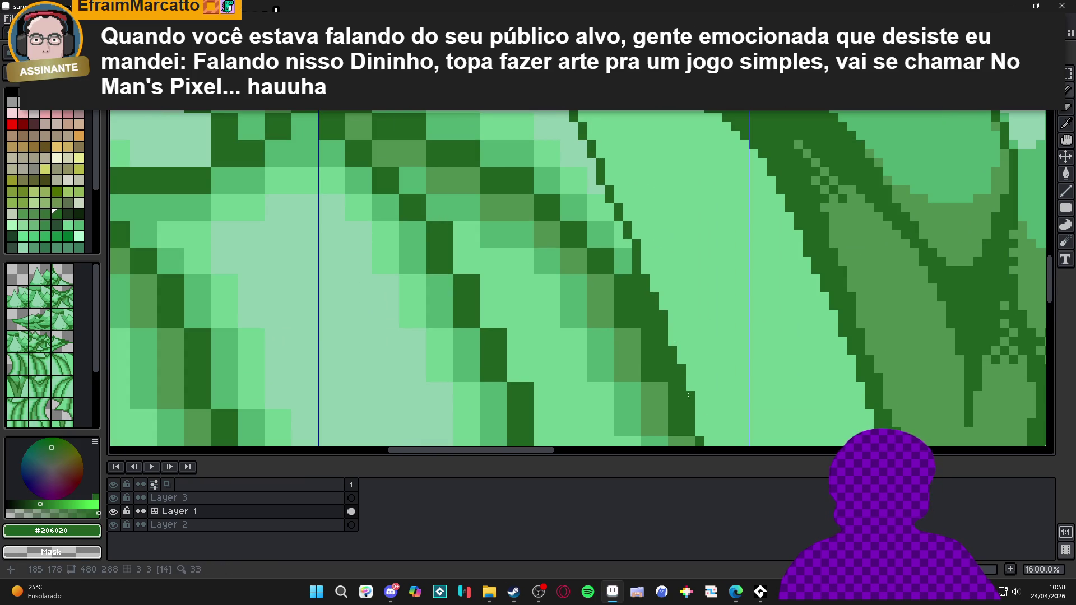
scroll(688, 395, down, 3)
scroll(672, 331, up, 2)
scroll(661, 314, down, 2)
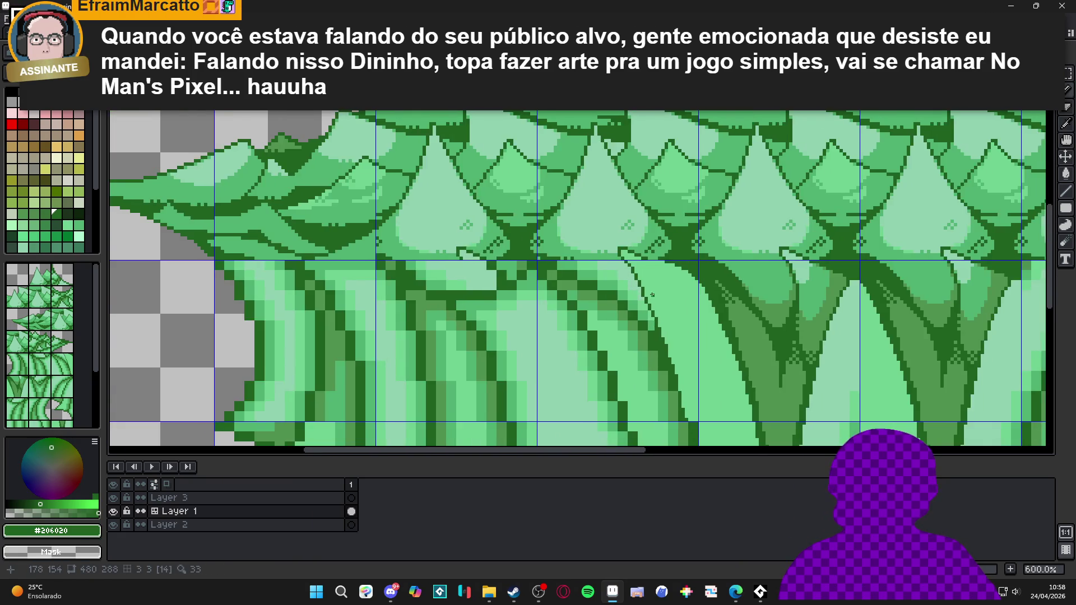
scroll(651, 294, up, 2)
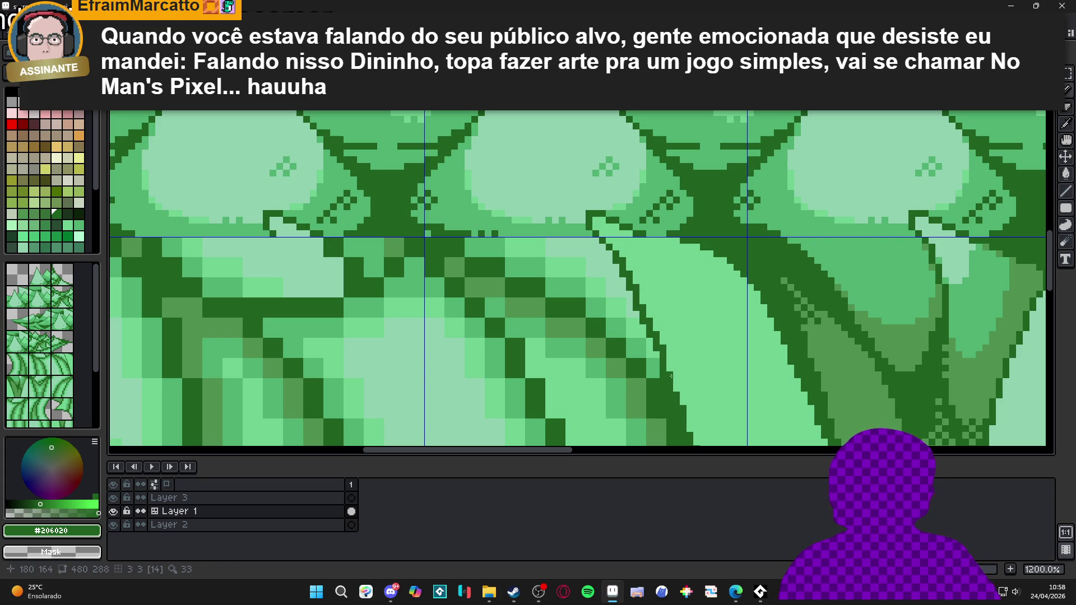
alt+click(658, 344)
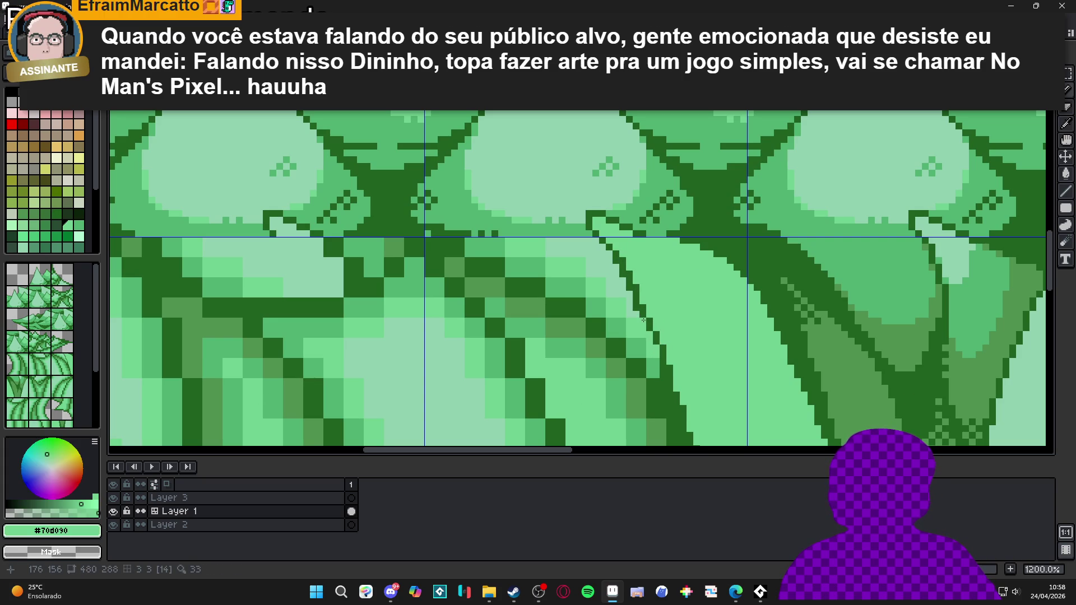
alt+click(617, 263)
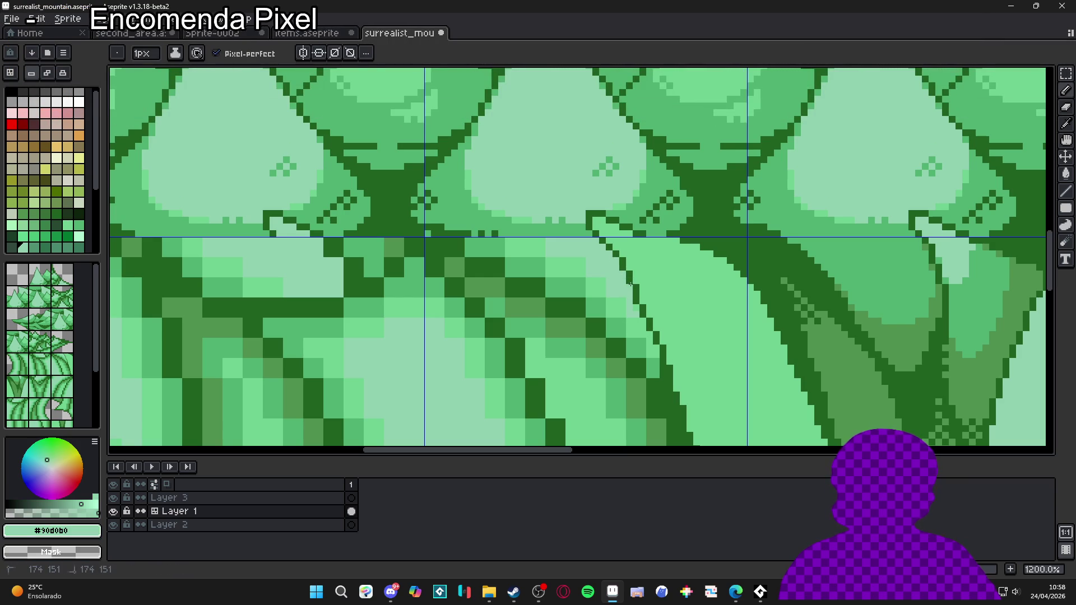
- Bucket-fill the small gaps beside the trunk edge with pale #90d0b0, then refill them with medium green #50b070
key(g)
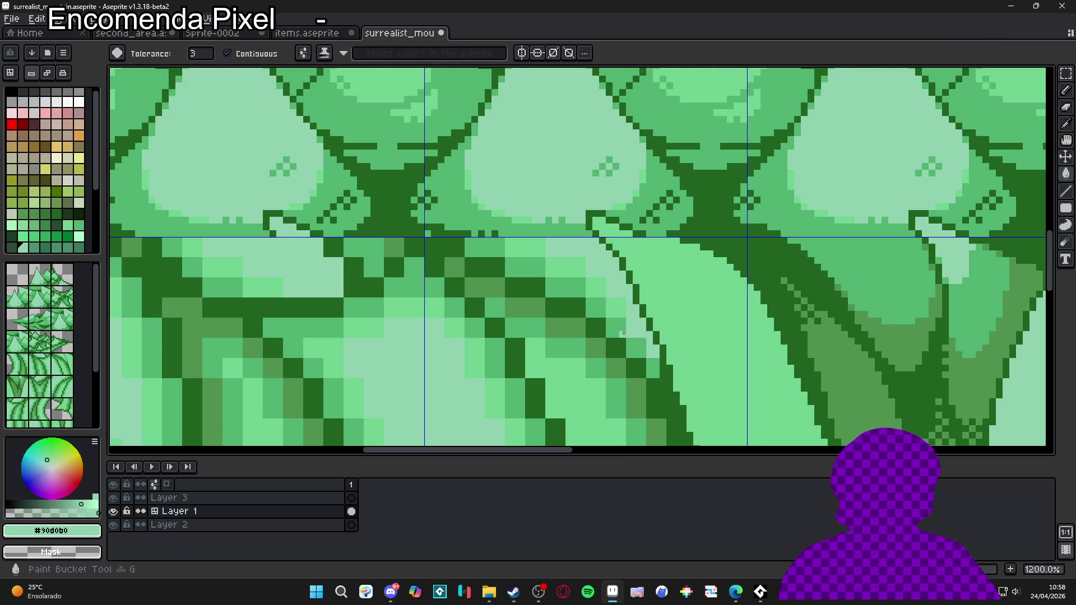
click(567, 287)
click(525, 266)
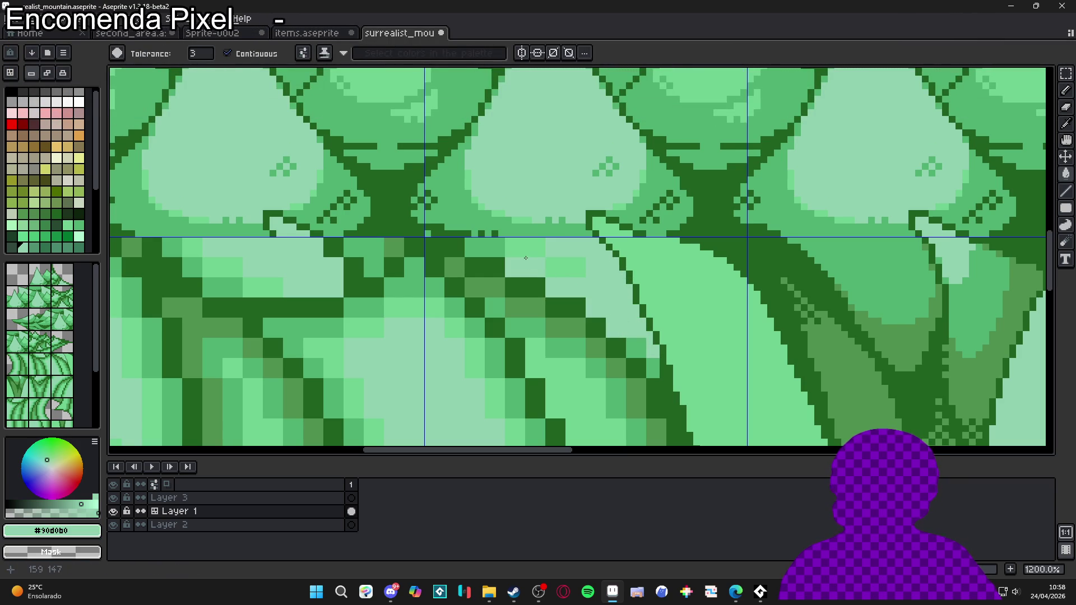
alt+click(495, 247)
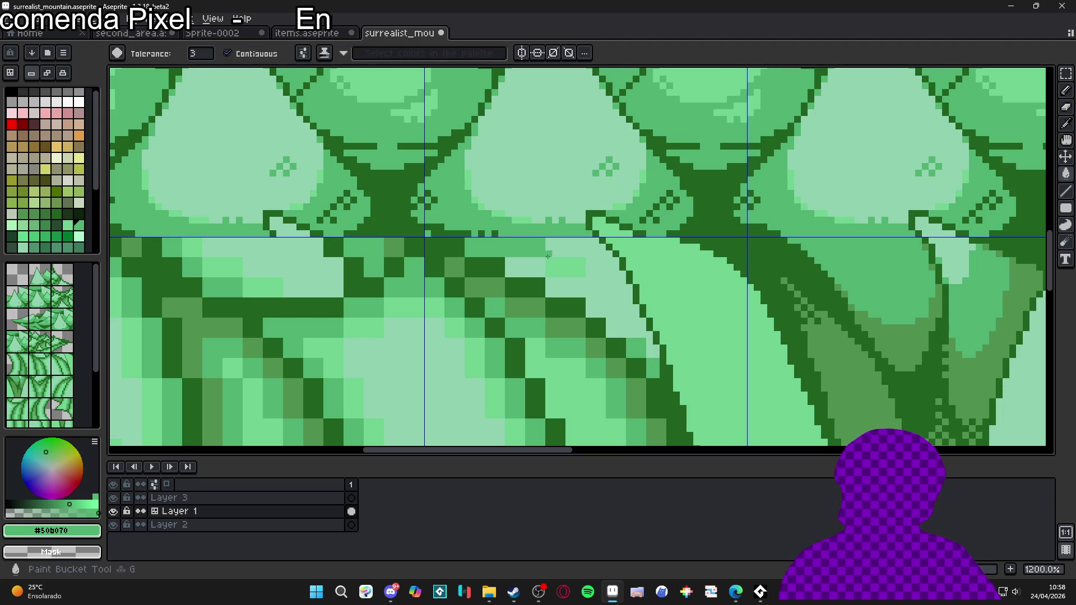
click(565, 268)
click(583, 279)
scroll(583, 279, down, 5)
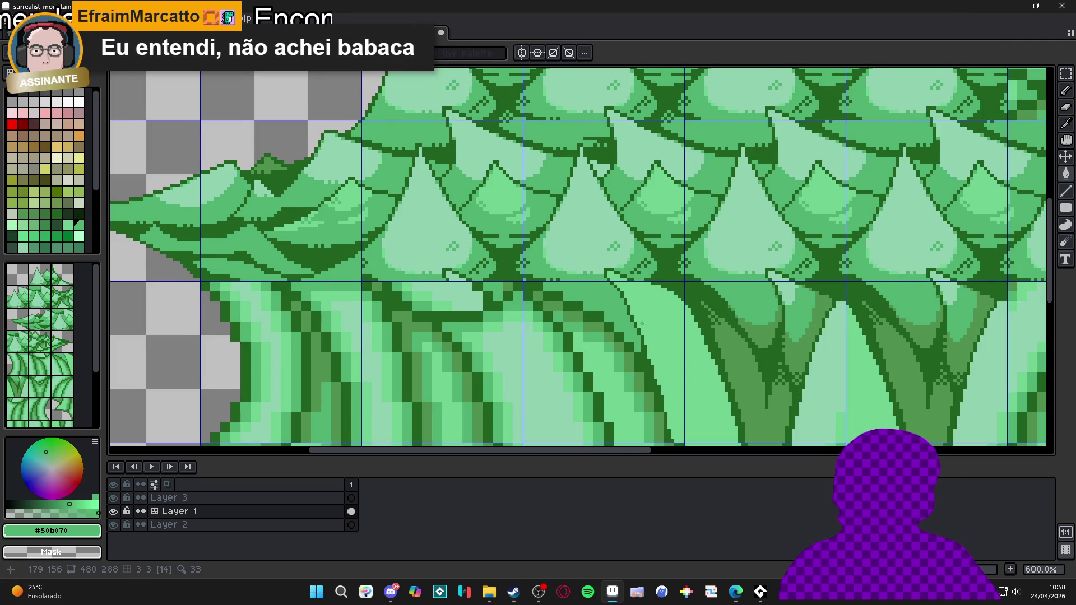
scroll(618, 280, up, 6)
- Add dark green #206020 outline pixels along the trunk edge, then zoom out to view more trunks
alt+click(619, 293)
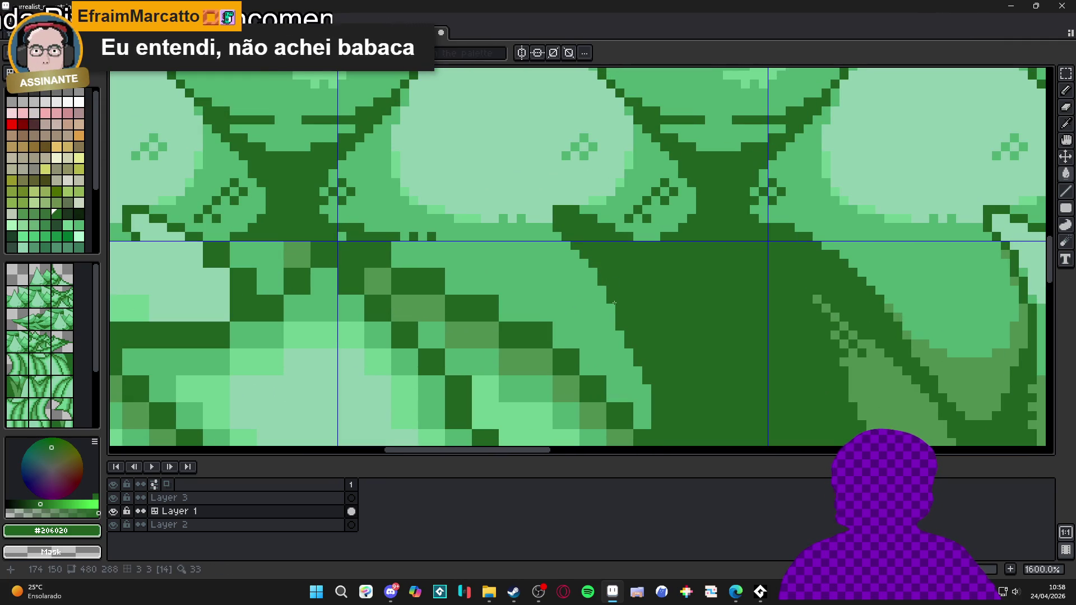
click(628, 323)
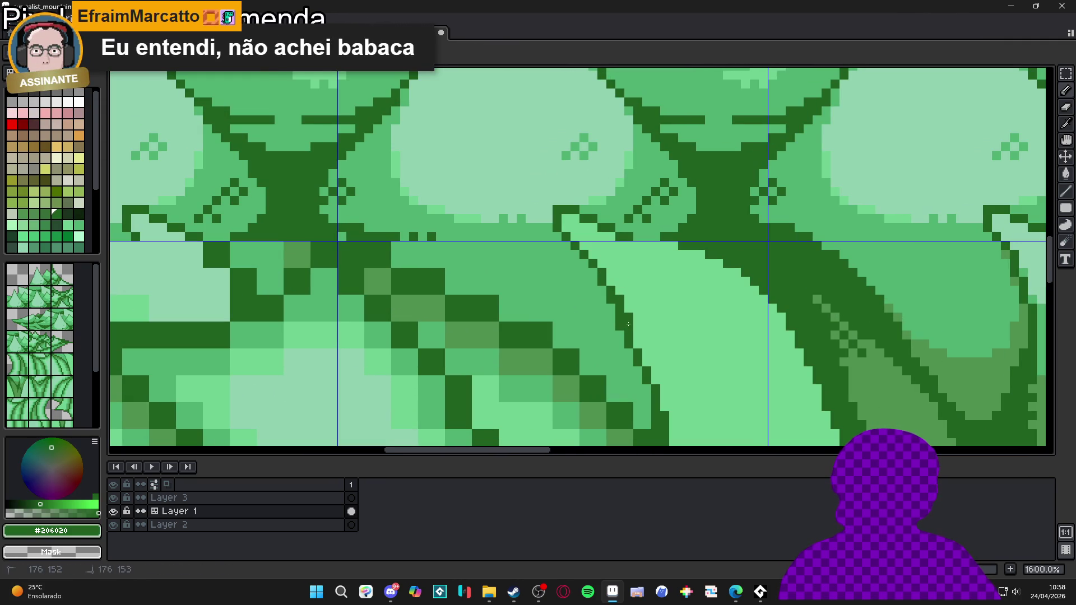
alt+click(615, 324)
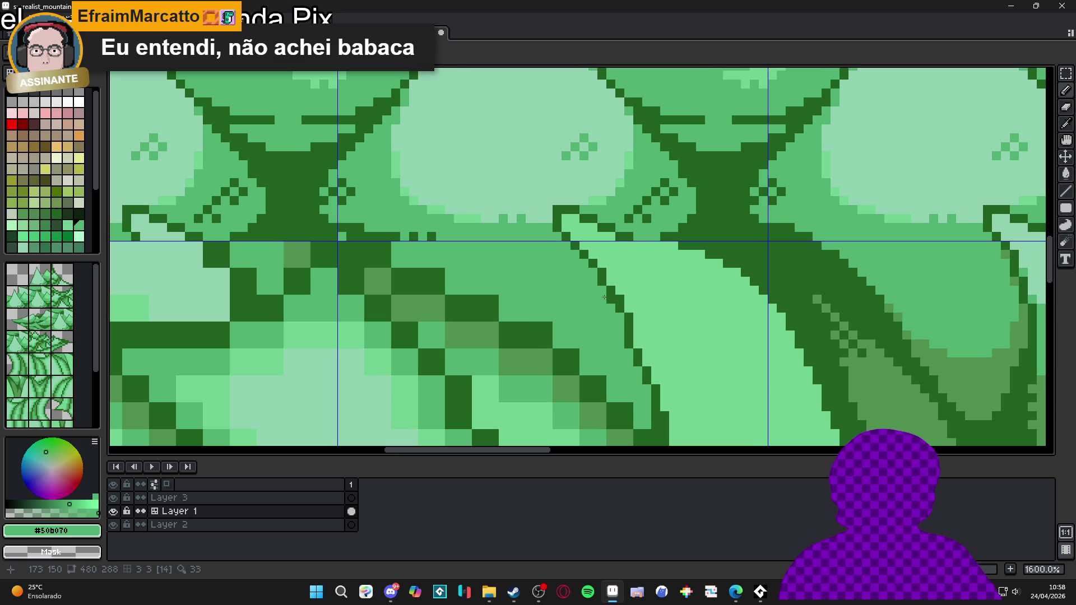
alt+click(630, 336)
alt+click(616, 340)
alt+click(634, 362)
click(646, 360)
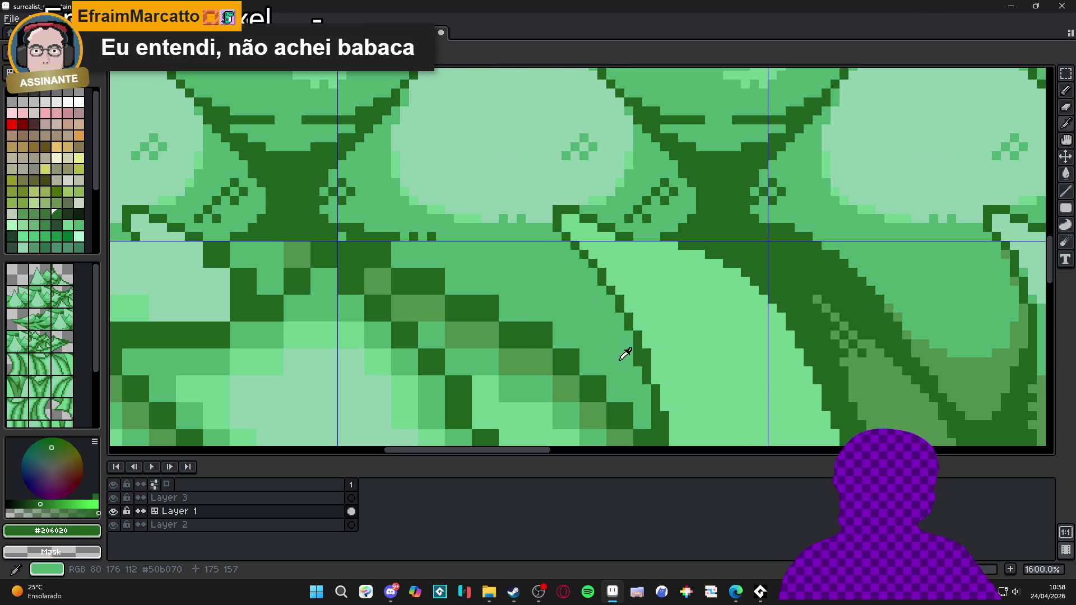
alt+click(635, 359)
scroll(636, 353, down, 3)
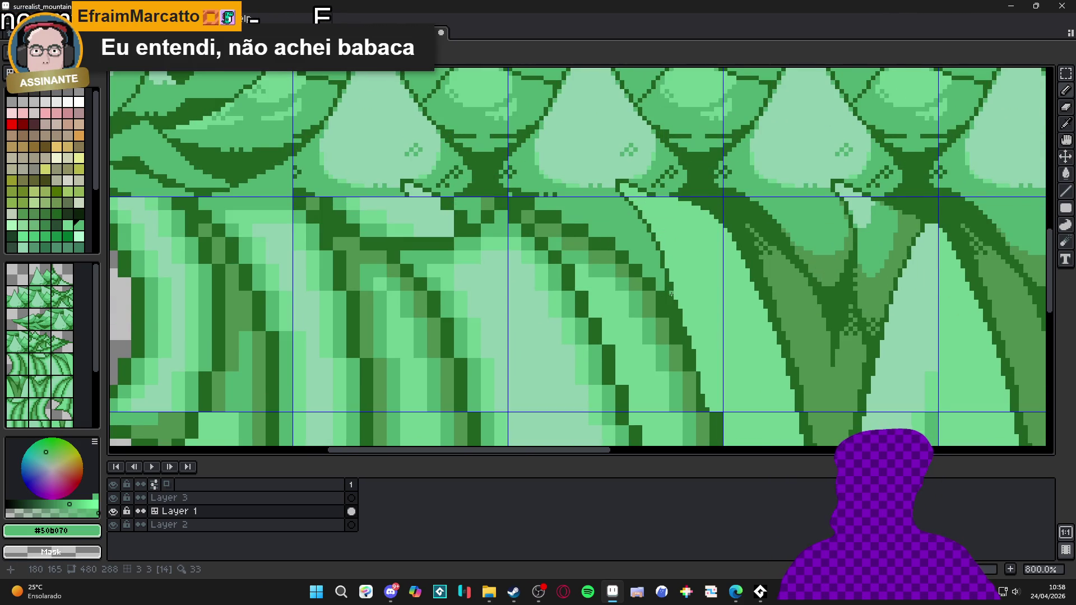
drag(670, 293, 661, 256)
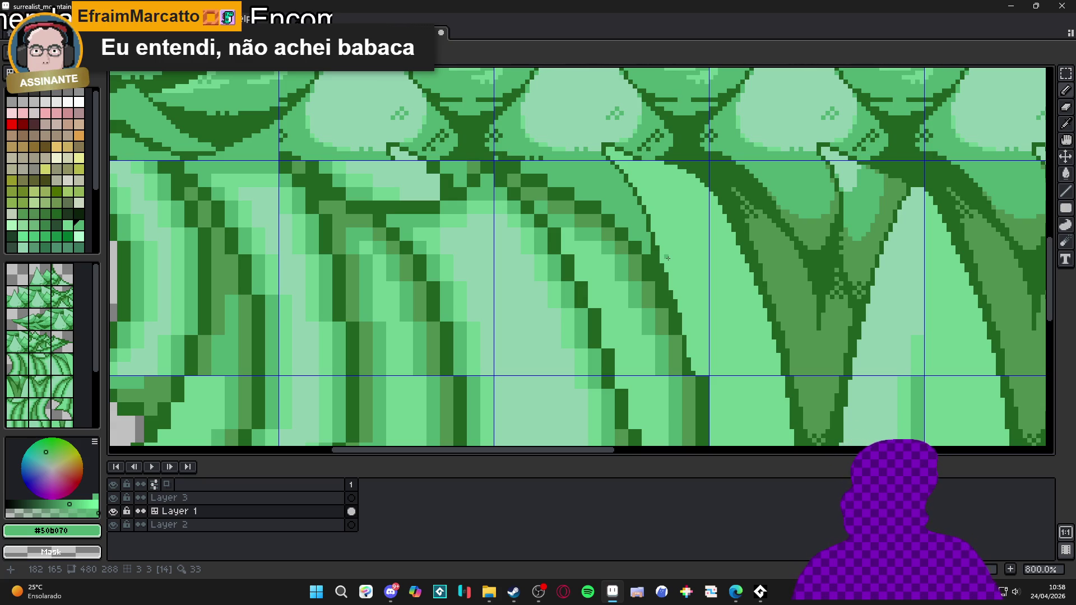
scroll(667, 257, down, 3)
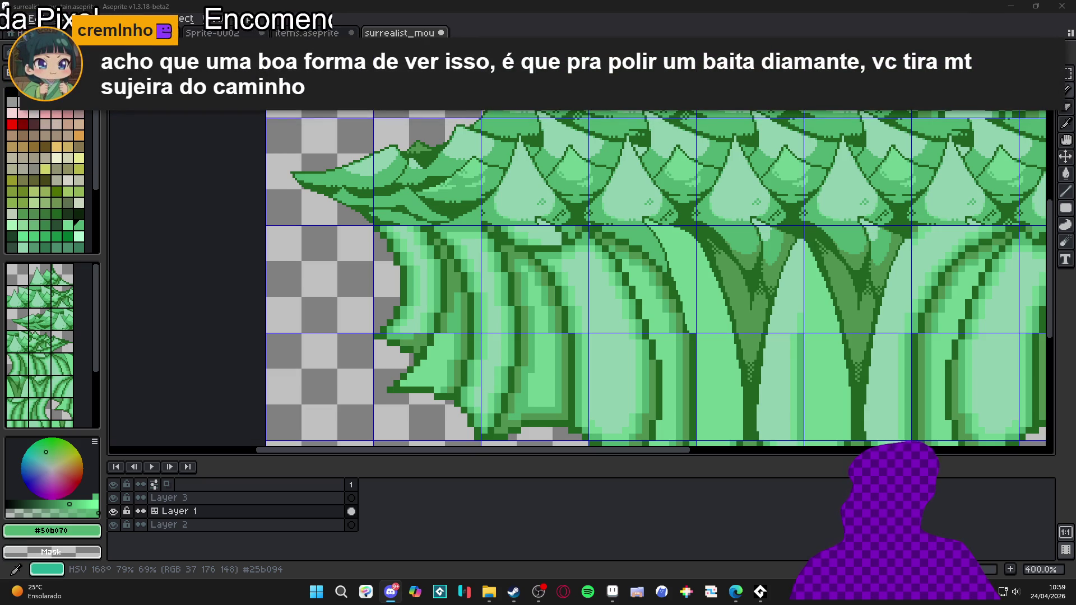
- Switch from Aseprite to the Discord window showing the feedback_artistico channel
mouse_move(391, 591)
click(395, 506)
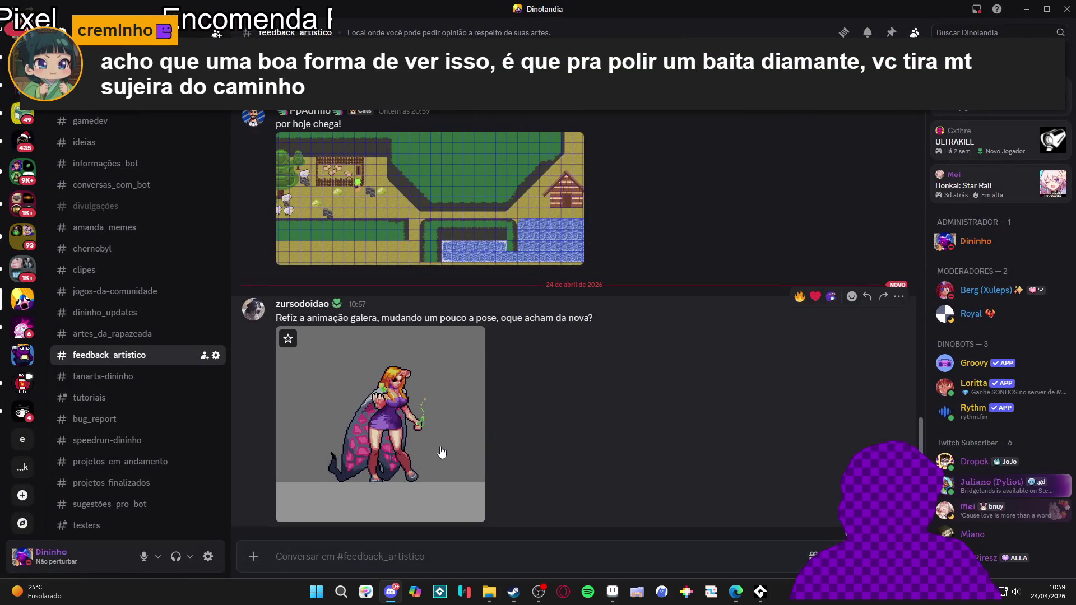
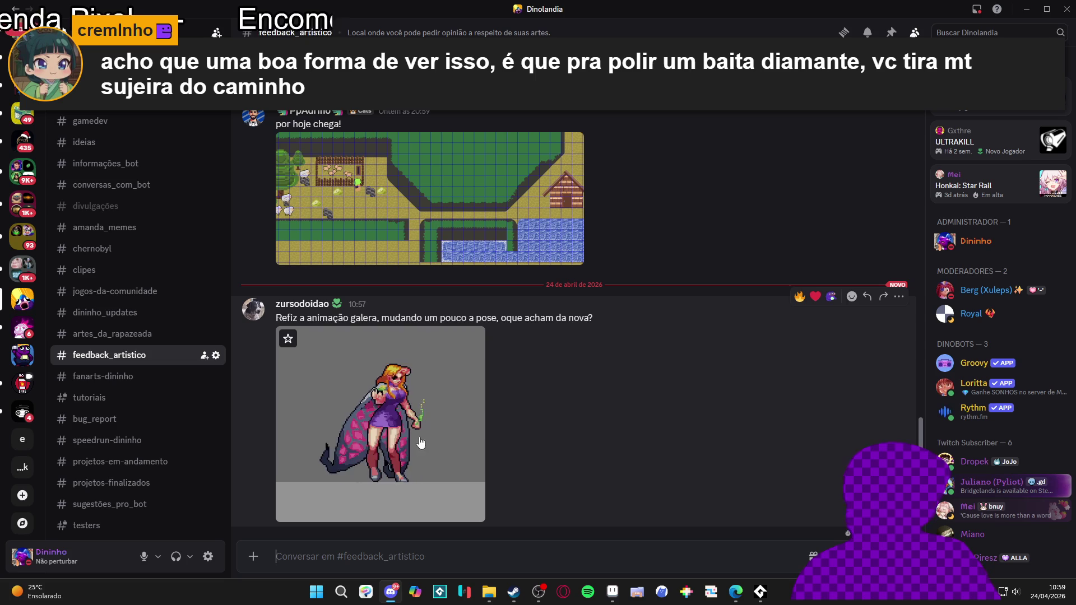
- Draw a dark green #206020 line down the trunk's curved edge
scroll(546, 444, up, 2)
scroll(569, 452, down, 5)
scroll(567, 445, up, 4)
scroll(566, 445, up, 5)
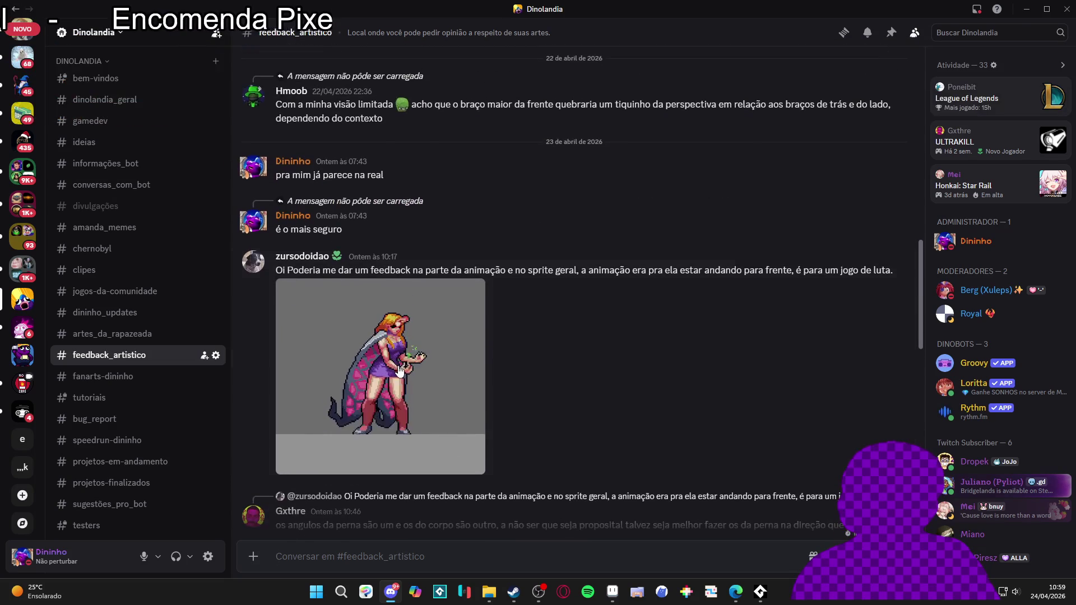
scroll(412, 357, down, 5)
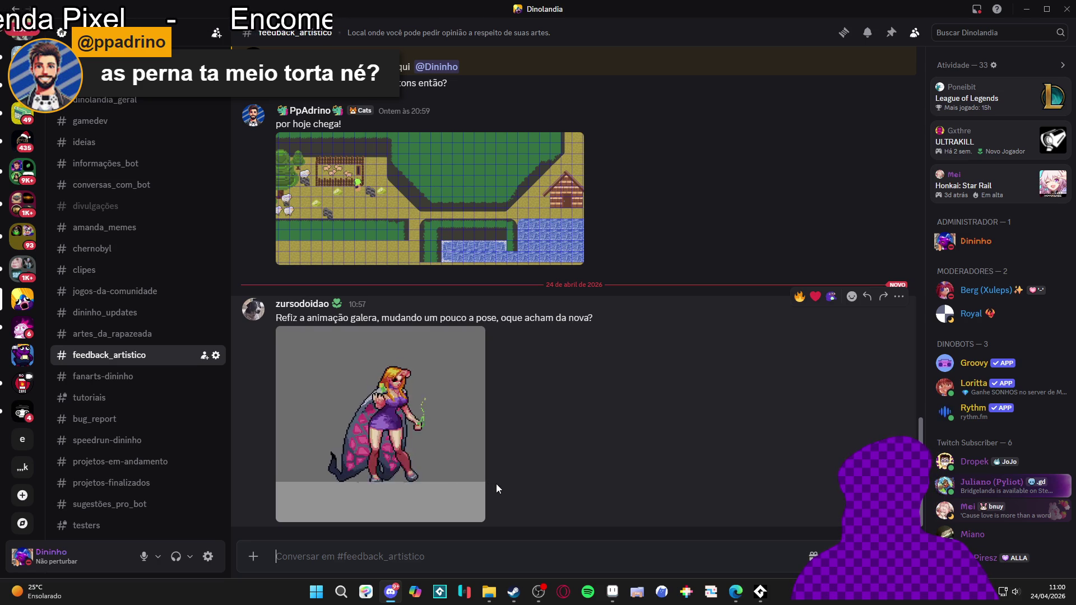
key(alt+Tab)
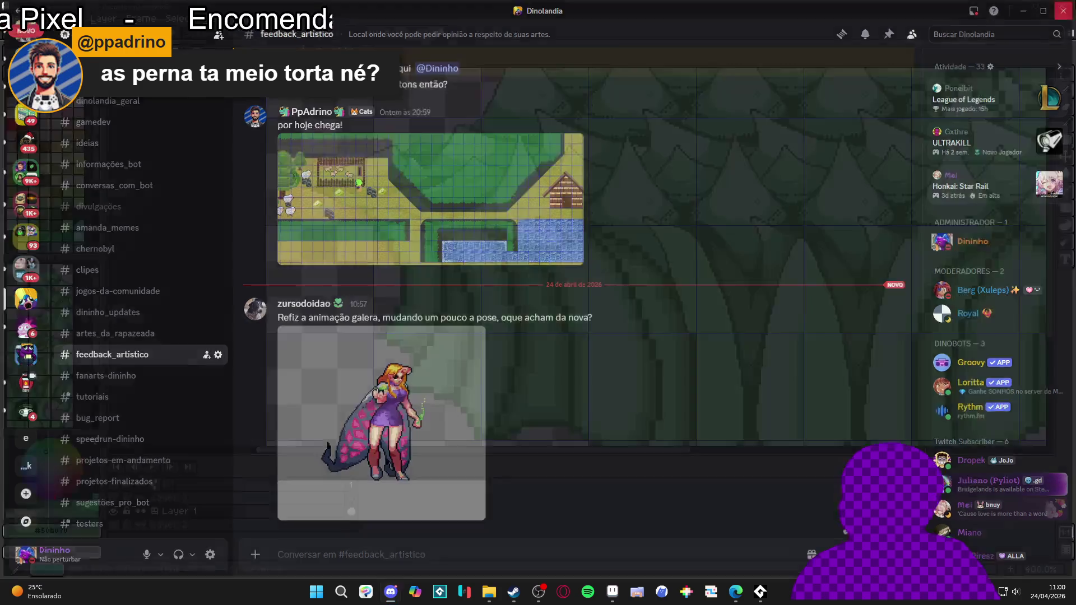
scroll(491, 255, down, 1)
scroll(561, 253, up, 6)
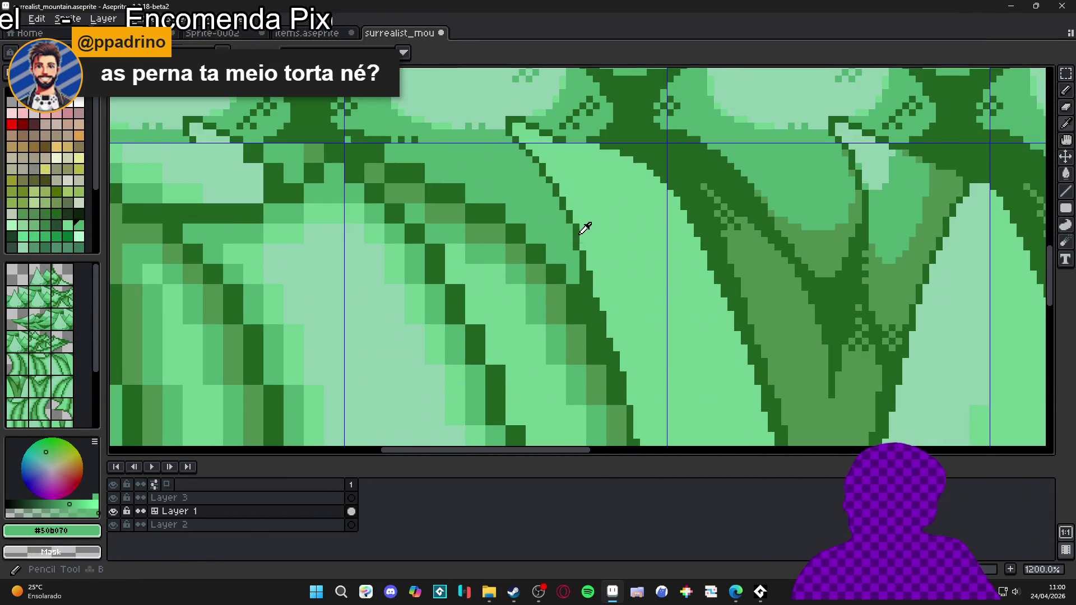
alt+click(580, 232)
drag(582, 240, 621, 333)
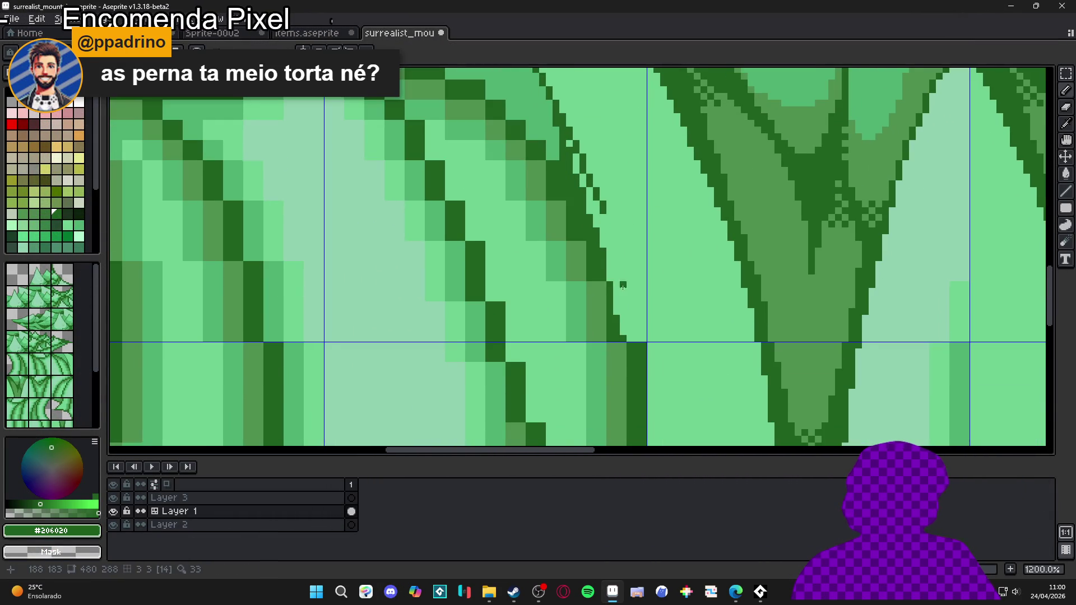
scroll(620, 333, down, 2)
shift+click(624, 333)
scroll(622, 331, down, 1)
- Repaint the trunk's dark outline pixels along the diagonal edge in lighter green #50b070
alt+click(581, 192)
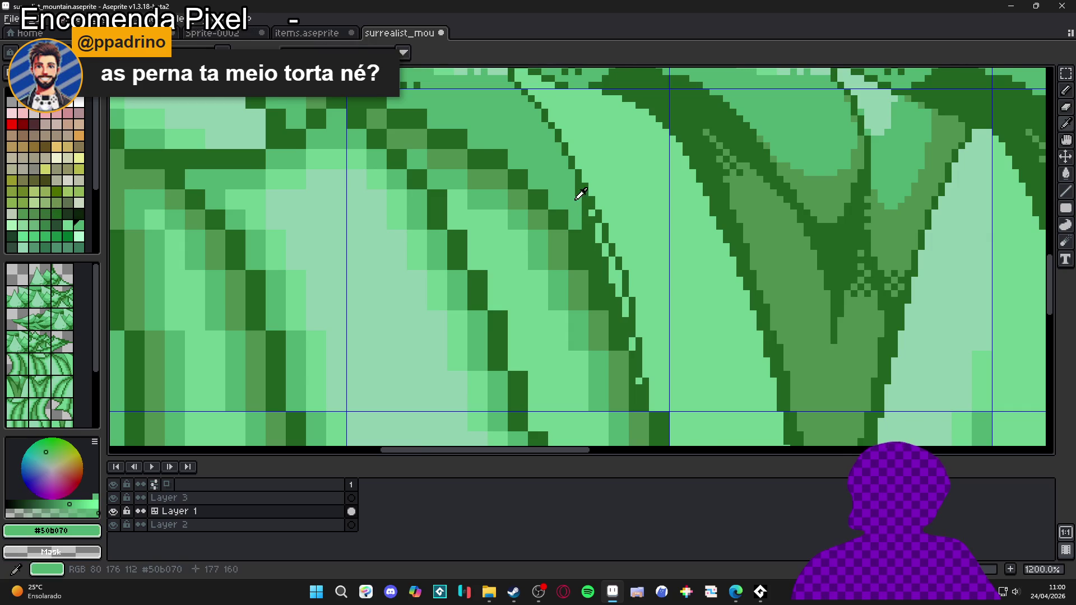
scroll(581, 196, up, 2)
drag(582, 205, 604, 306)
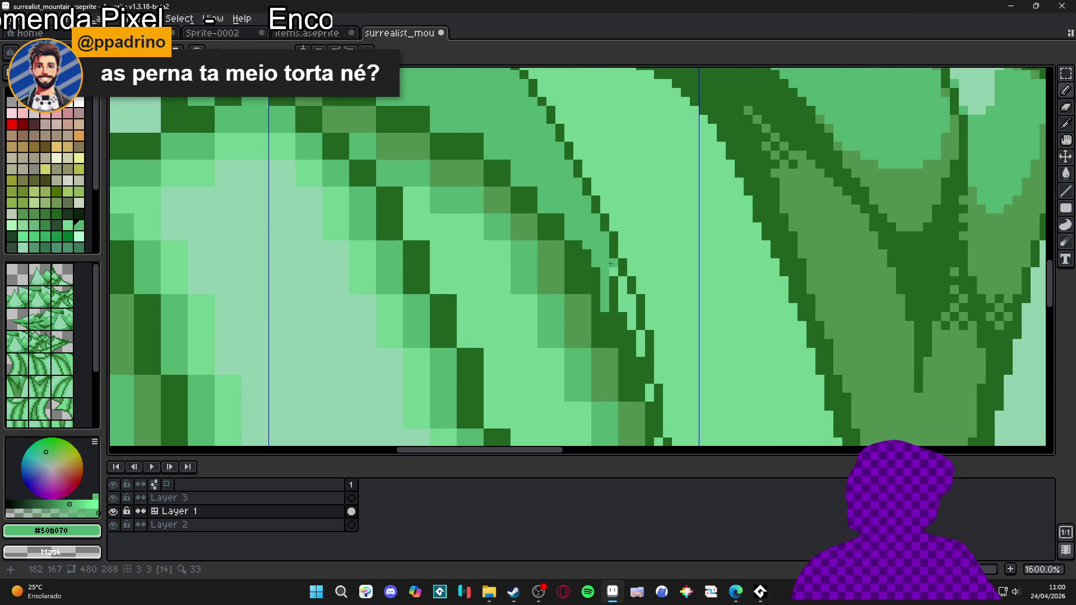
drag(614, 268, 614, 319)
drag(621, 274, 622, 358)
key(ctrl+z)
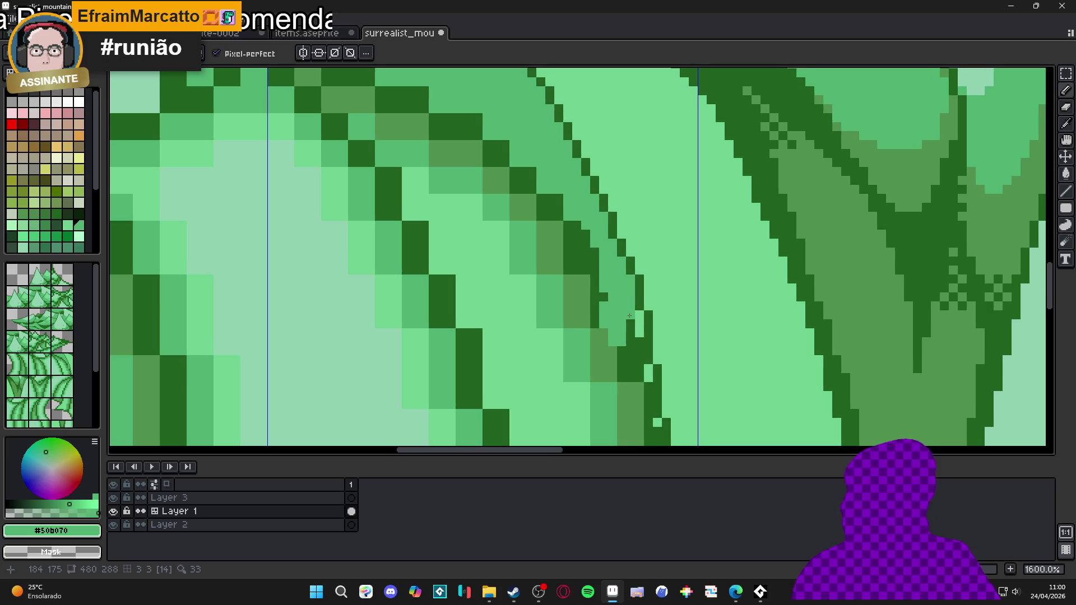
scroll(614, 305, up, 2)
drag(625, 314, 647, 386)
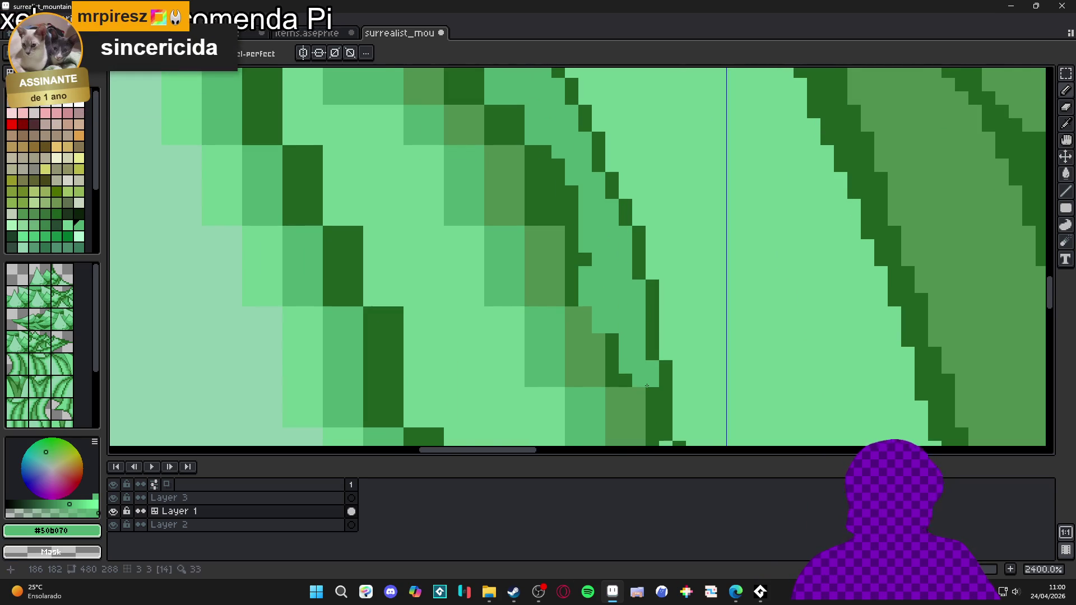
- Lighten a stray dark pixel at the trunk edge and check the trunk bases
scroll(646, 387, down, 5)
scroll(636, 395, up, 3)
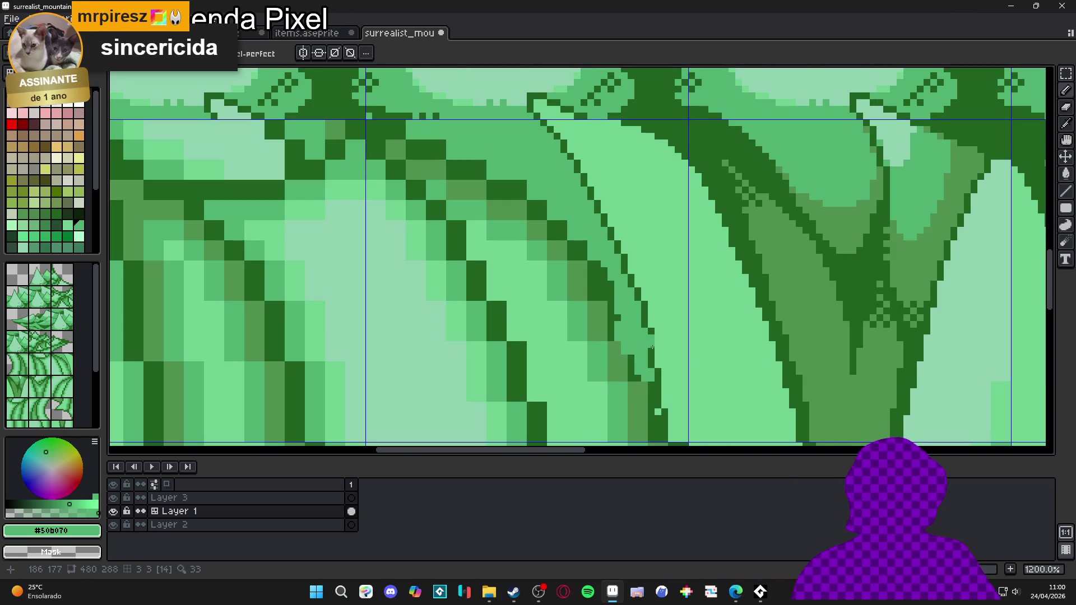
scroll(654, 373, up, 1)
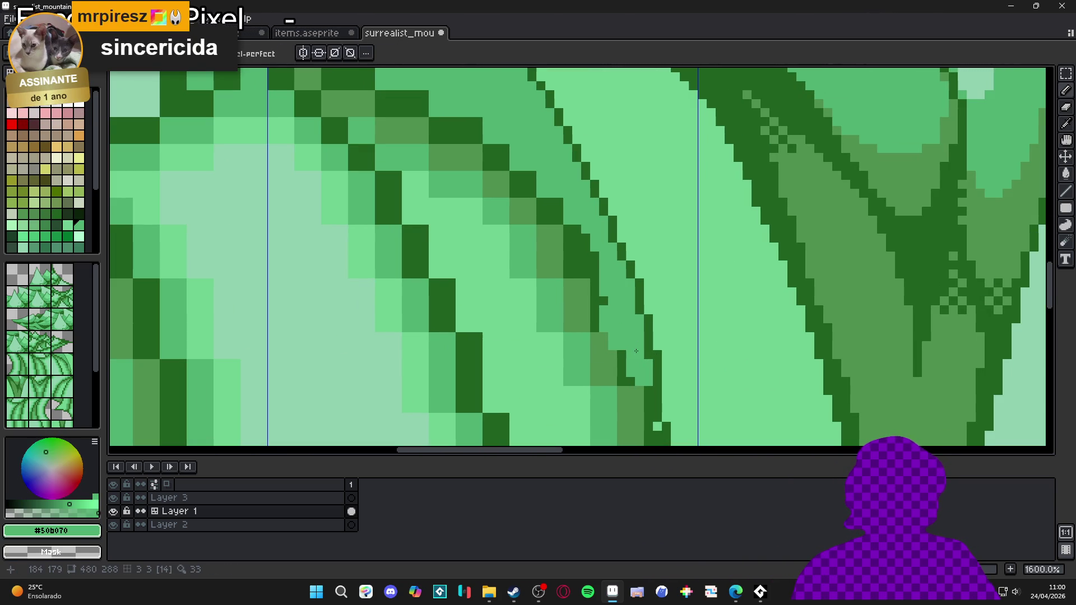
scroll(650, 351, down, 1)
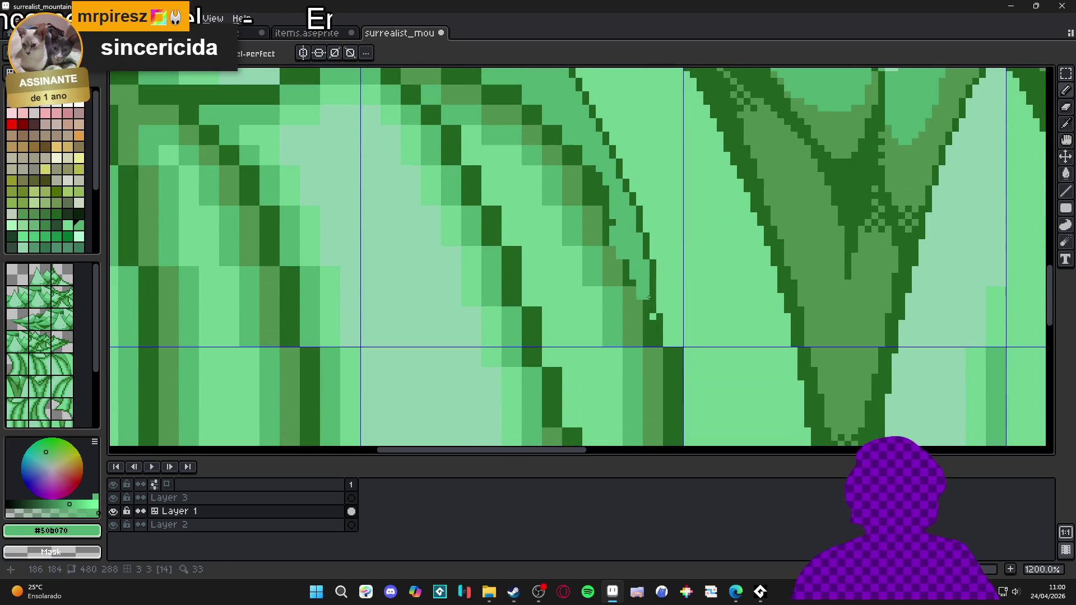
click(651, 357)
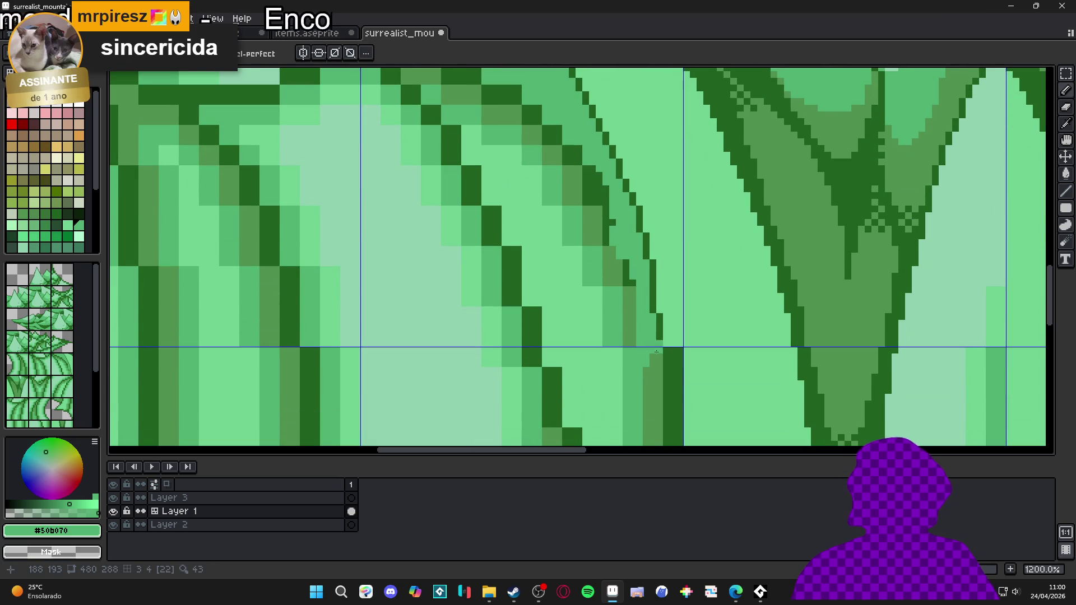
scroll(657, 296, down, 2)
scroll(666, 264, down, 1)
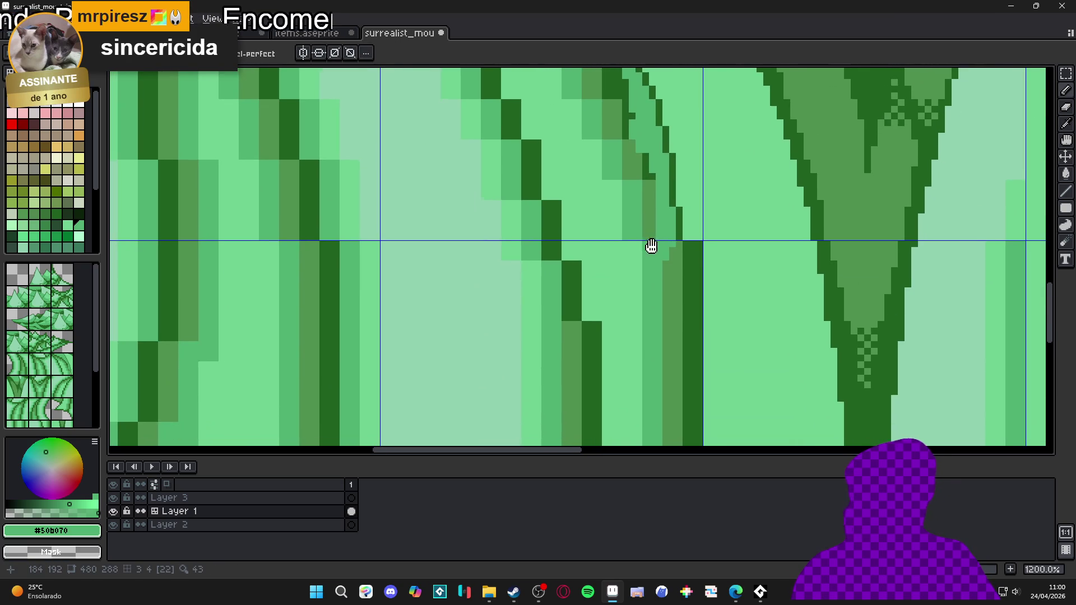
scroll(644, 247, down, 2)
drag(622, 259, 648, 282)
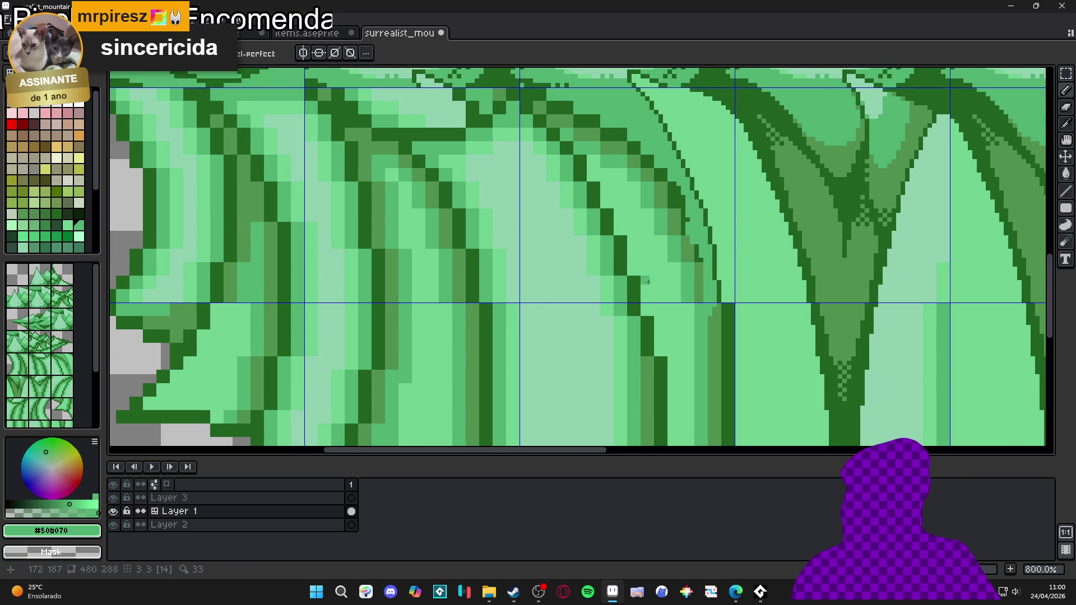
scroll(648, 281, down, 1)
scroll(649, 239, up, 3)
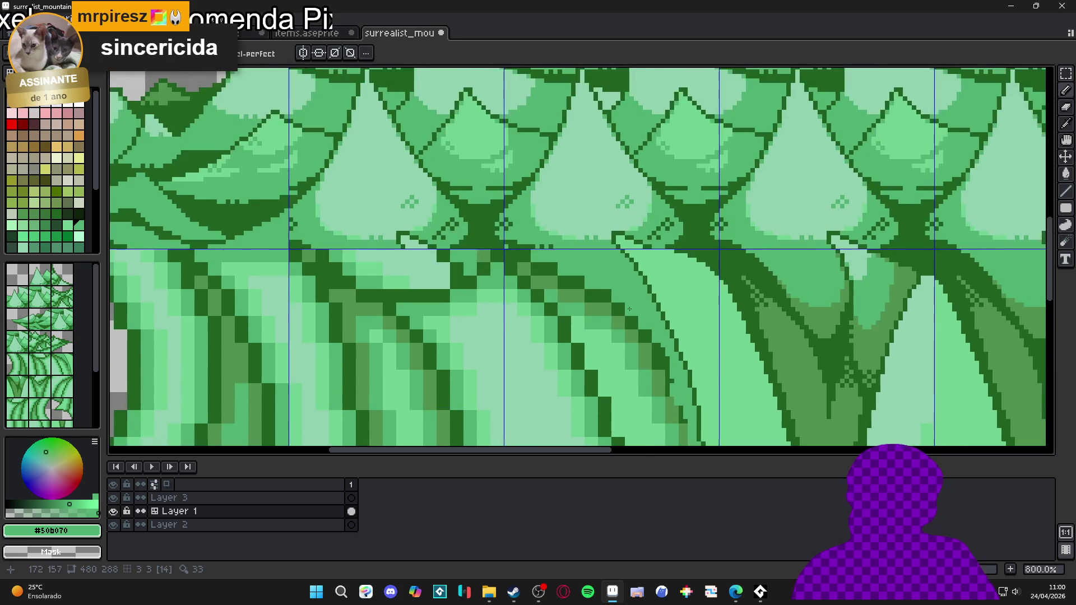
scroll(596, 288, down, 1)
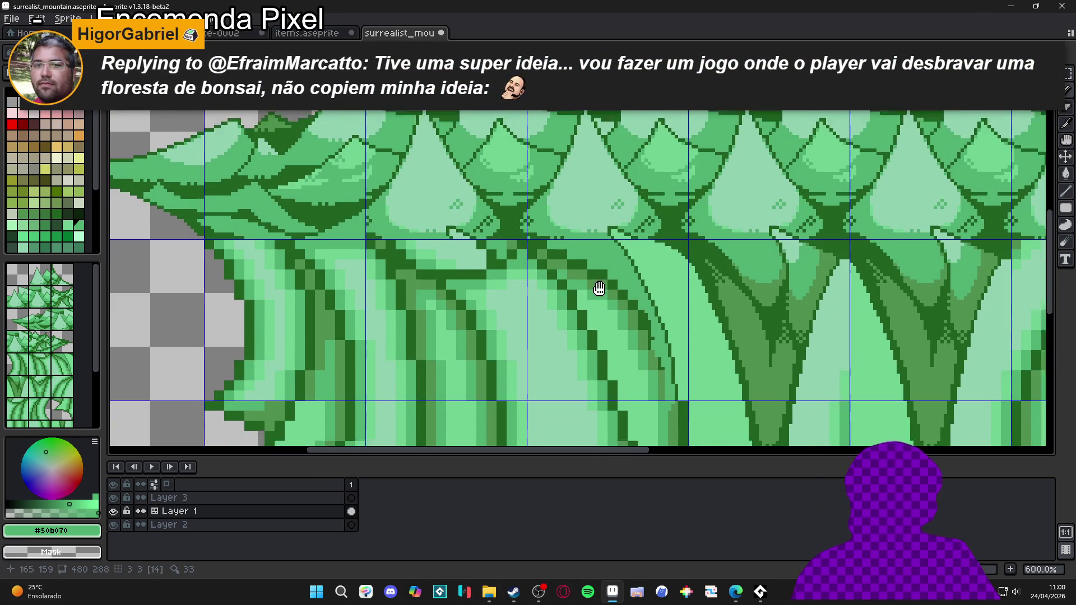
drag(610, 277, 616, 255)
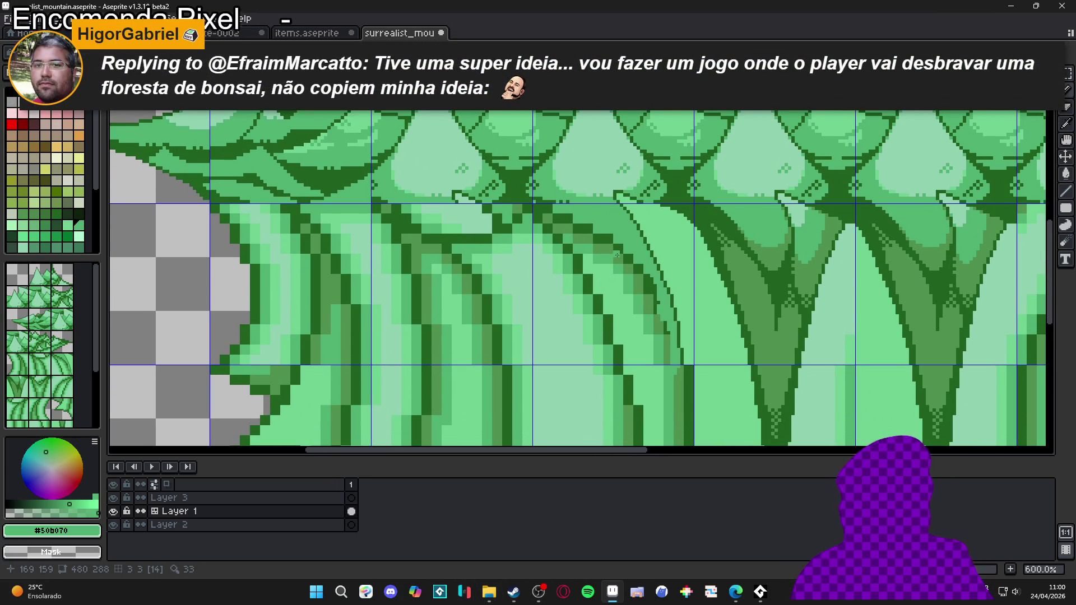
key(alt+Tab)
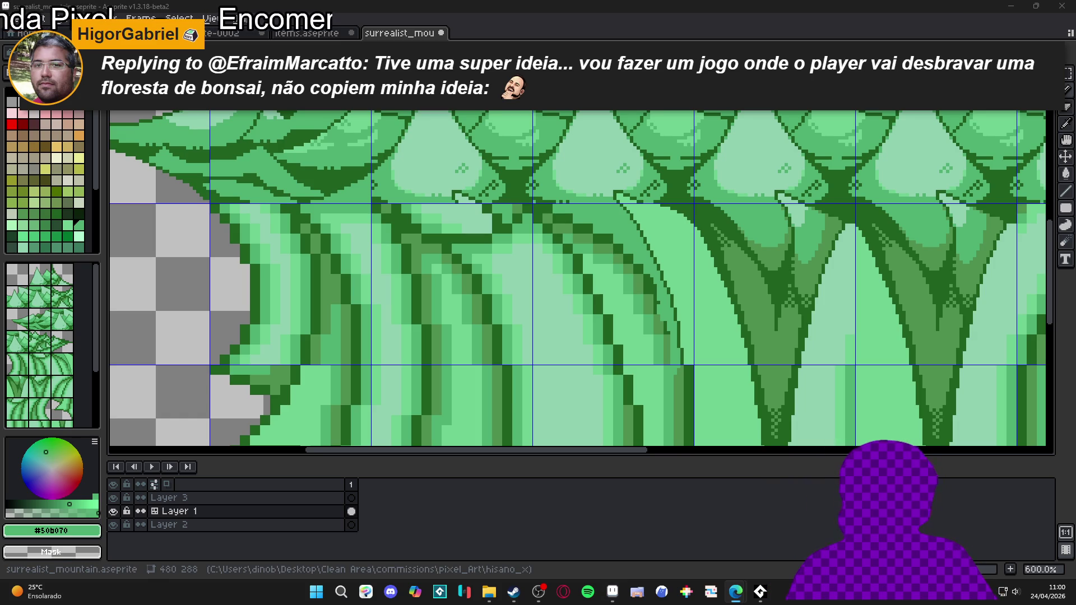
scroll(642, 263, down, 3)
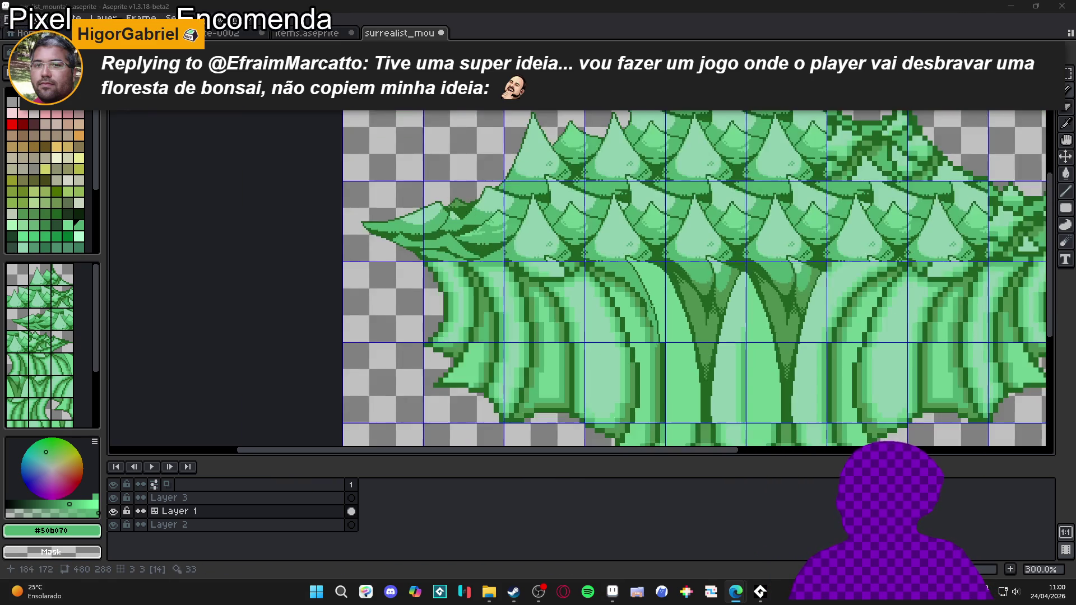
- Draw a short dark green line along the upper trunk edge, plus one extra pixel
scroll(642, 263, up, 5)
scroll(642, 263, up, 3)
alt+click(594, 262)
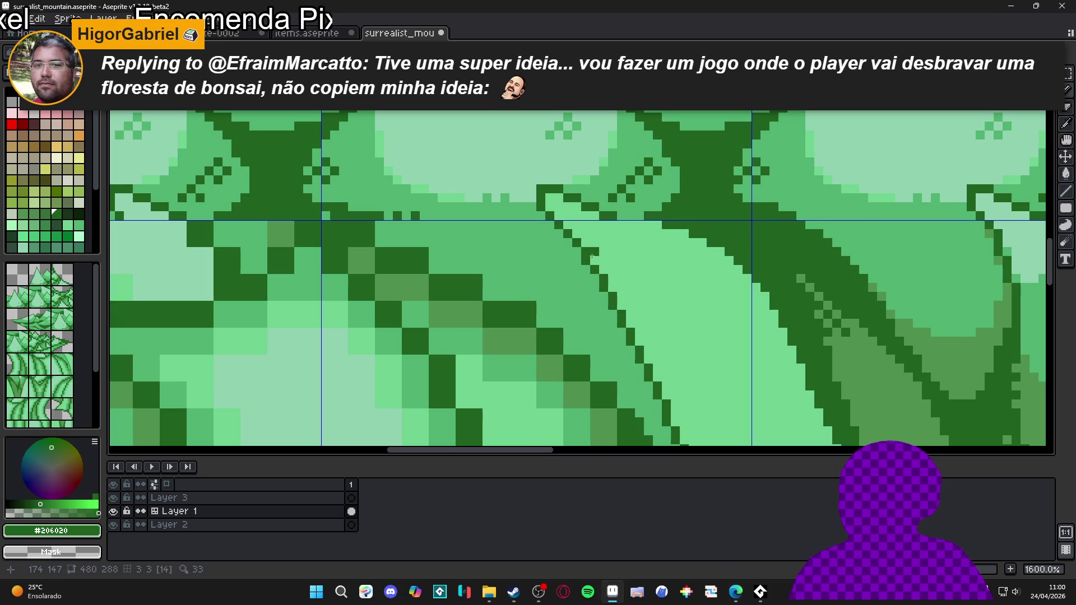
mouse_move(600, 263)
mouse_down()
mouse_move(581, 258)
mouse_move(574, 199)
mouse_up()
mouse_move(632, 283)
mouse_down()
mouse_move(603, 197)
mouse_move(670, 335)
mouse_move(667, 406)
mouse_move(667, 173)
mouse_move(689, 335)
mouse_up()
click(680, 363)
- Repaint the thin dark line pixels in lighter green
alt+click(685, 378)
mouse_move(684, 379)
mouse_down()
mouse_move(697, 377)
mouse_move(682, 289)
mouse_up()
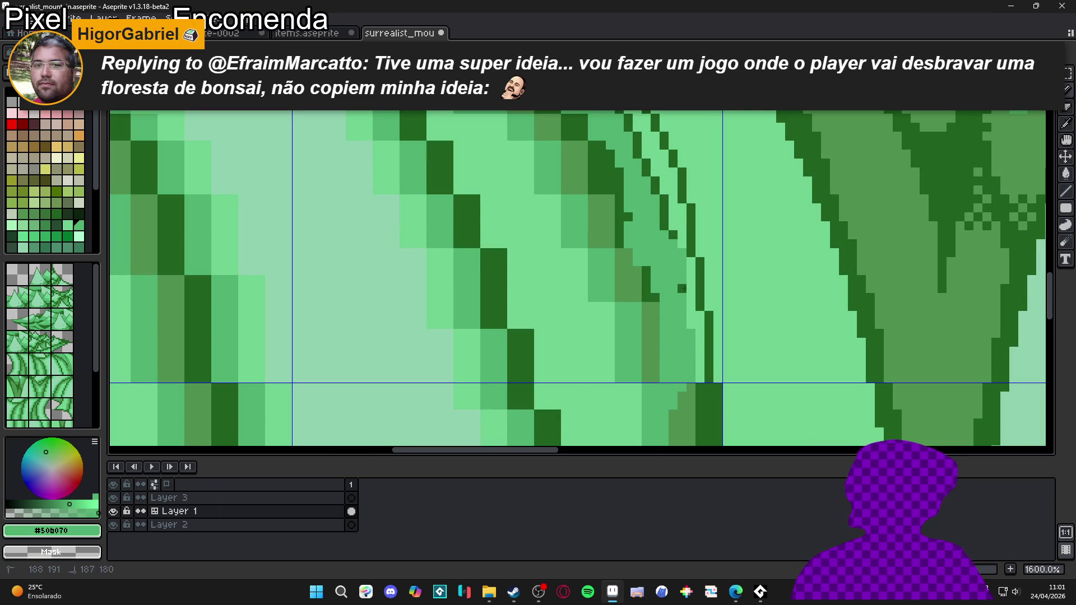
drag(671, 232, 644, 171)
scroll(662, 252, up, 3)
drag(677, 283, 635, 210)
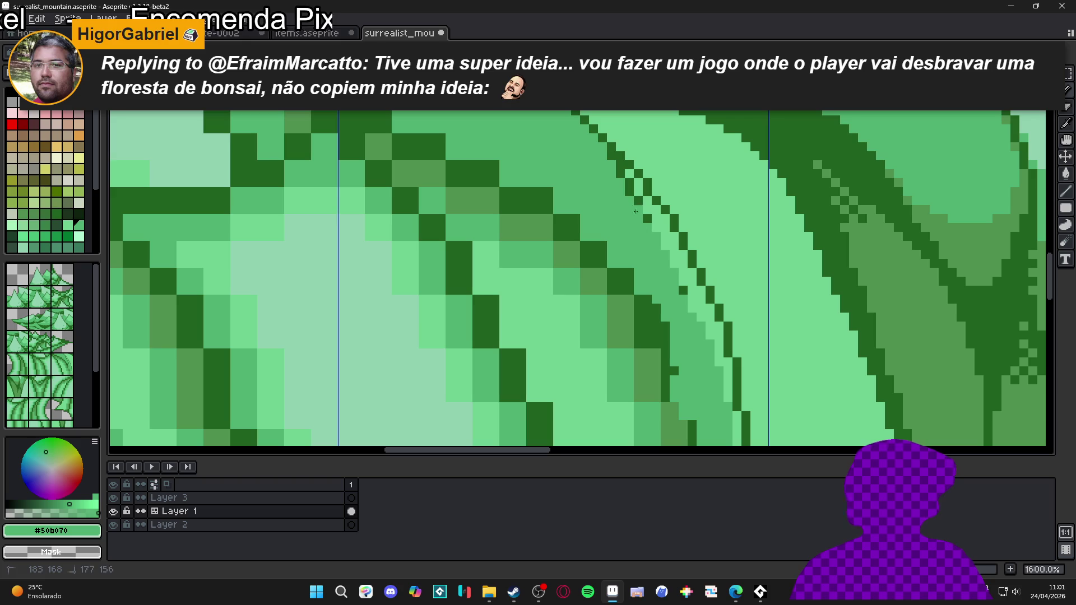
- Paint-bucket the strip beside the dark outline, undo the stray fill, and resample the greens
key(g)
click(697, 293)
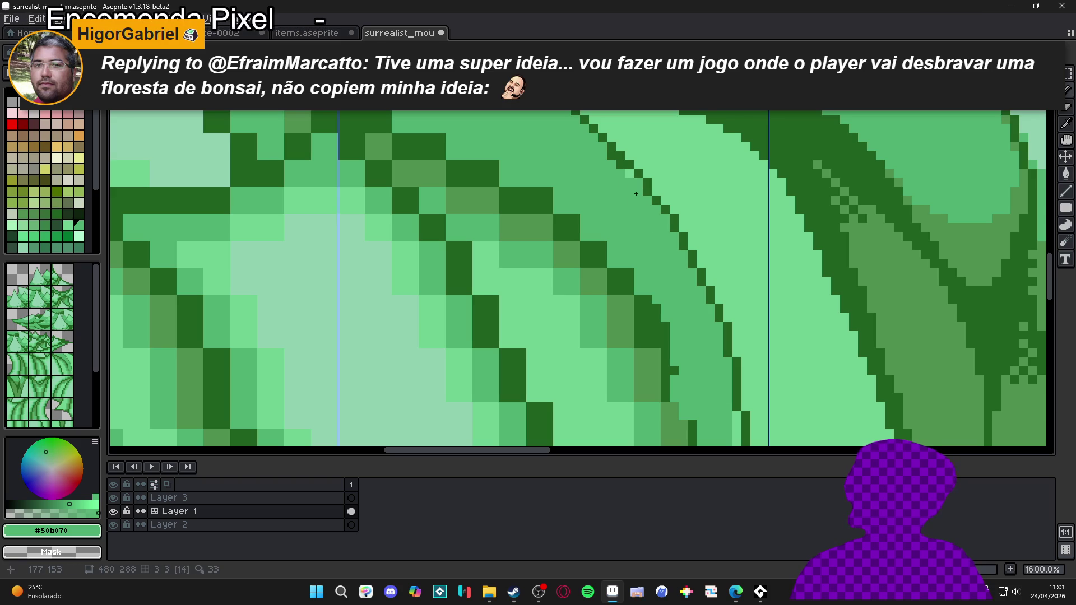
key(ctrl+z)
alt+click(674, 220)
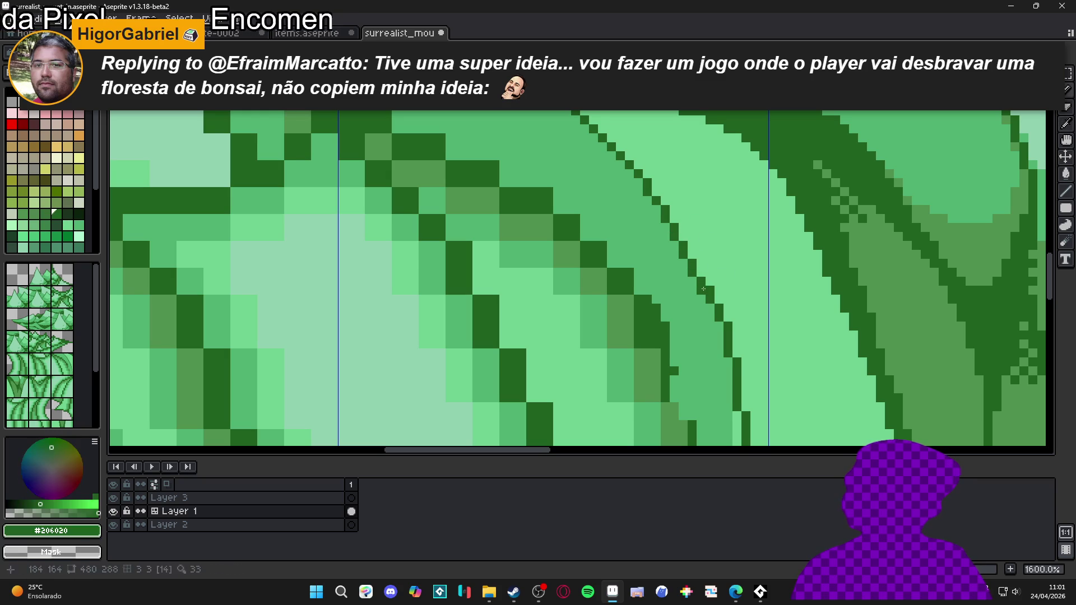
alt+click(719, 328)
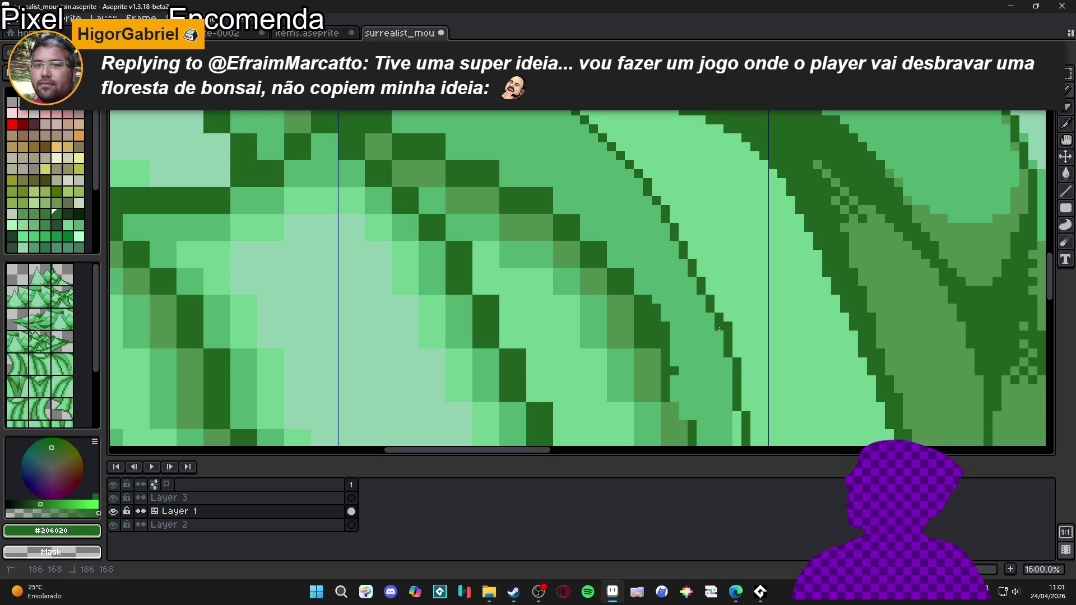
alt+click(735, 327)
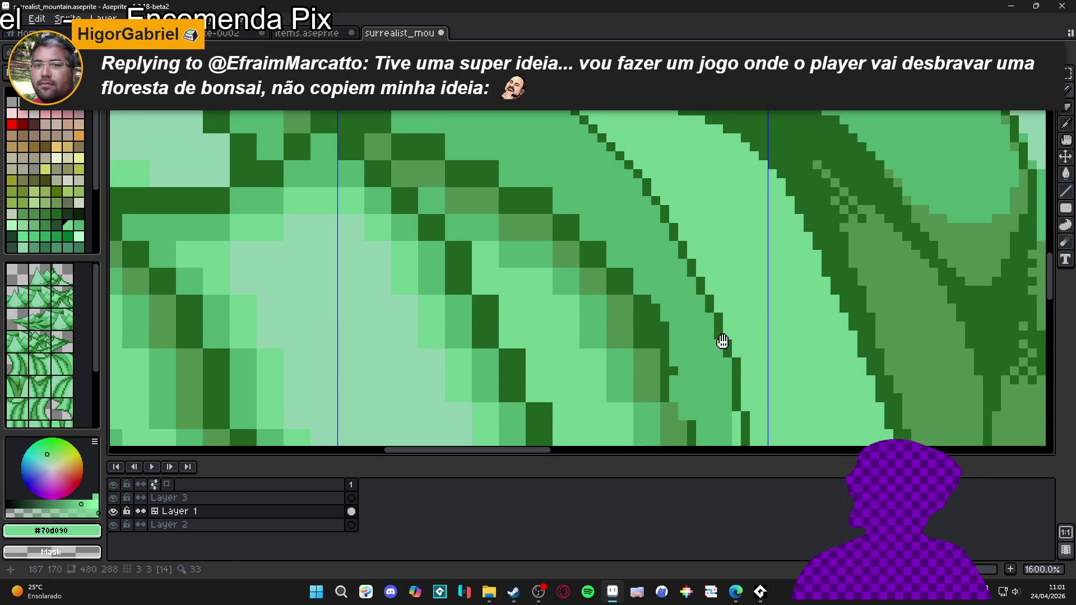
scroll(720, 343, down, 2)
- Enlarge the brush to 2px and pick the mid green for shading
alt+click(729, 286)
alt+click(738, 290)
alt+click(731, 288)
alt+click(751, 288)
scroll(736, 314, down, 4)
key(plus)
alt+click(735, 314)
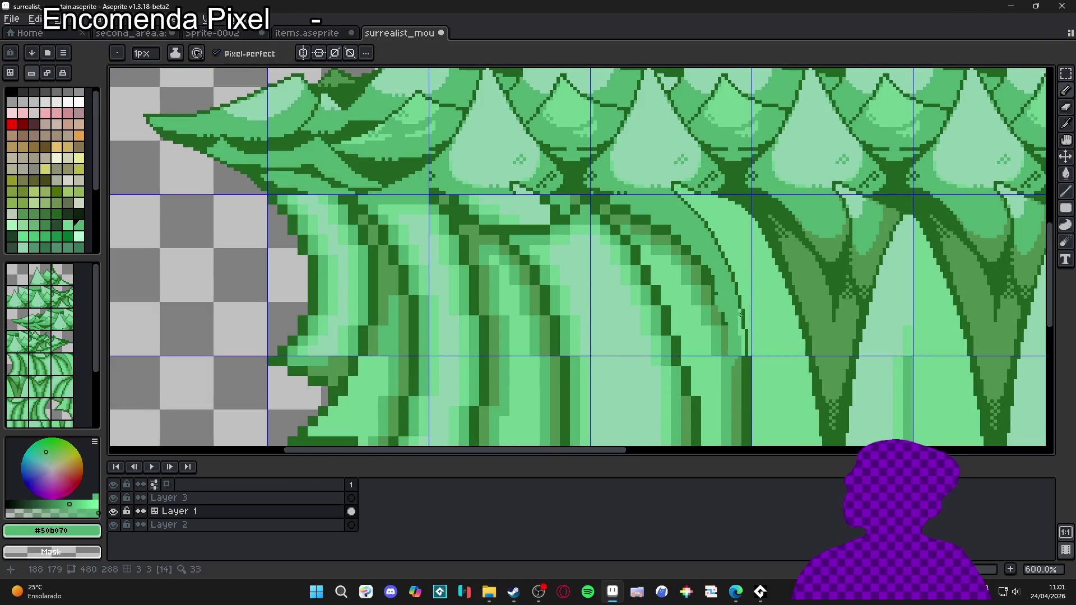
scroll(735, 316, up, 3)
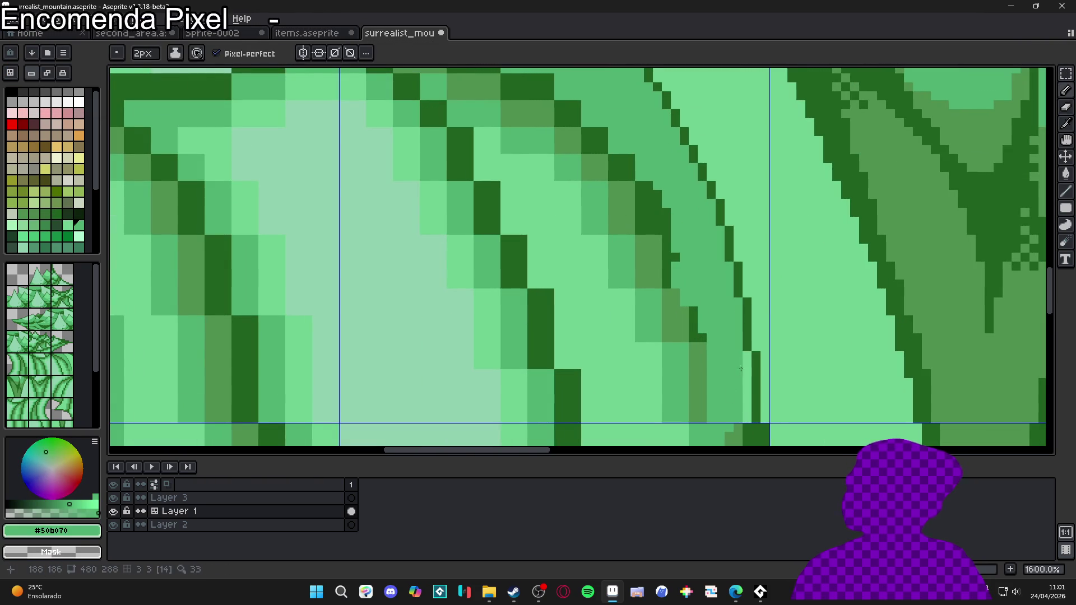
scroll(711, 290, down, 5)
scroll(723, 286, up, 4)
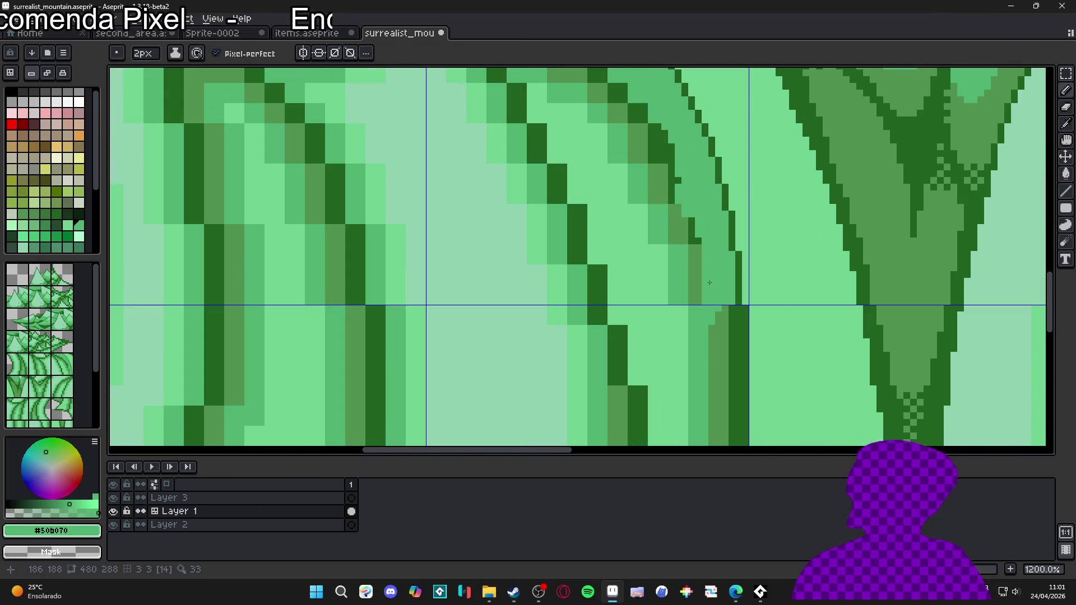
mouse_move(728, 329)
mouse_down()
mouse_move(699, 358)
mouse_move(709, 264)
mouse_up()
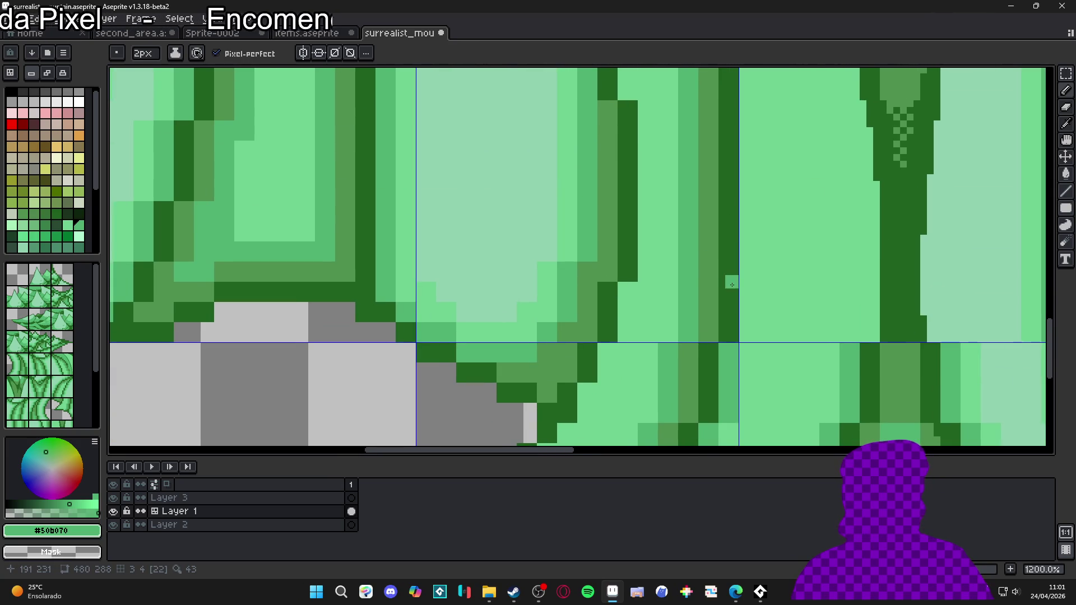
scroll(728, 313, down, 4)
scroll(720, 335, up, 1)
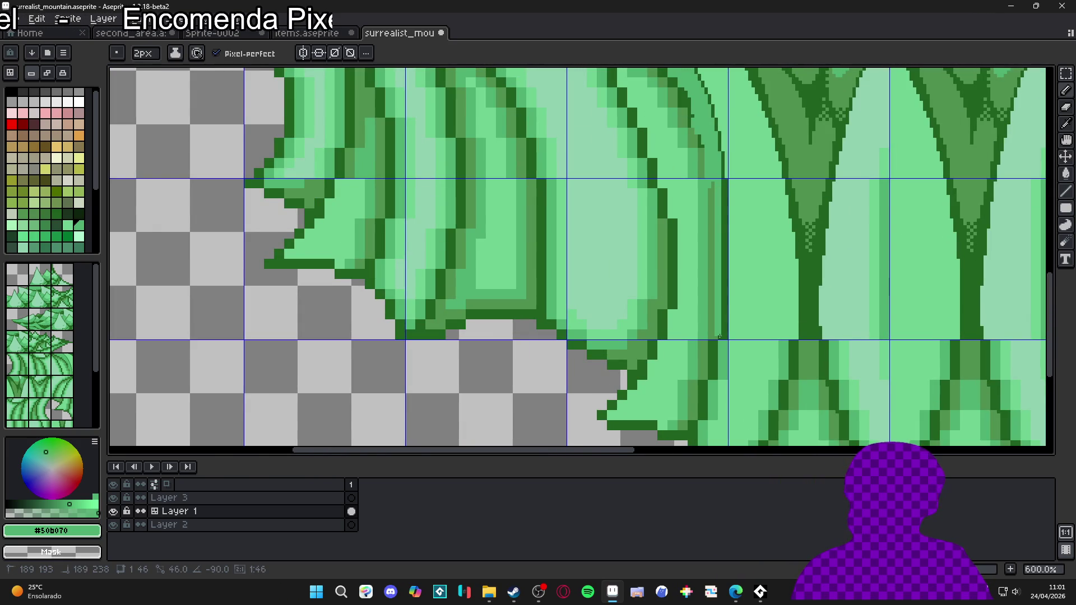
scroll(717, 140, up, 4)
alt+click(715, 137)
alt+click(709, 134)
scroll(709, 134, down, 5)
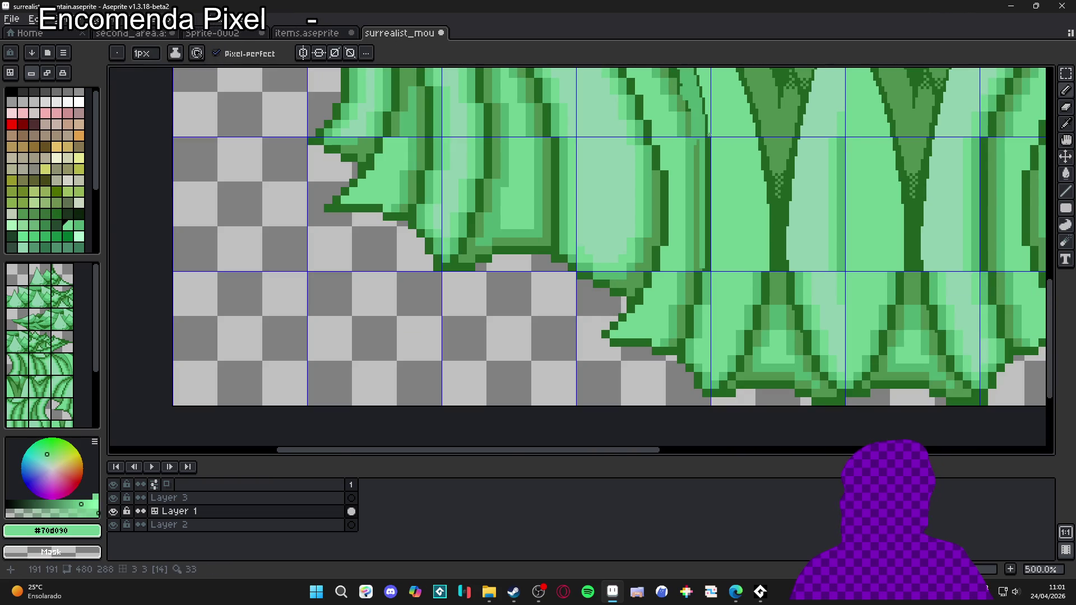
scroll(709, 215, up, 1)
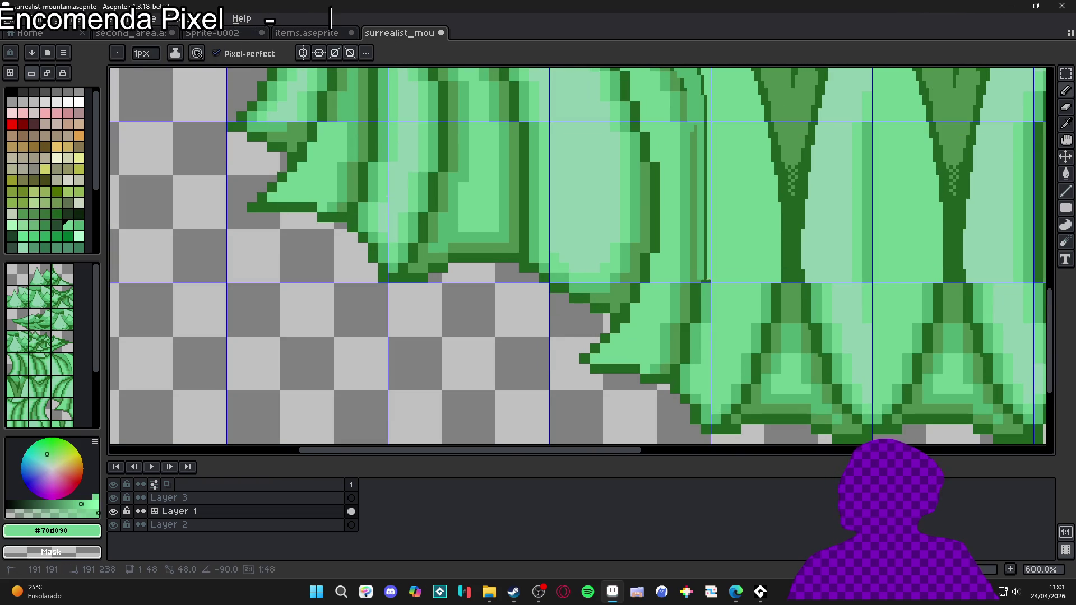
scroll(673, 199, down, 3)
scroll(694, 360, up, 1)
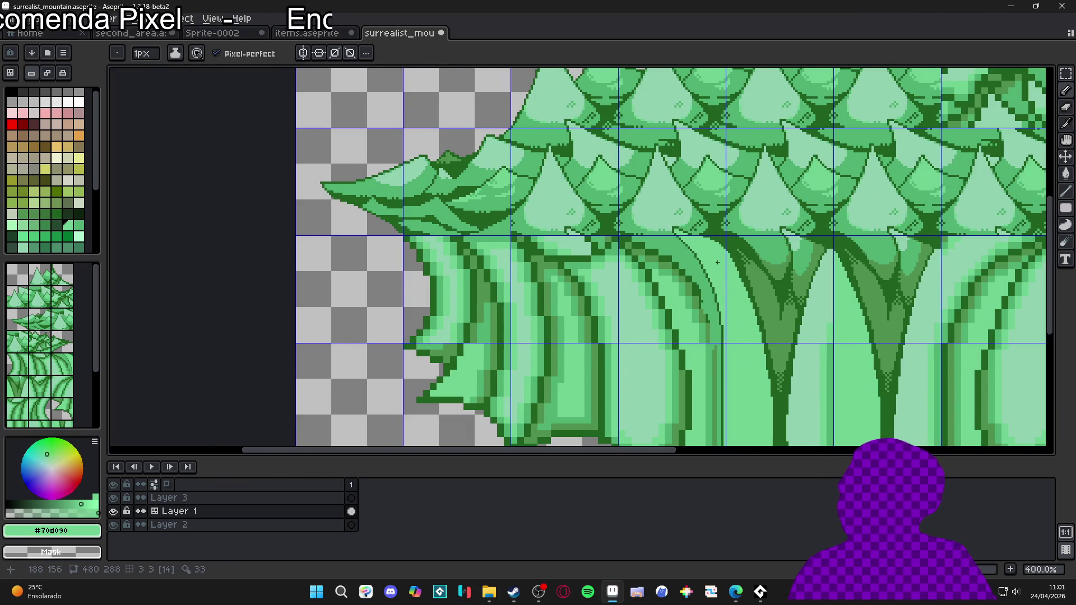
scroll(679, 232, up, 3)
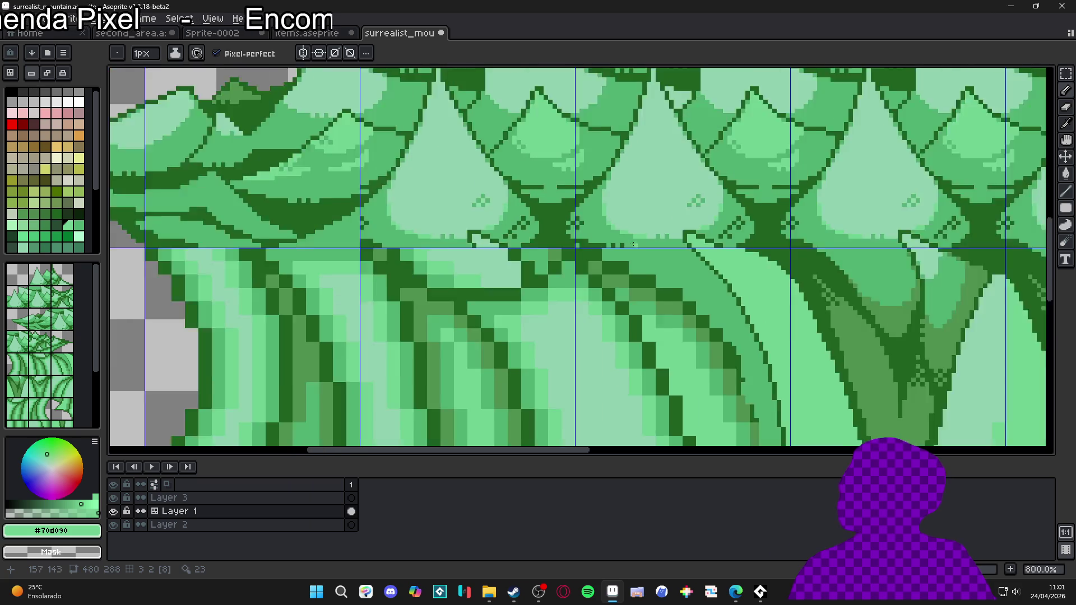
scroll(662, 275, down, 3)
scroll(667, 269, down, 1)
key(ctrl+apostrophe)
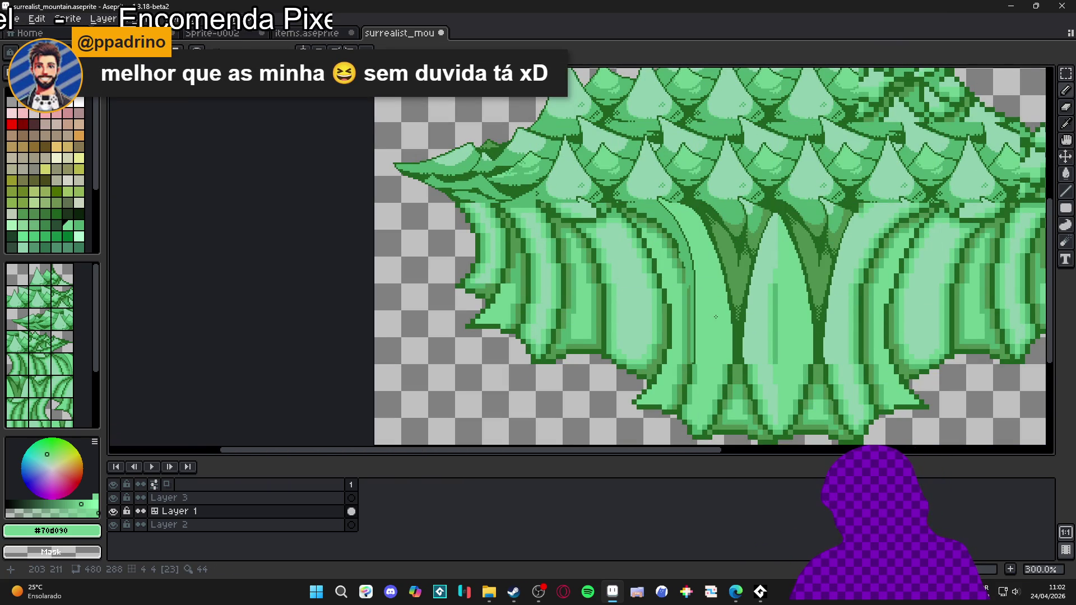
key(ctrl+apostrophe)
drag(727, 319, 668, 307)
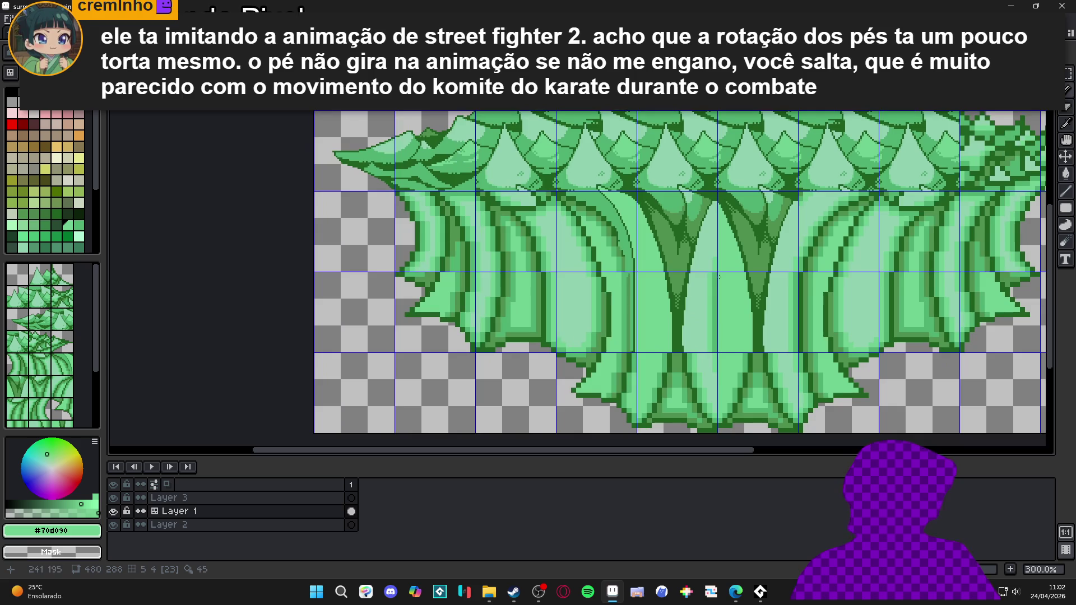
mouse_move(702, 266)
mouse_down()
mouse_move(737, 319)
mouse_move(756, 317)
mouse_move(711, 325)
mouse_move(725, 227)
mouse_up()
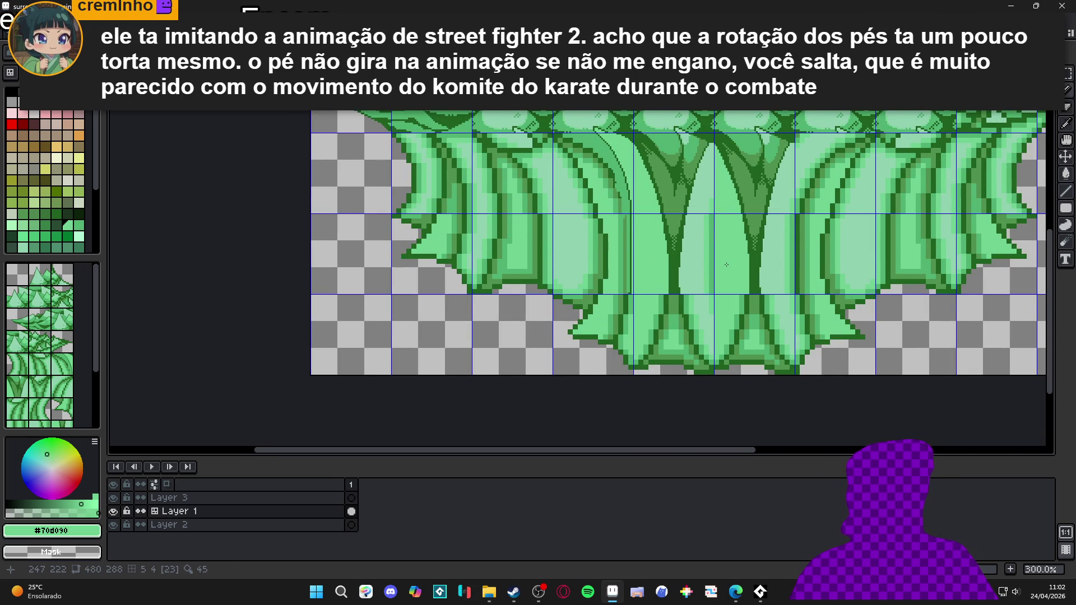
scroll(726, 264, down, 1)
scroll(723, 287, down, 1)
drag(743, 304, 627, 333)
scroll(710, 320, up, 1)
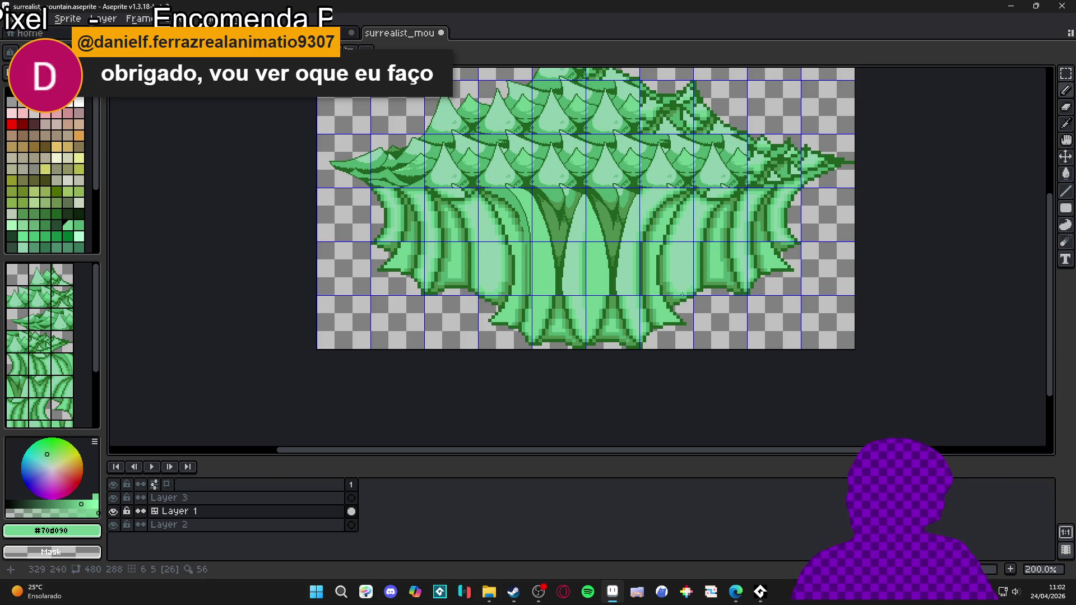
scroll(683, 294, up, 4)
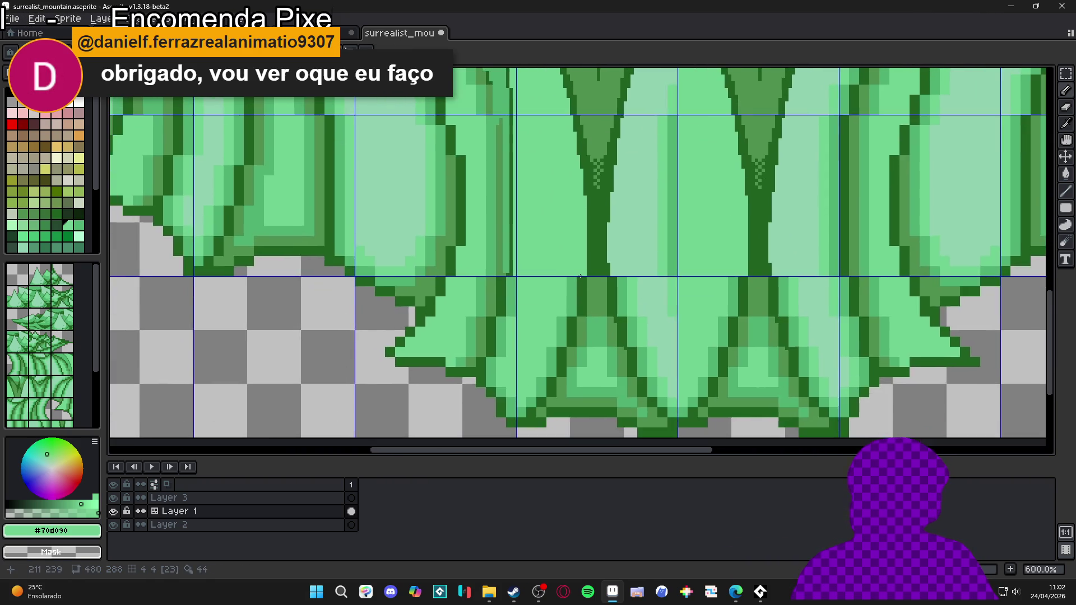
scroll(580, 276, up, 1)
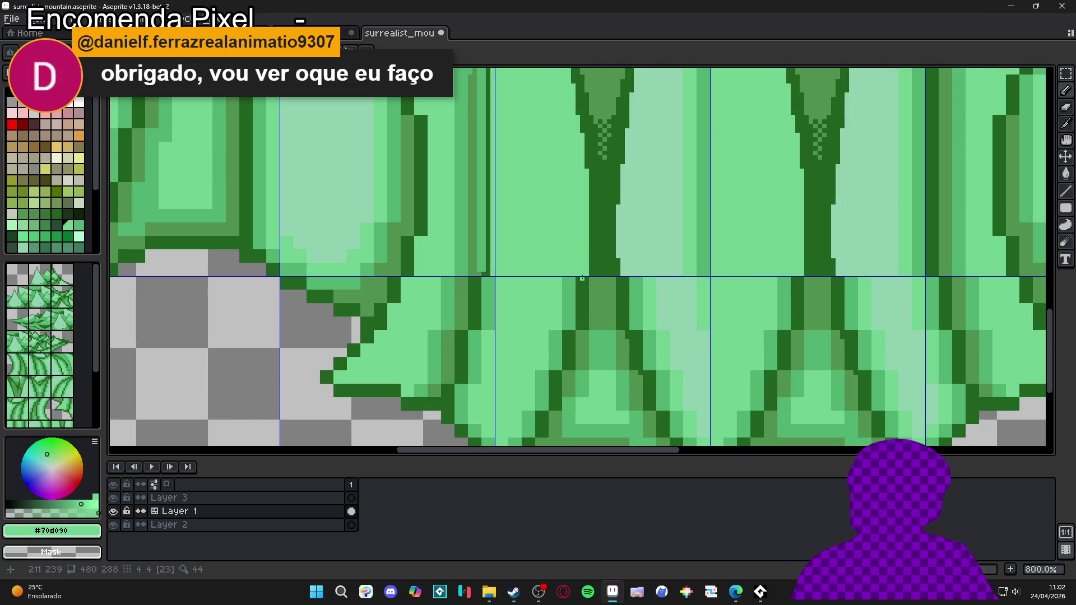
scroll(582, 277, up, 2)
drag(569, 326, 608, 239)
mouse_move(614, 192)
mouse_down()
mouse_move(566, 401)
mouse_move(552, 414)
mouse_move(571, 326)
mouse_up()
drag(571, 326, 538, 373)
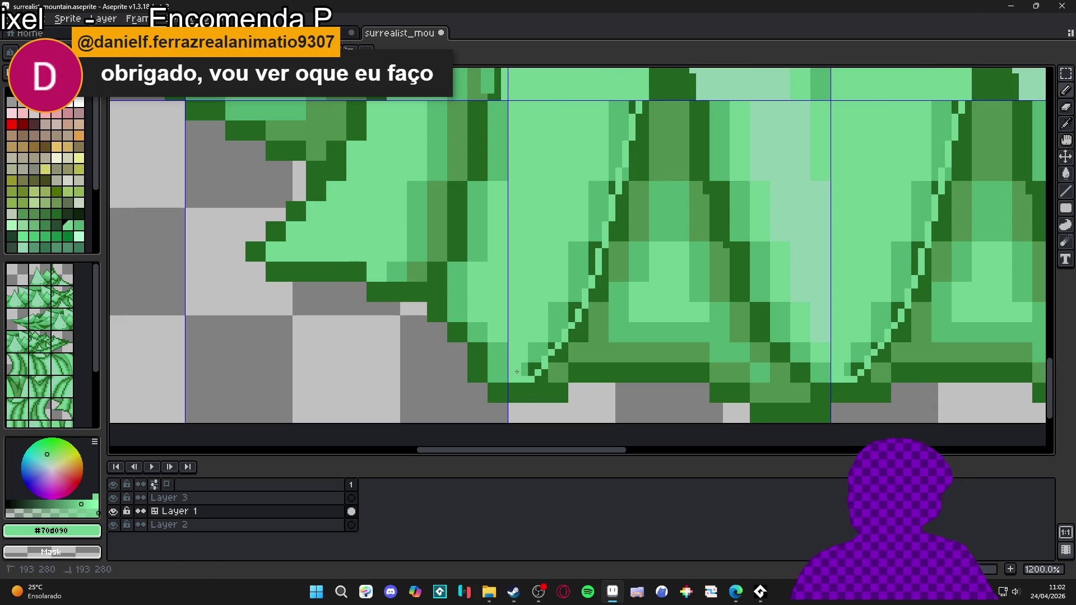
mouse_move(541, 350)
mouse_down()
mouse_move(564, 299)
mouse_move(581, 302)
mouse_move(610, 168)
mouse_up()
drag(601, 202, 601, 379)
drag(608, 315, 616, 291)
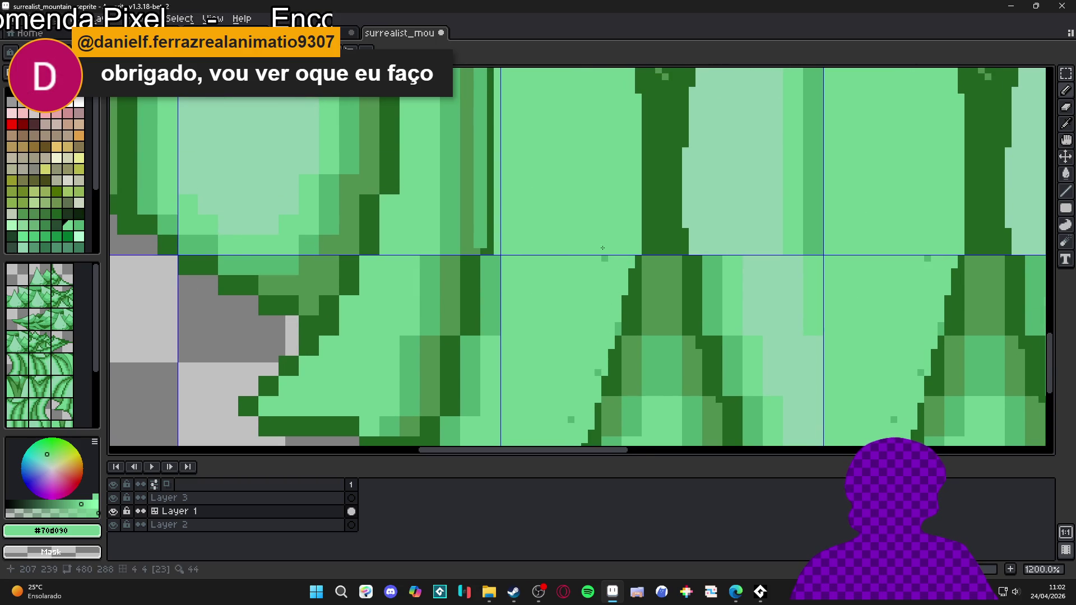
click(616, 329)
click(598, 373)
scroll(575, 417, down, 4)
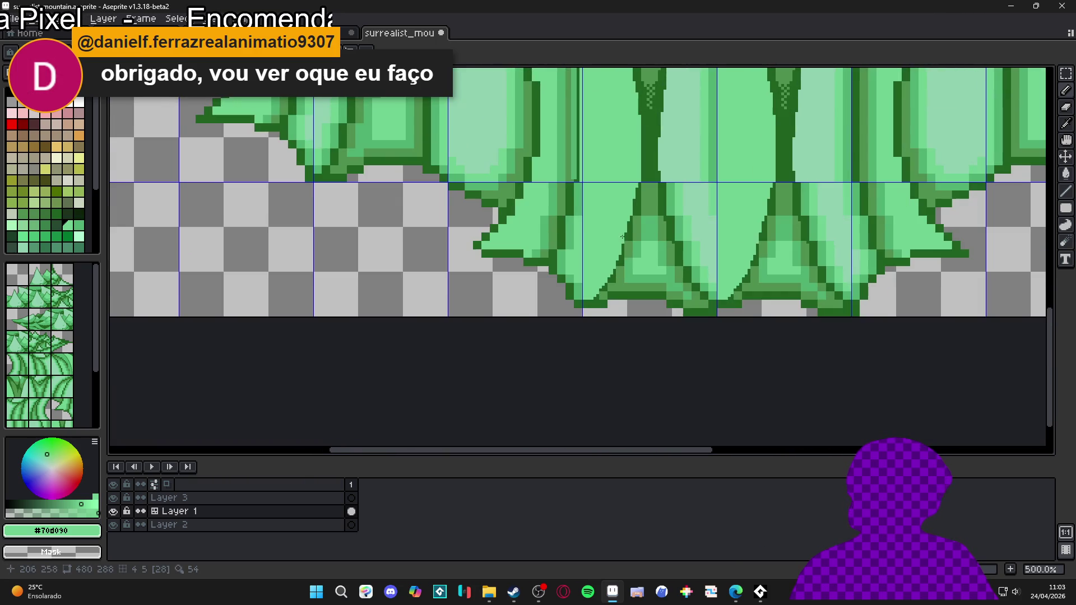
scroll(635, 229, up, 4)
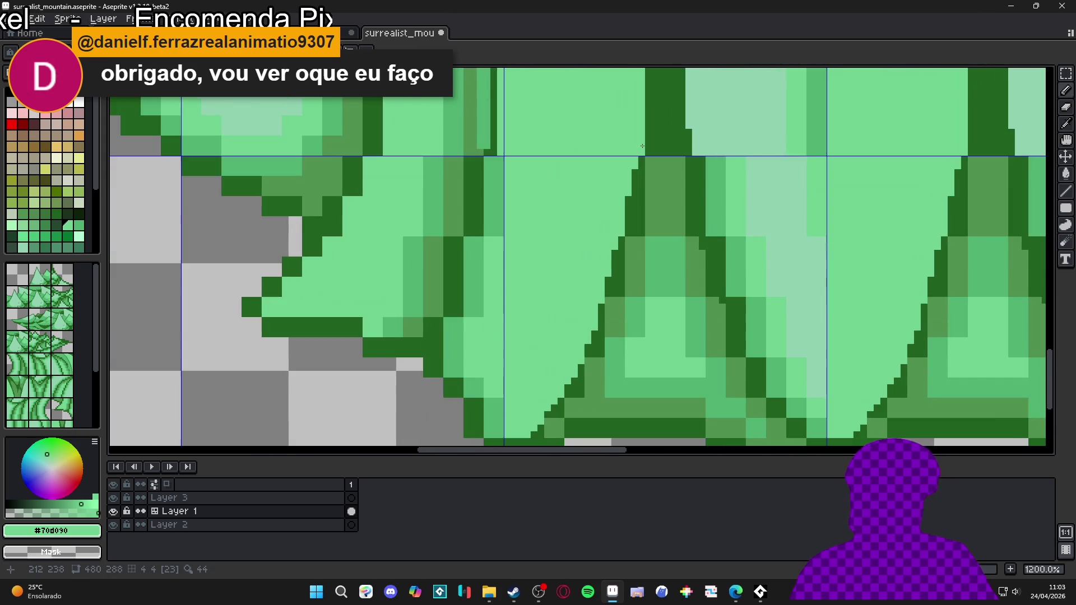
scroll(642, 146, up, 1)
drag(579, 325, 614, 194)
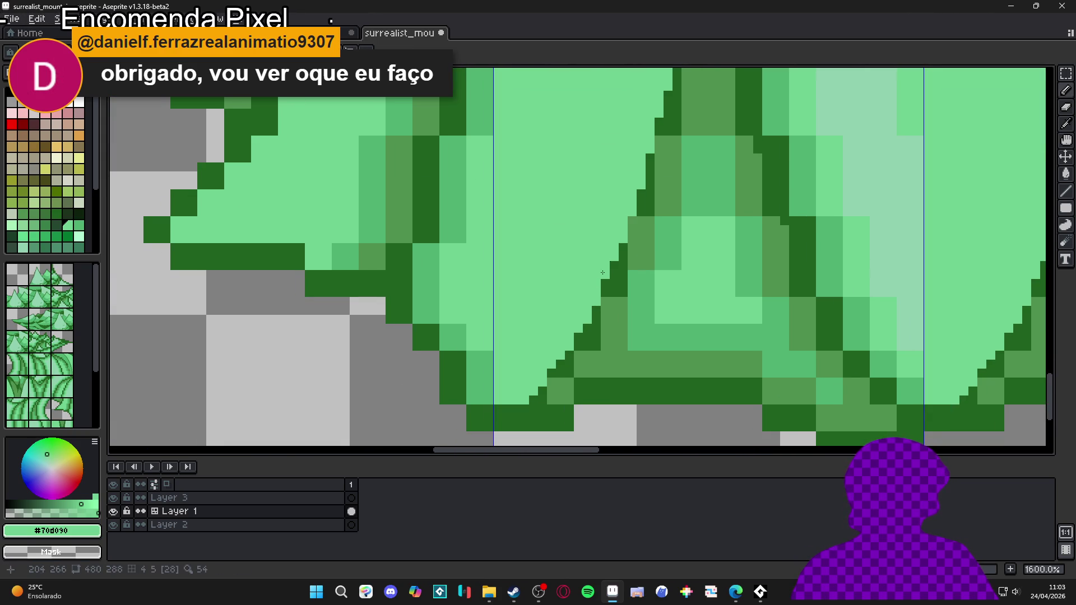
scroll(577, 326, down, 5)
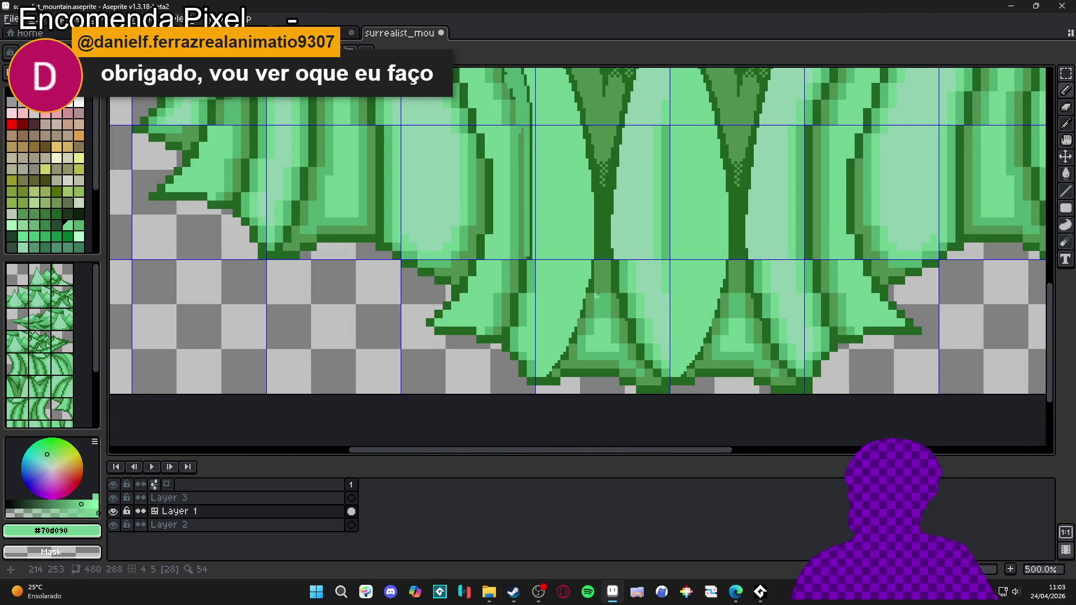
scroll(603, 277, up, 1)
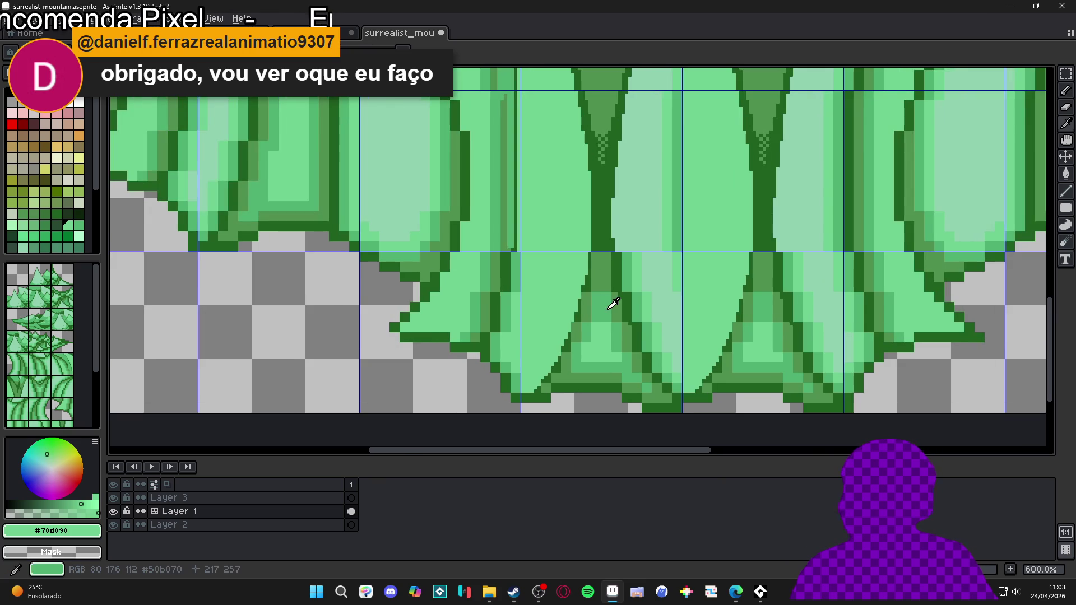
- Fill the lower trunk areas and dark edge pixels with medium green #50b070
alt+click(605, 279)
click(615, 303)
click(575, 338)
click(570, 359)
click(608, 348)
click(627, 343)
click(637, 364)
click(646, 377)
click(643, 392)
click(630, 388)
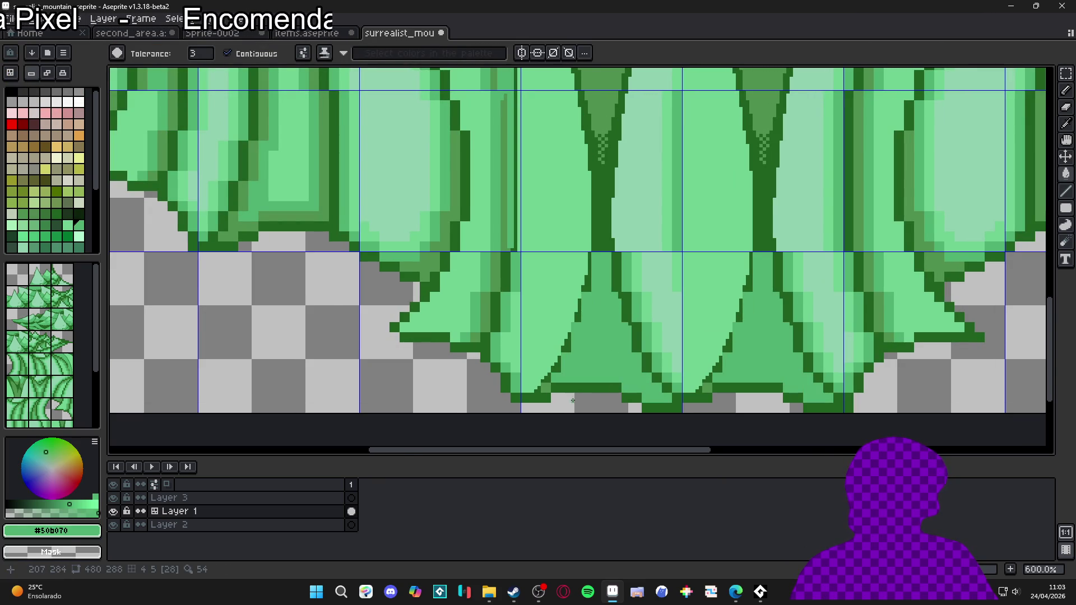
- With the Pencil, smooth the left and lower trunk edges into clean diagonals
key(b)
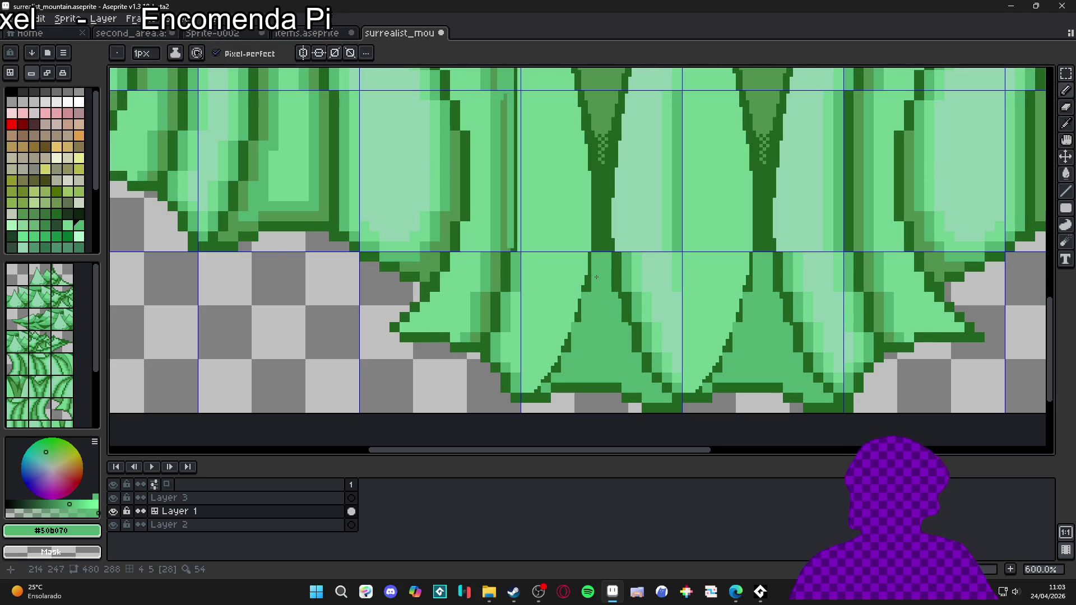
scroll(598, 277, up, 3)
mouse_move(583, 269)
mouse_down()
mouse_move(583, 306)
mouse_move(639, 191)
mouse_up()
drag(618, 236, 615, 251)
drag(579, 326, 547, 377)
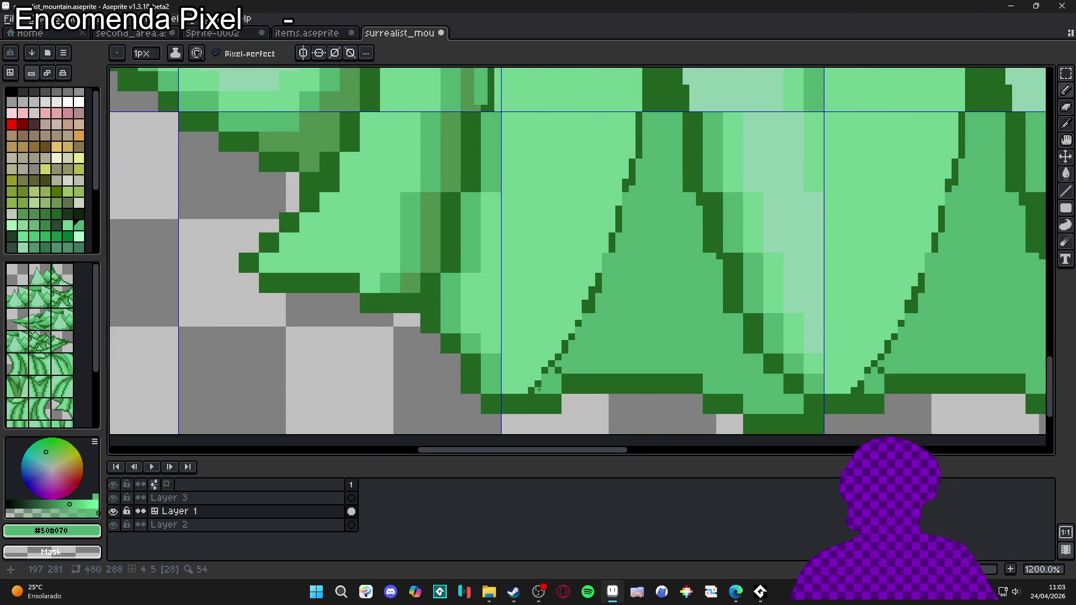
click(560, 369)
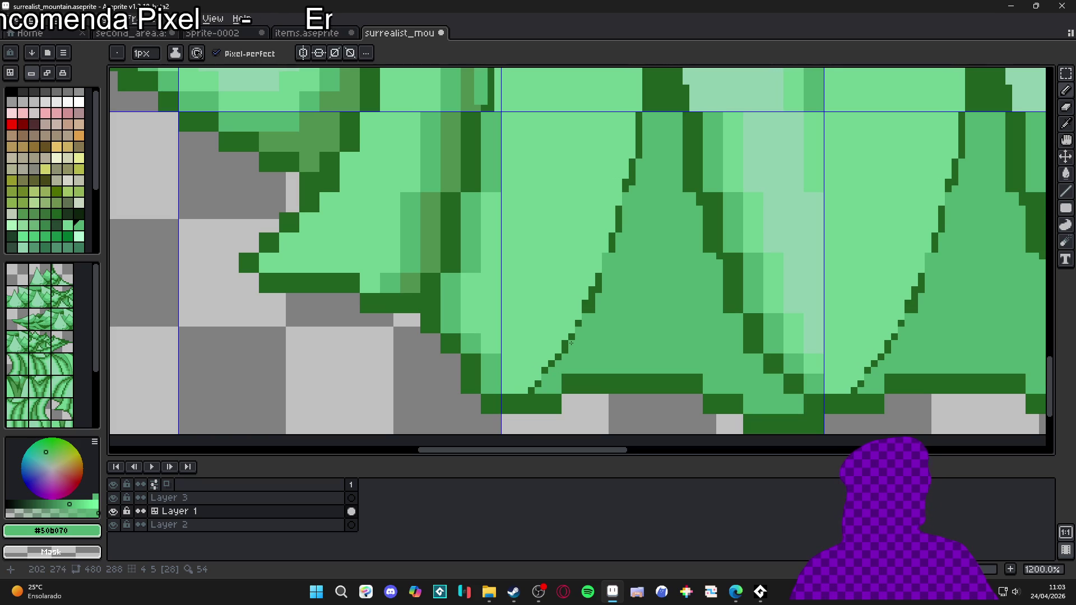
scroll(628, 248, down, 3)
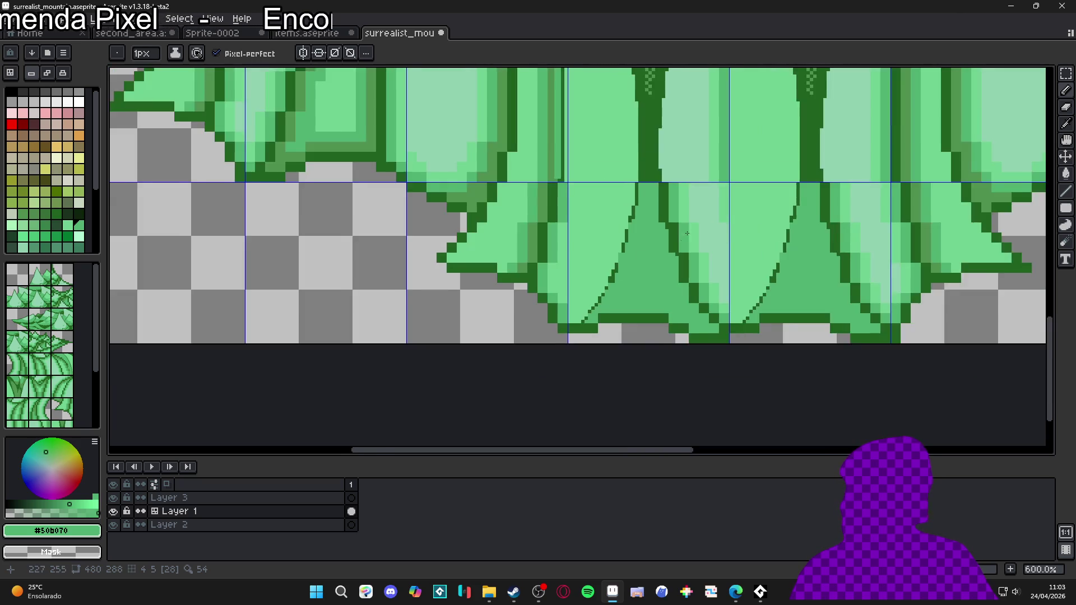
scroll(622, 336, up, 3)
scroll(588, 276, down, 2)
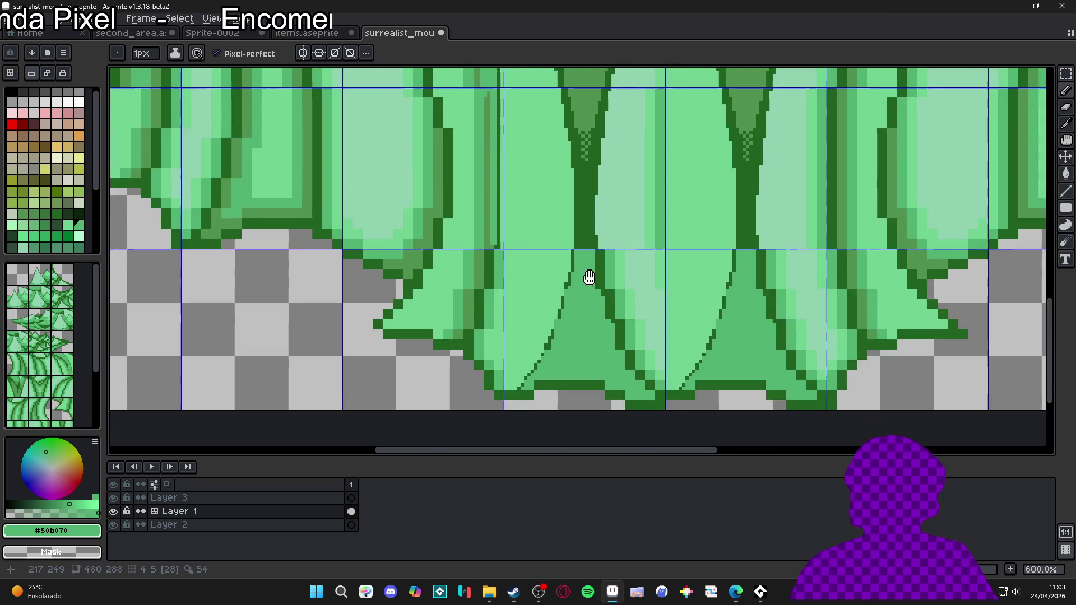
scroll(585, 269, up, 1)
- Draw a pale green #90d0b0 line down the trunk edge to its base
alt+click(604, 246)
scroll(604, 247, up, 1)
key(b)
drag(599, 235, 629, 377)
scroll(622, 336, down, 1)
scroll(611, 278, up, 1)
mouse_move(611, 278)
mouse_down()
mouse_move(661, 392)
mouse_move(708, 426)
mouse_move(655, 348)
mouse_move(636, 288)
mouse_move(623, 291)
mouse_move(629, 305)
mouse_move(622, 163)
mouse_move(609, 241)
mouse_up()
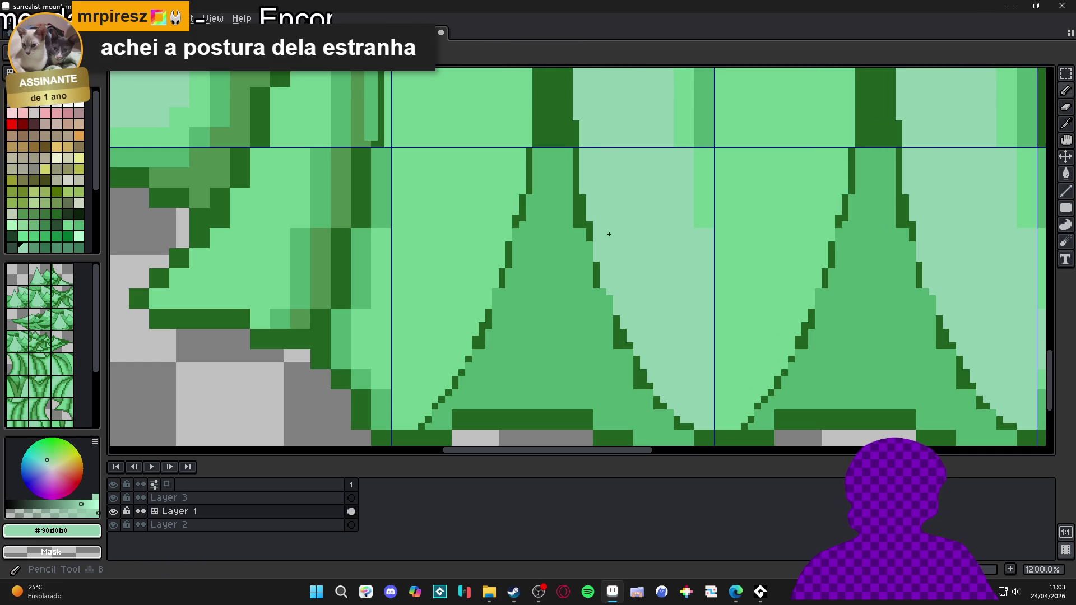
- Redraw the trunk's right outline as a dark green #206020 diagonal
alt+click(578, 240)
click(576, 210)
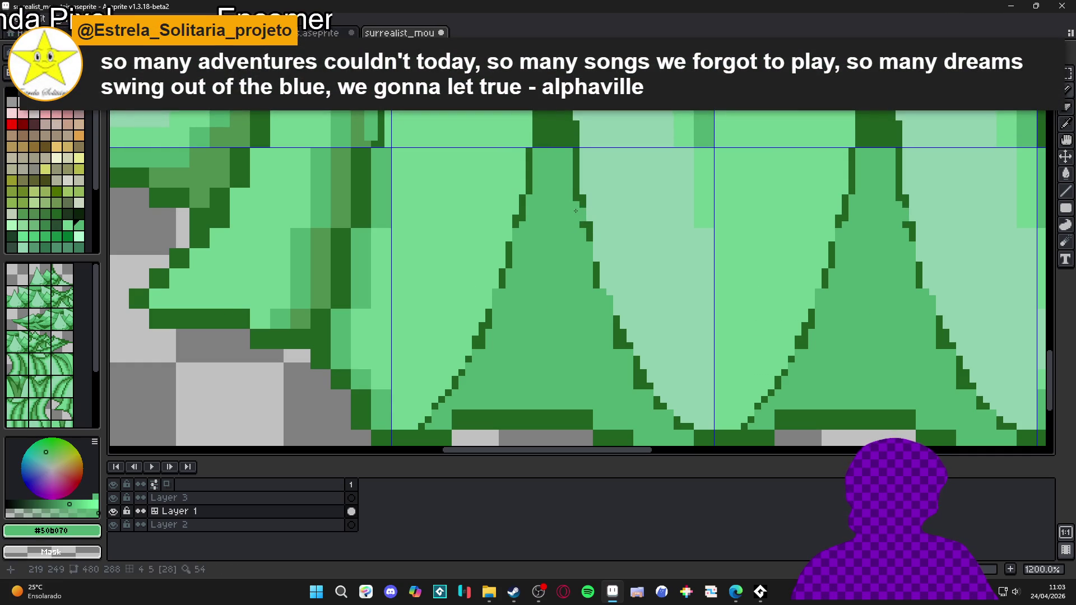
alt+click(590, 233)
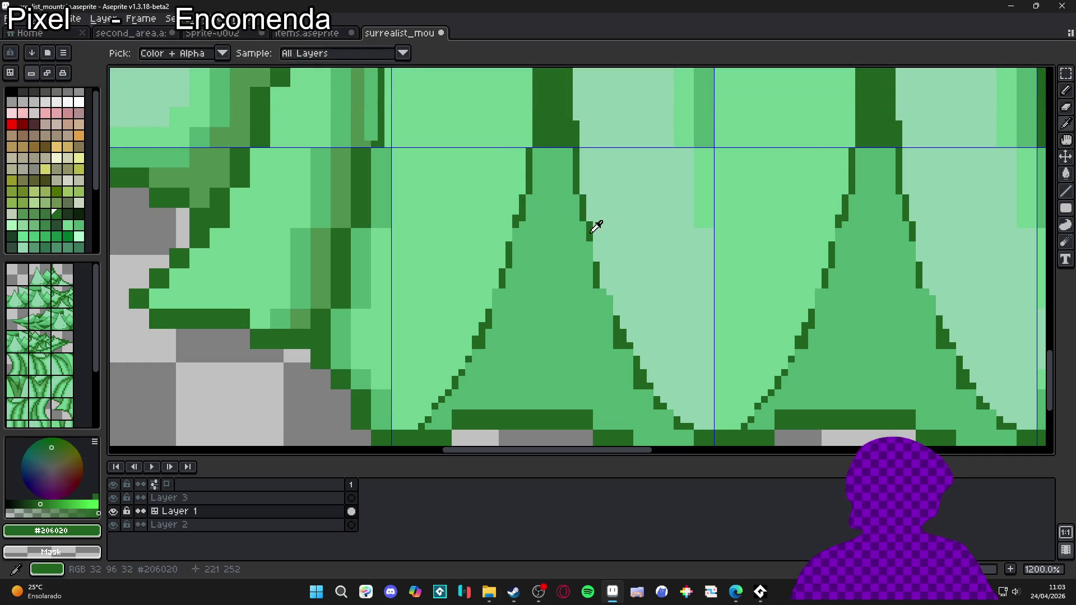
drag(590, 245, 590, 251)
mouse_move(604, 287)
mouse_down()
mouse_move(625, 331)
mouse_move(612, 313)
mouse_up()
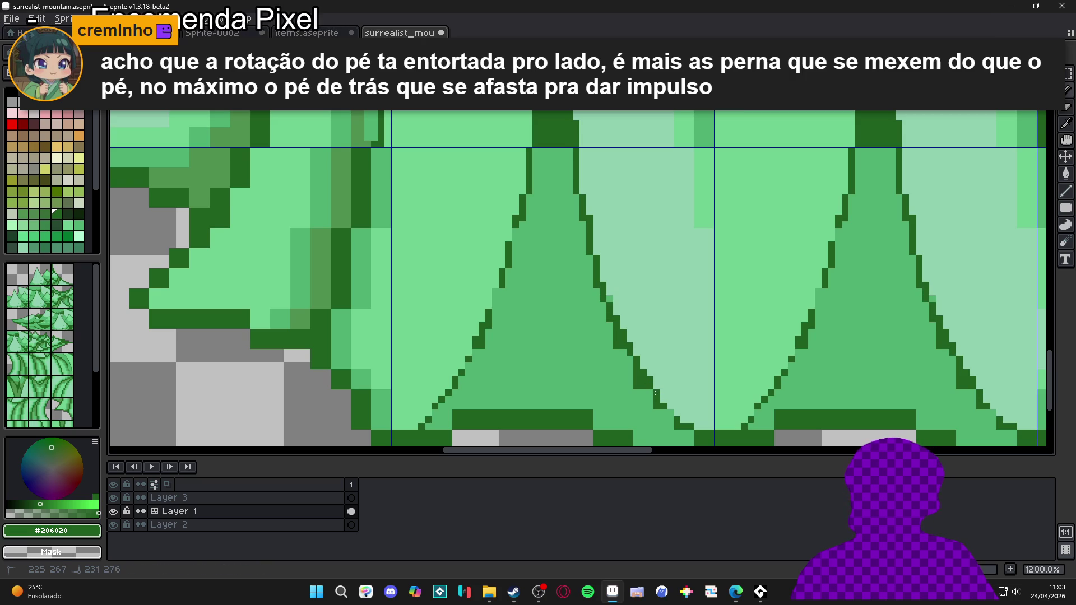
- Turn stray dark pixels beside the outline medium green and fill the outline gap
alt+click(634, 395)
click(634, 379)
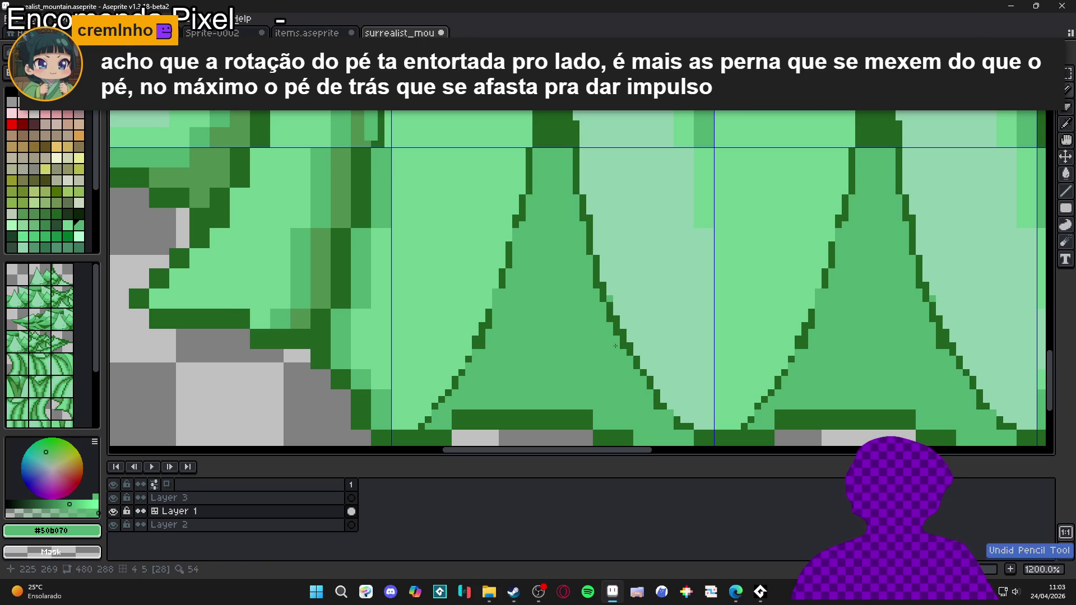
click(609, 312)
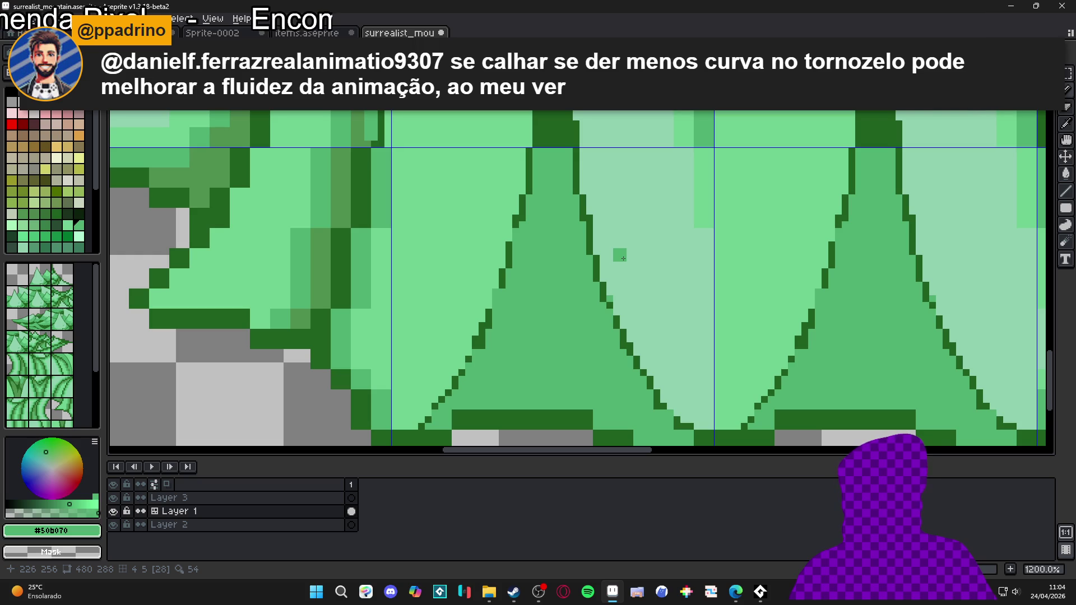
scroll(620, 275, down, 2)
scroll(619, 275, up, 3)
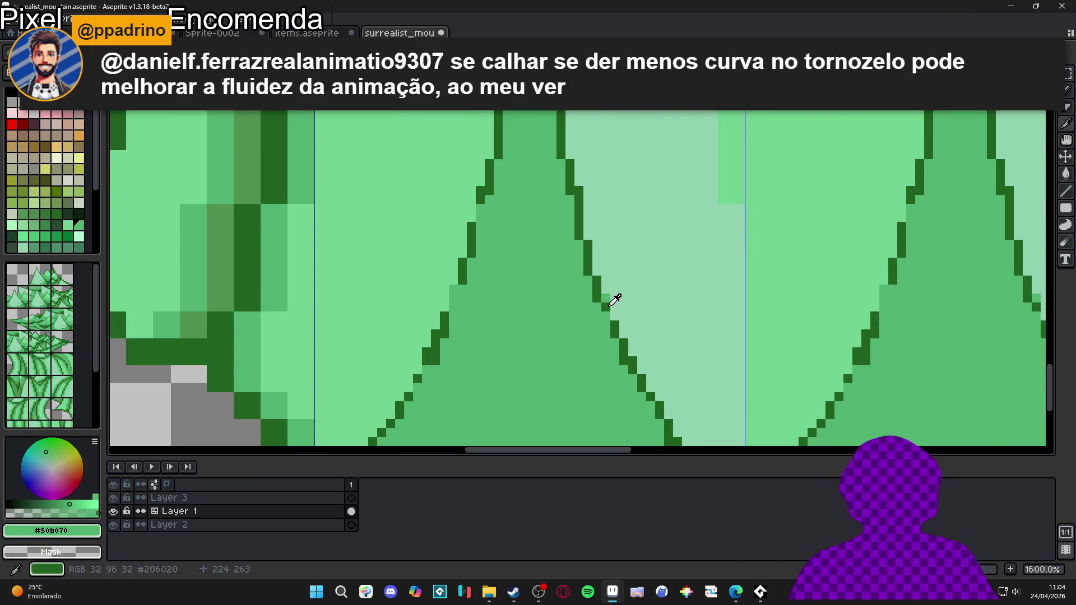
click(605, 307)
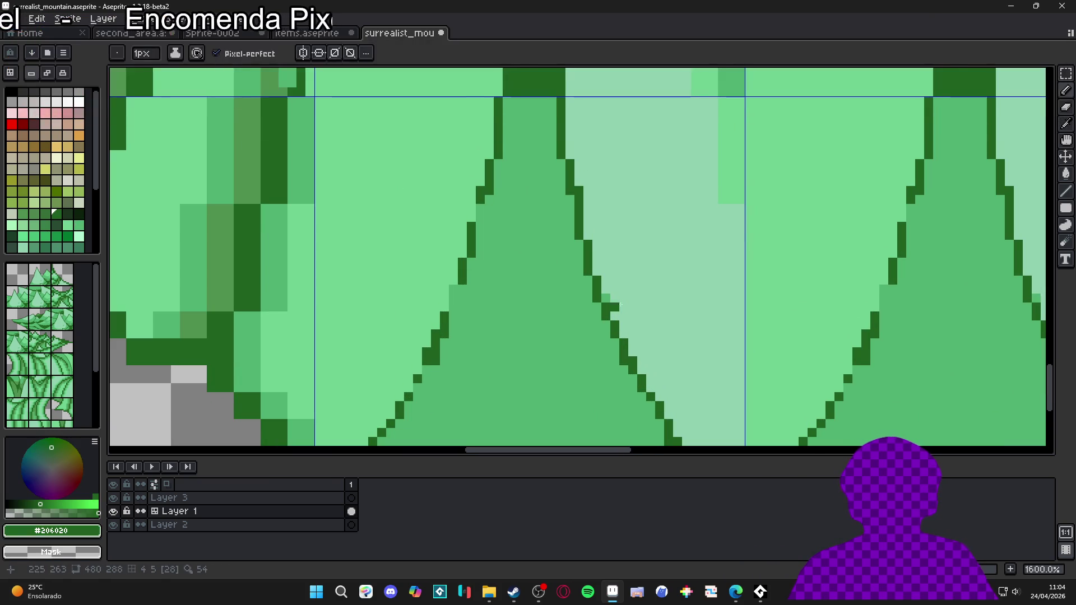
alt+click(610, 296)
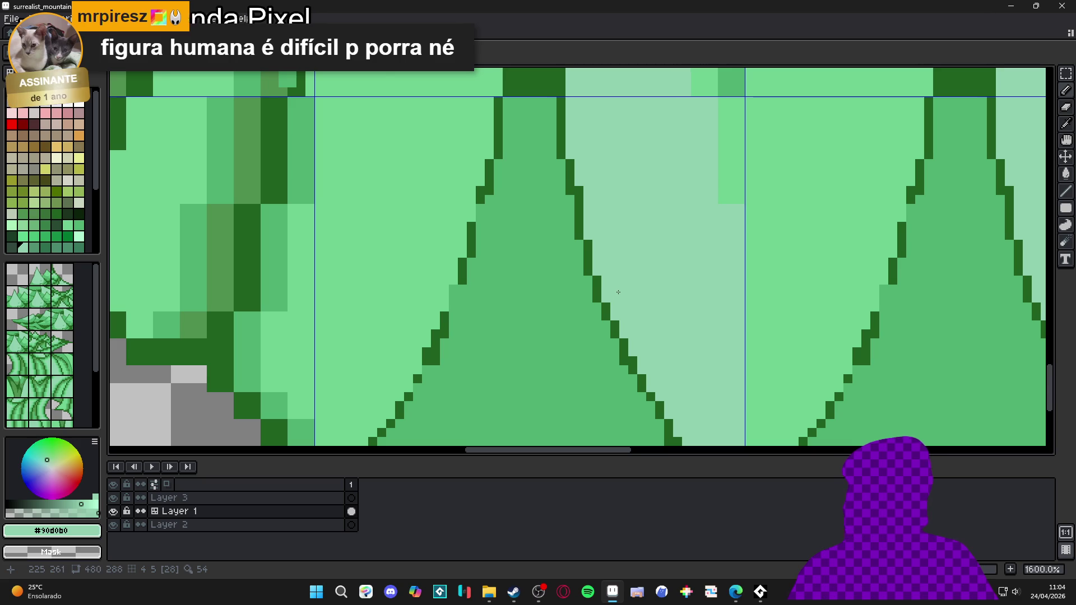
scroll(625, 287, down, 3)
- Save surrealist_mountain.aseprite and zoom out to view the whole sprite
key(ctrl+s)
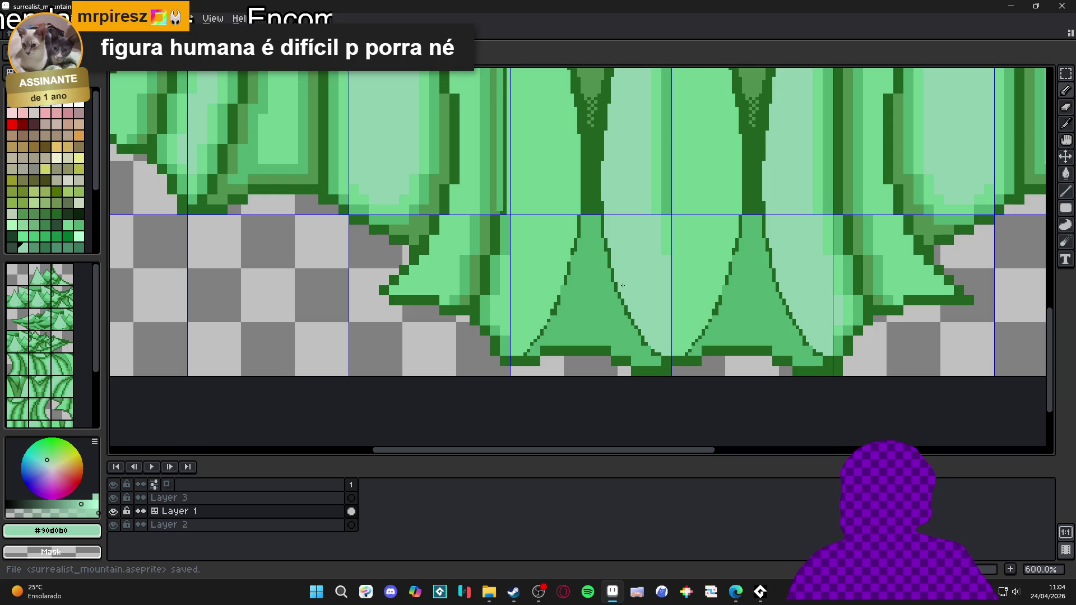
scroll(580, 256, down, 4)
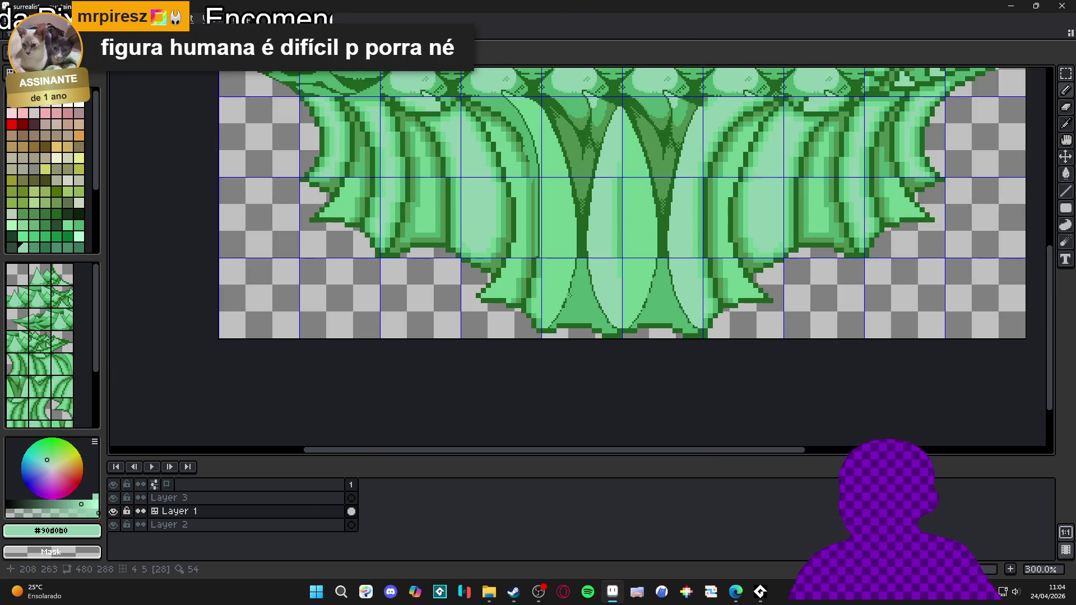
scroll(675, 226, up, 1)
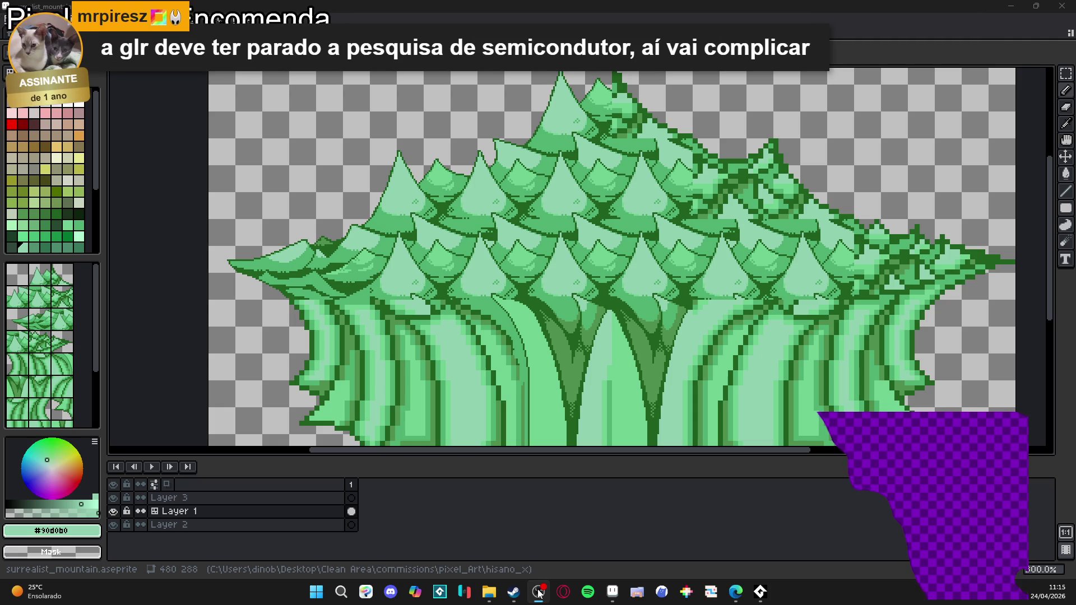
- Switch over to the Discord #feedback_artistico channel
mouse_move(534, 586)
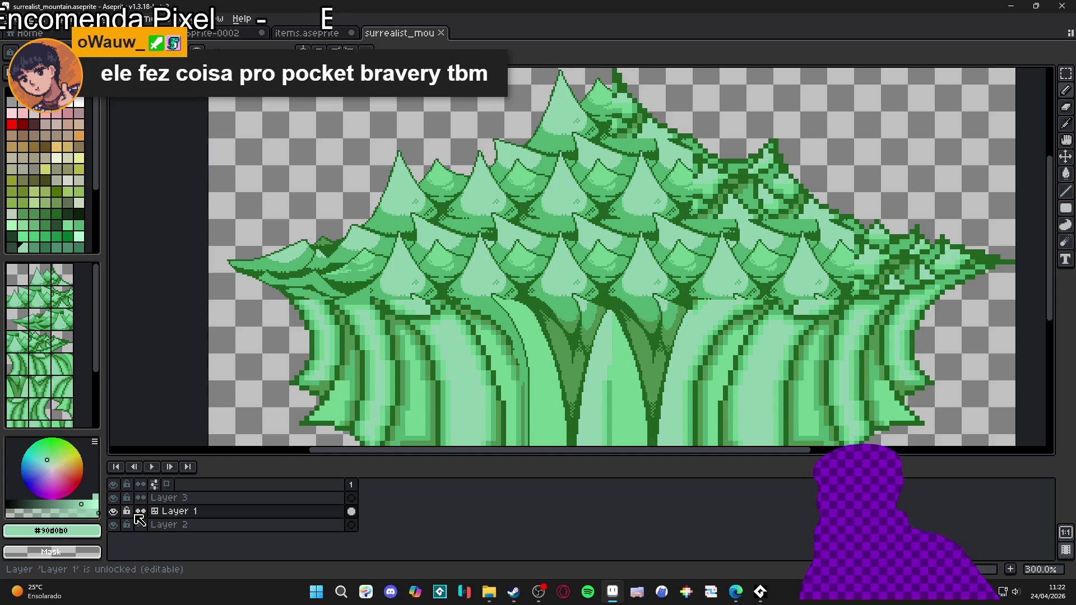
click(390, 591)
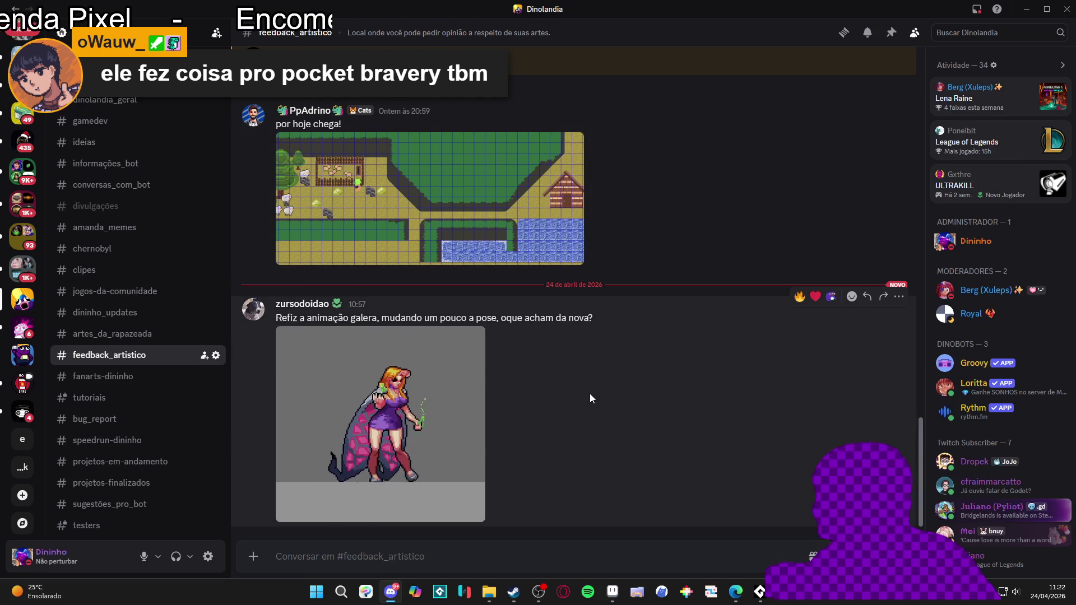
- Find and open the artes_da_rapazeada channel in Discord
scroll(590, 392, up, 5)
scroll(593, 378, up, 5)
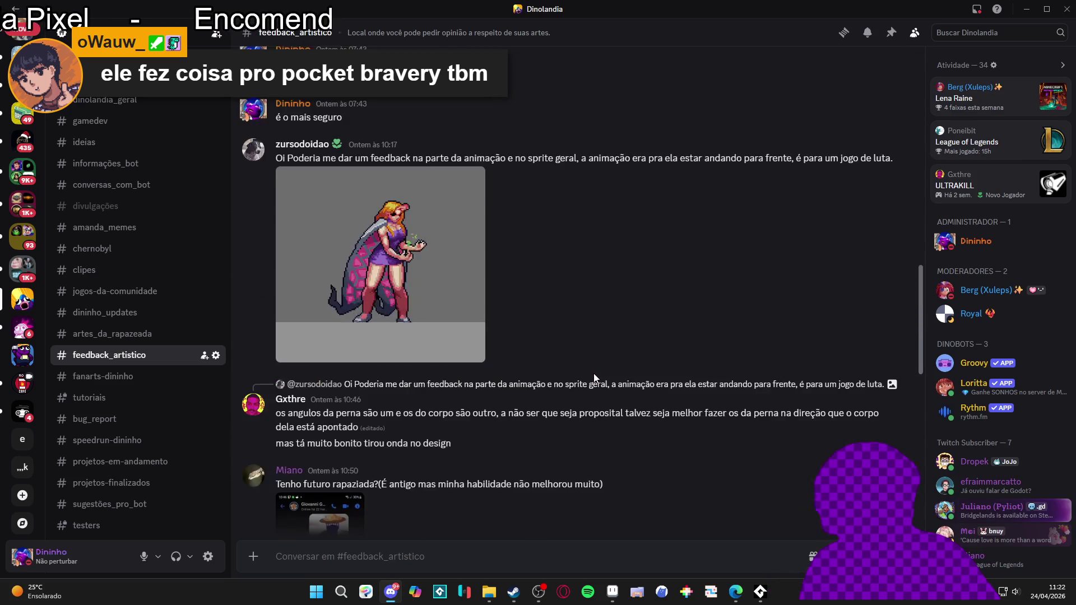
scroll(595, 378, up, 10)
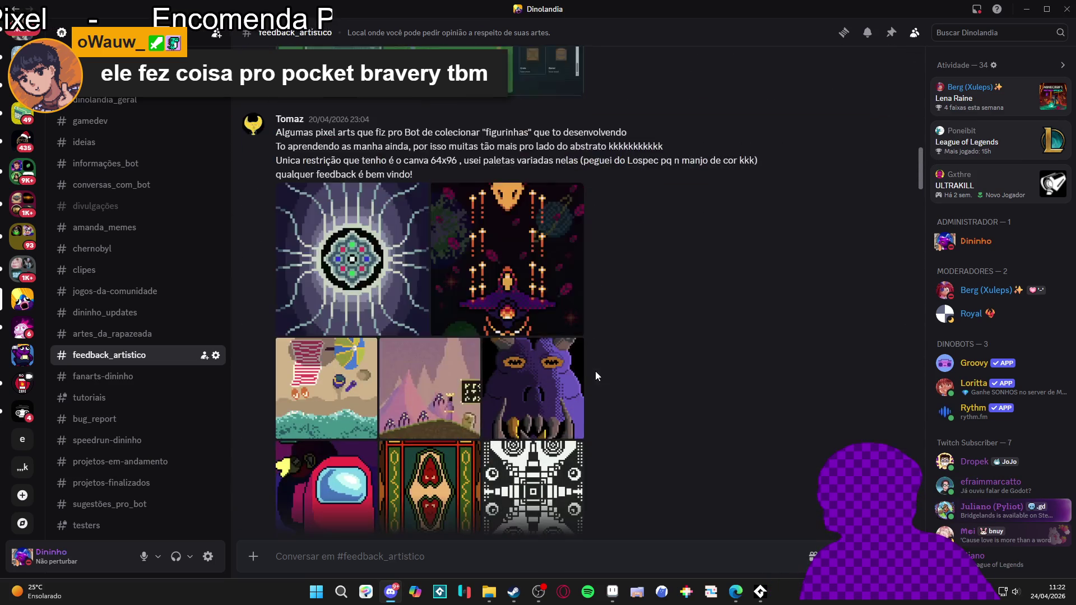
scroll(690, 384, up, 10)
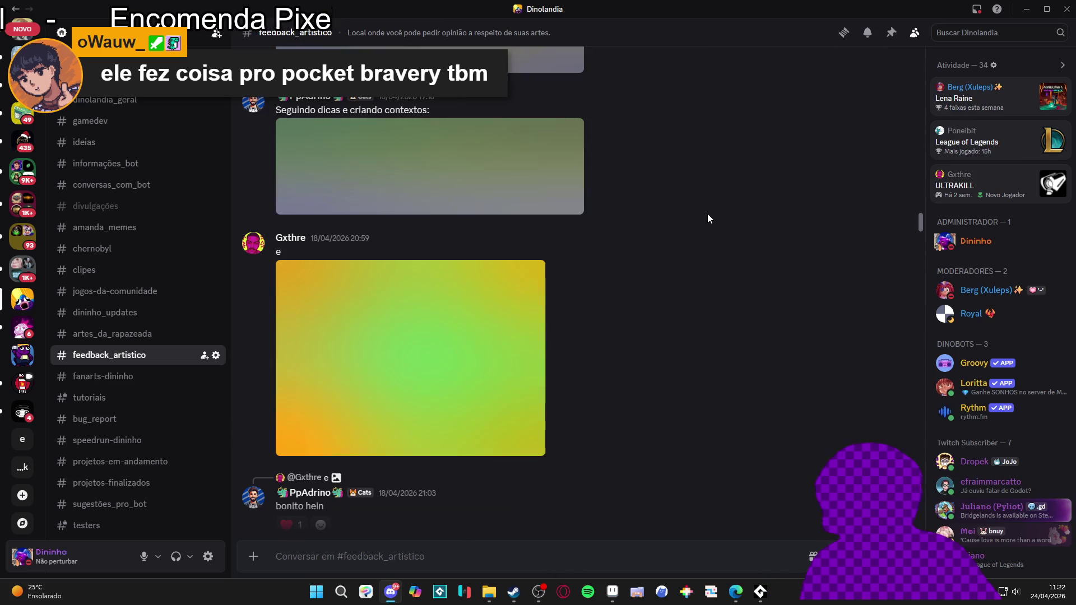
scroll(743, 194, up, 10)
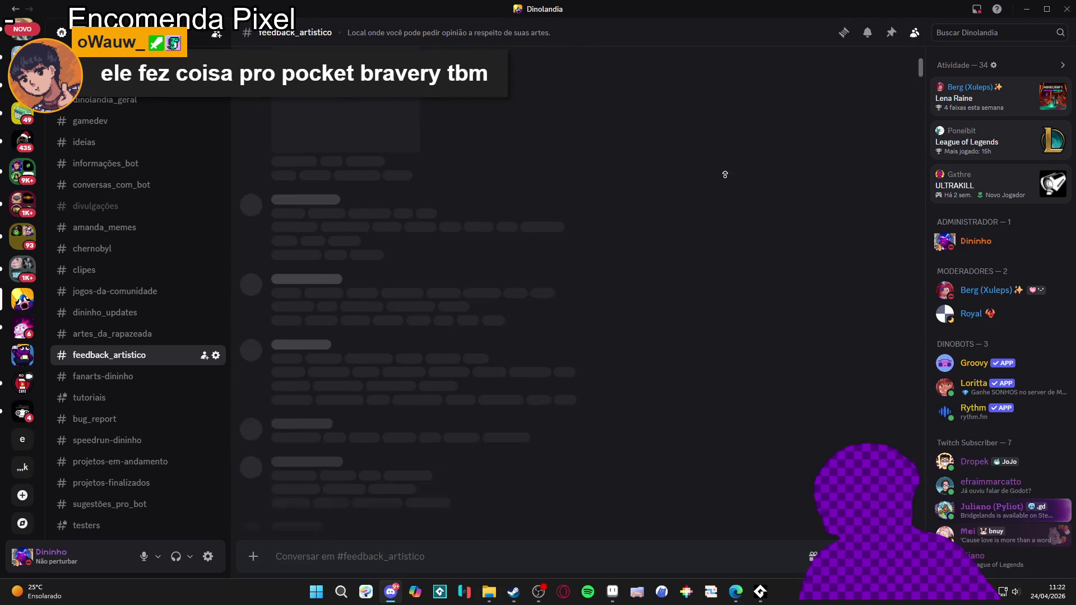
scroll(725, 251, up, 10)
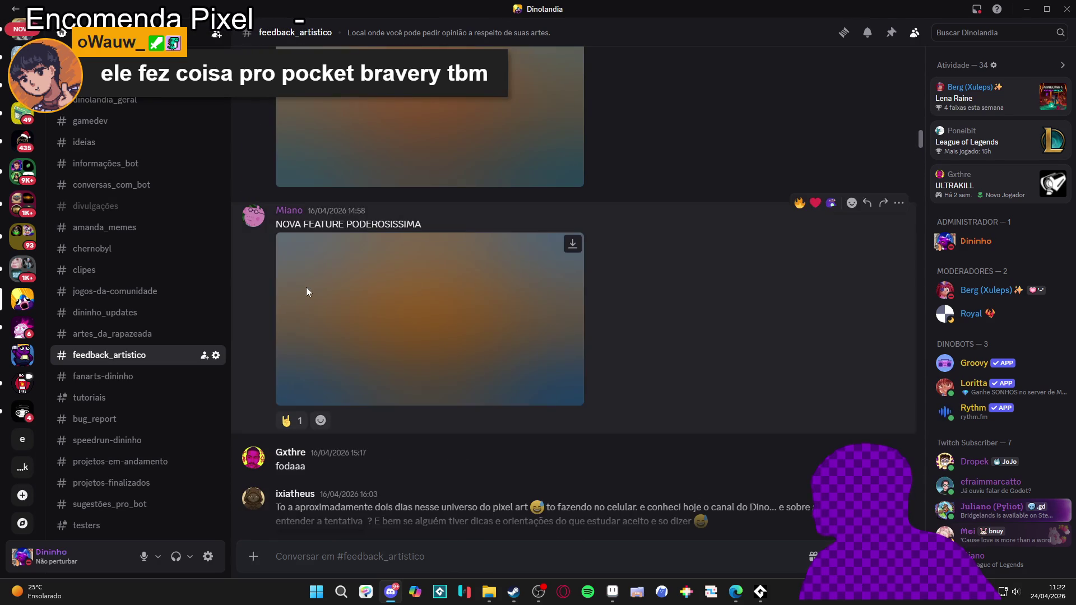
click(140, 335)
- Scroll up through the channel's older shared pixel-art posts
scroll(652, 424, up, 15)
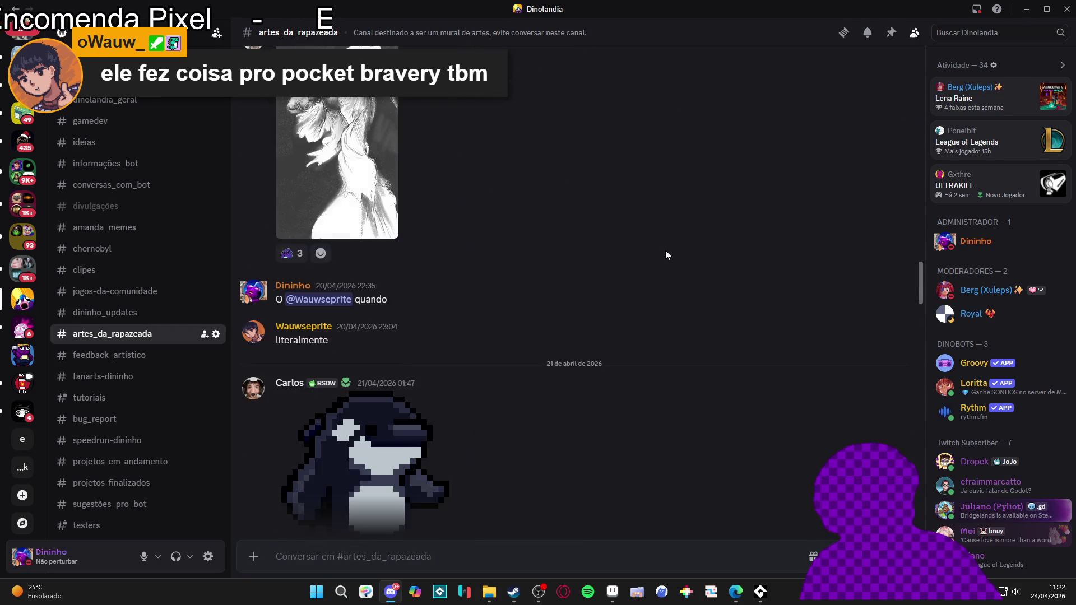
scroll(709, 261, up, 10)
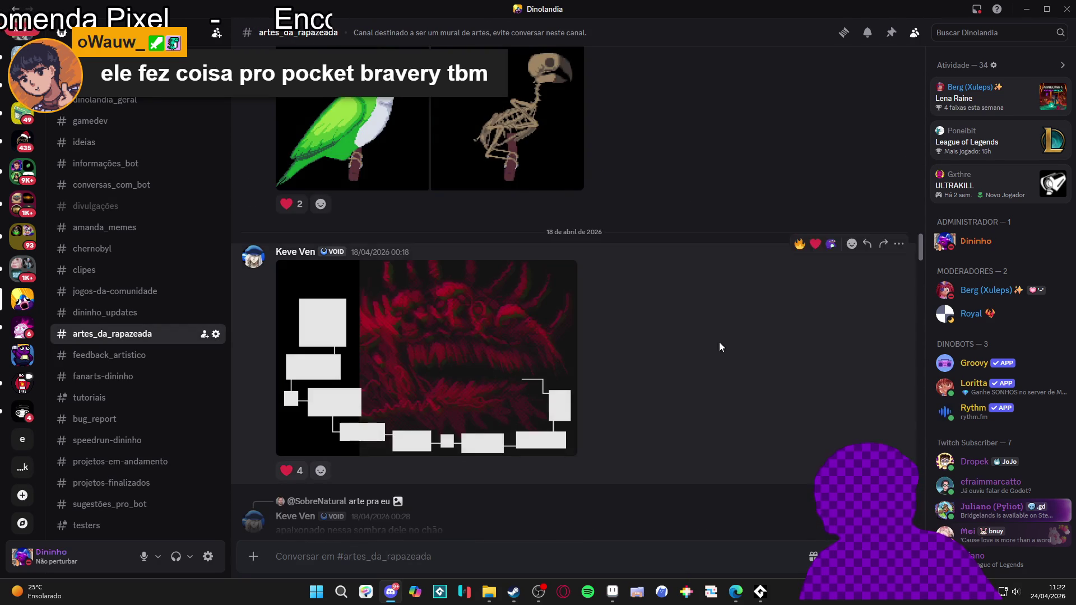
scroll(738, 300, up, 10)
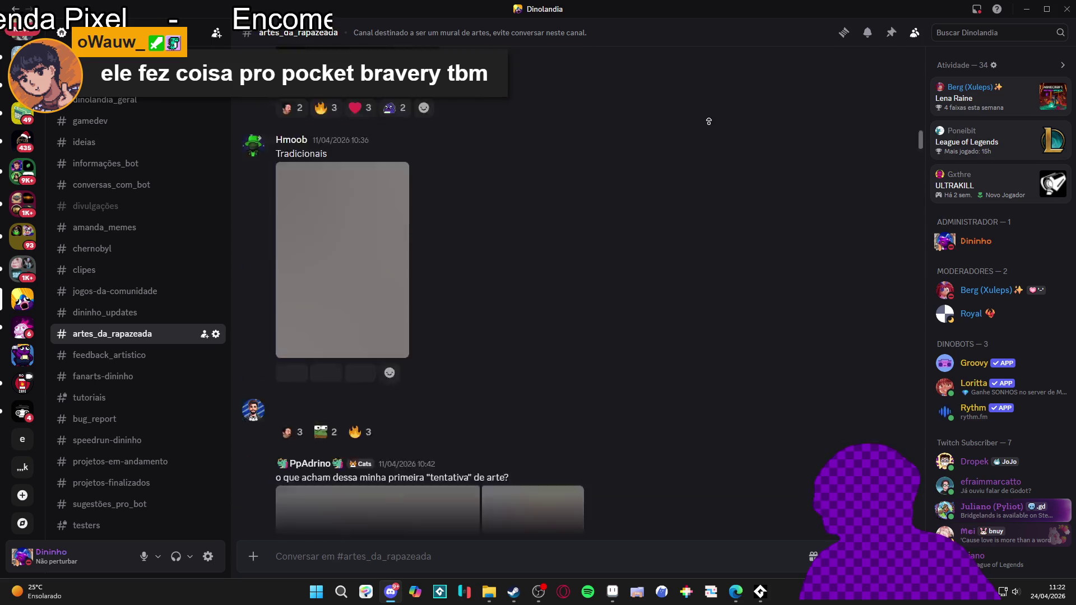
scroll(720, 151, up, 15)
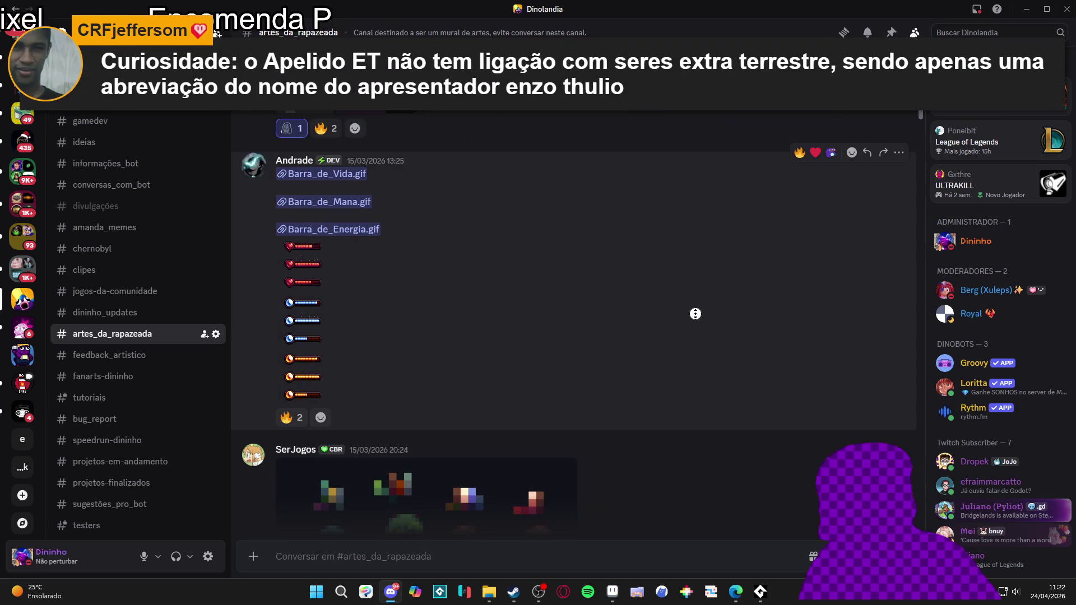
scroll(709, 225, up, 10)
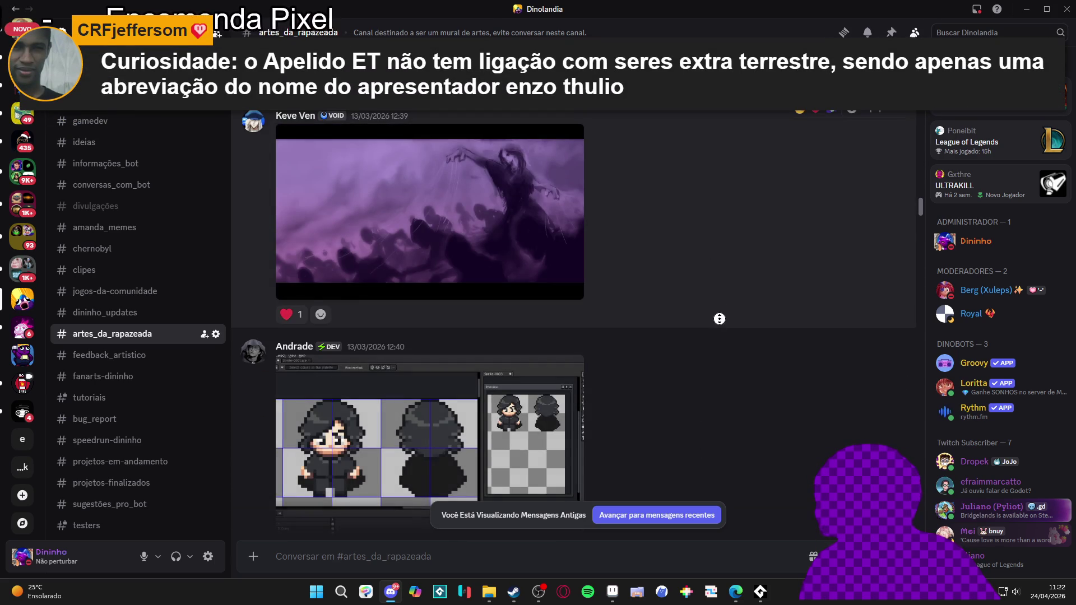
scroll(723, 252, up, 10)
scroll(735, 248, up, 15)
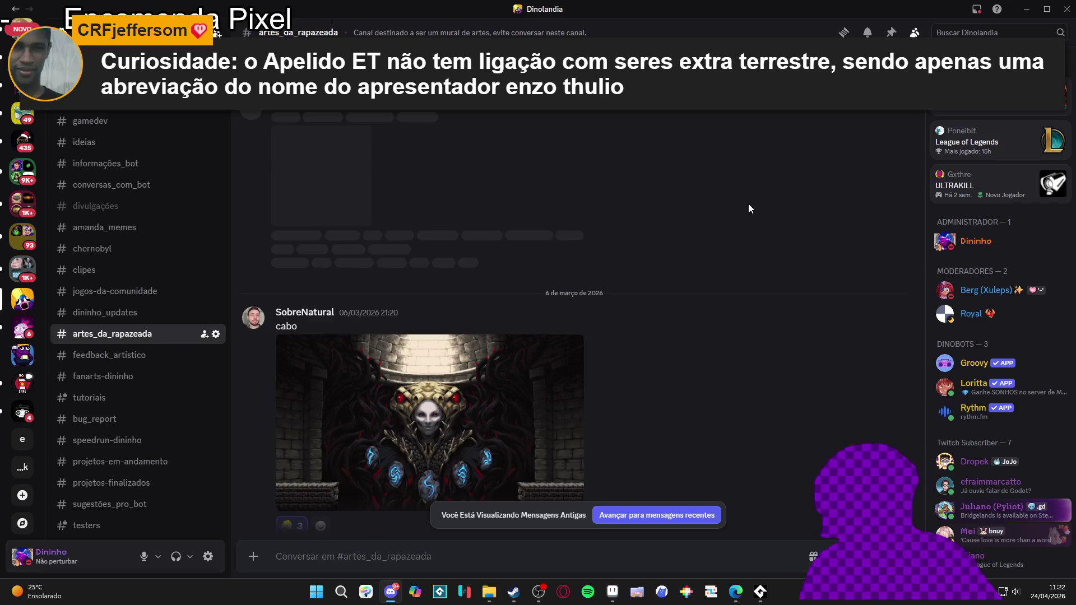
scroll(733, 307, up, 15)
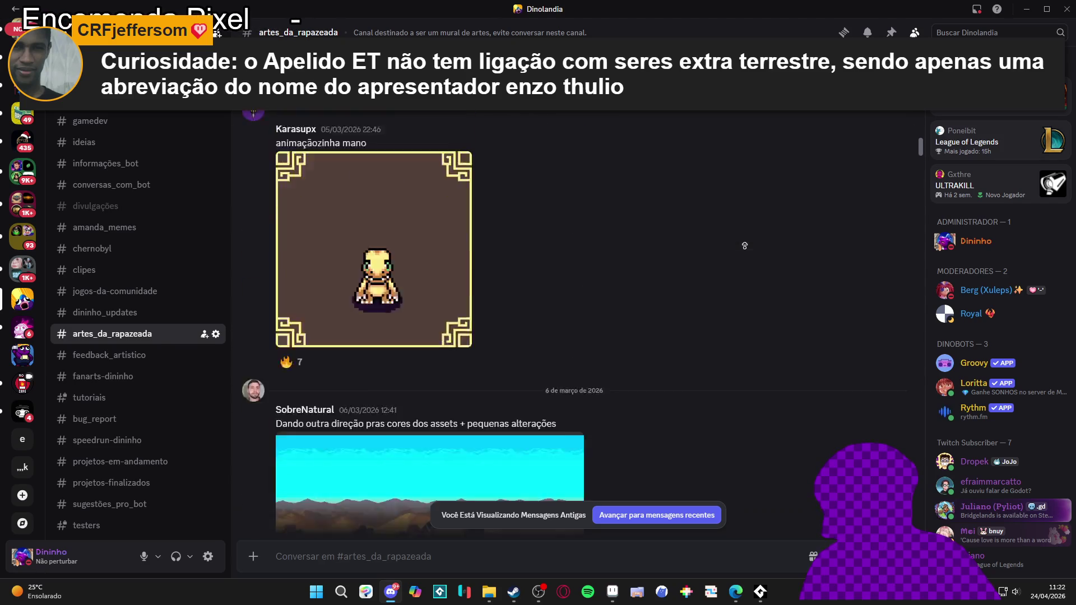
scroll(739, 201, up, 15)
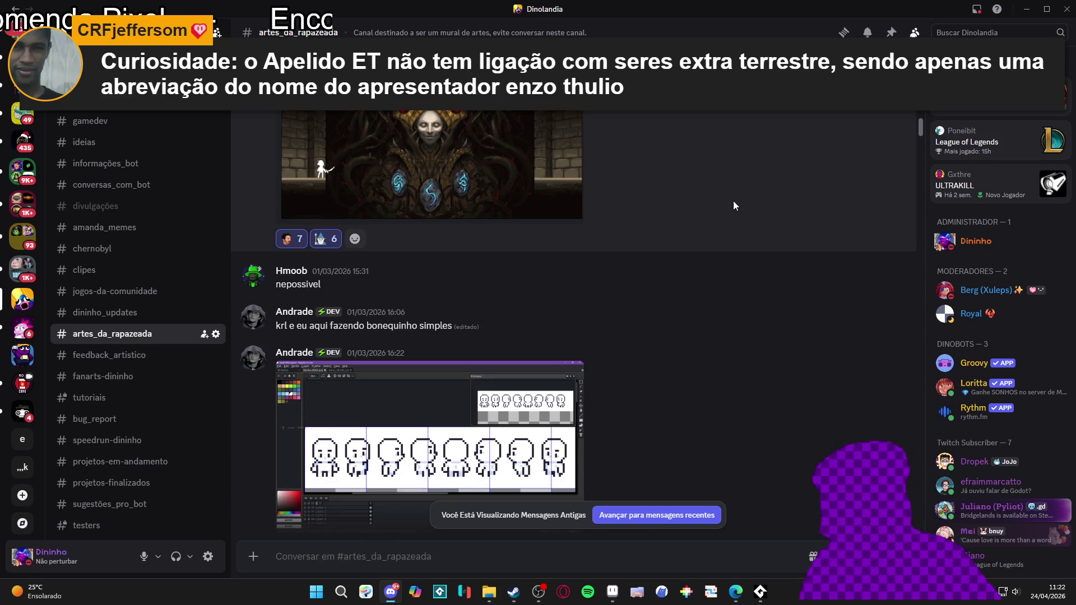
scroll(764, 365, up, 10)
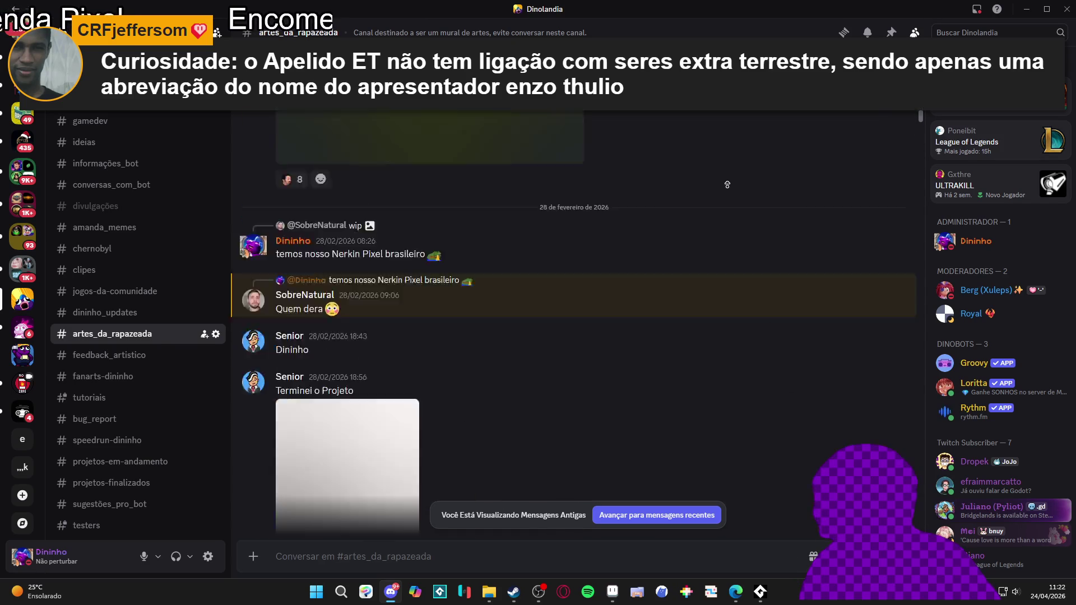
scroll(759, 293, up, 10)
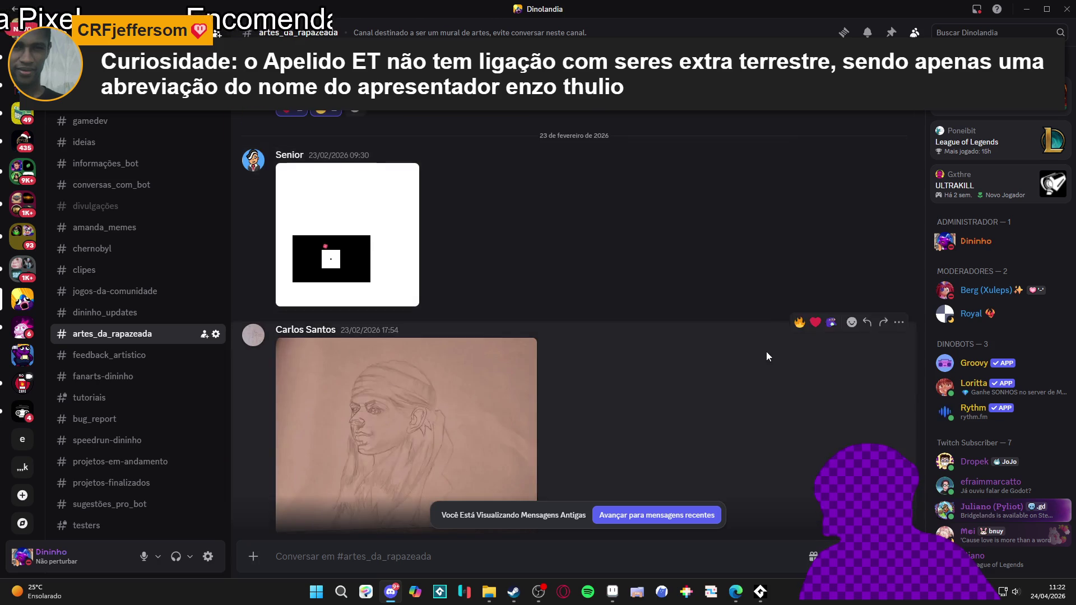
scroll(753, 389, up, 10)
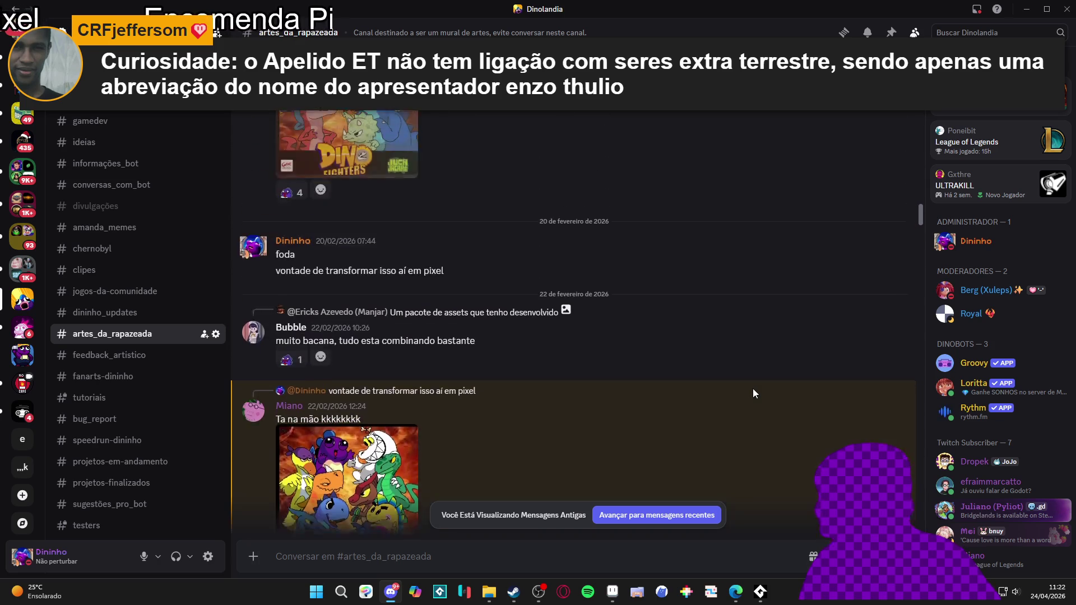
scroll(757, 391, up, 10)
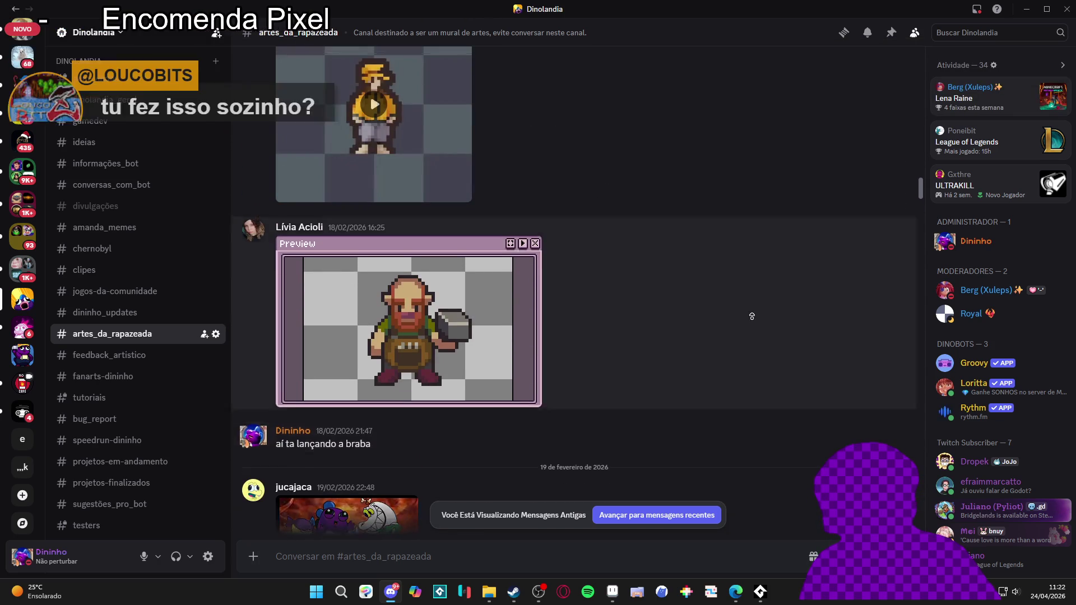
scroll(741, 359, up, 10)
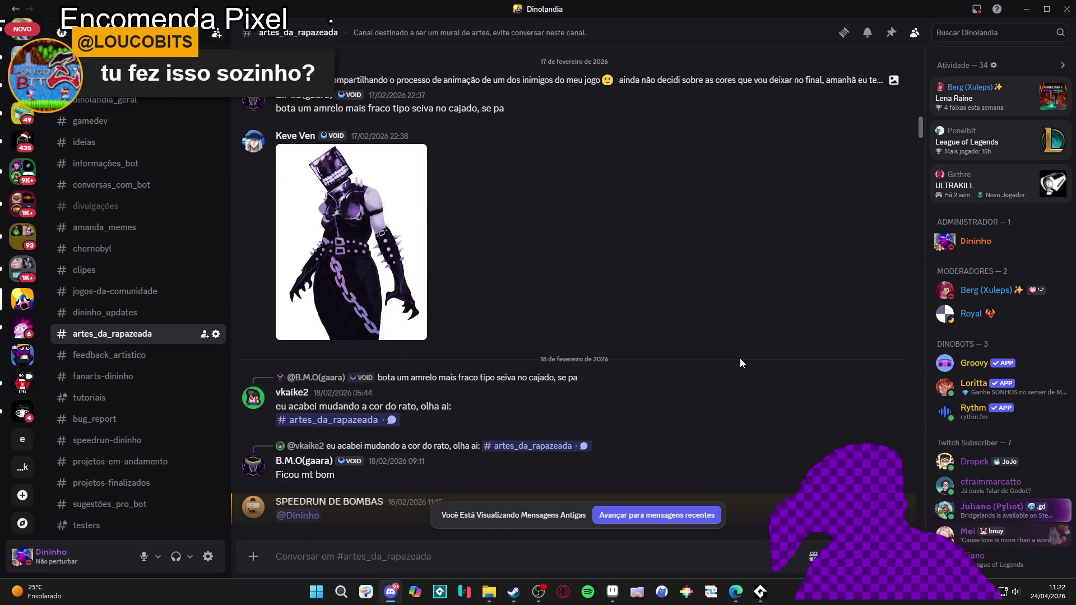
scroll(732, 363, up, 10)
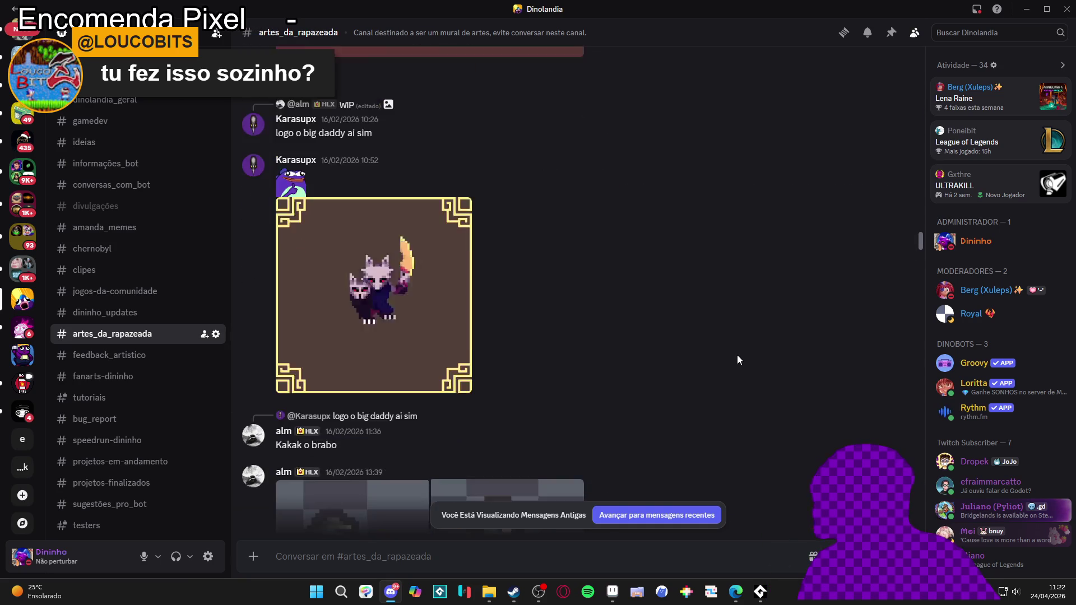
scroll(750, 357, up, 10)
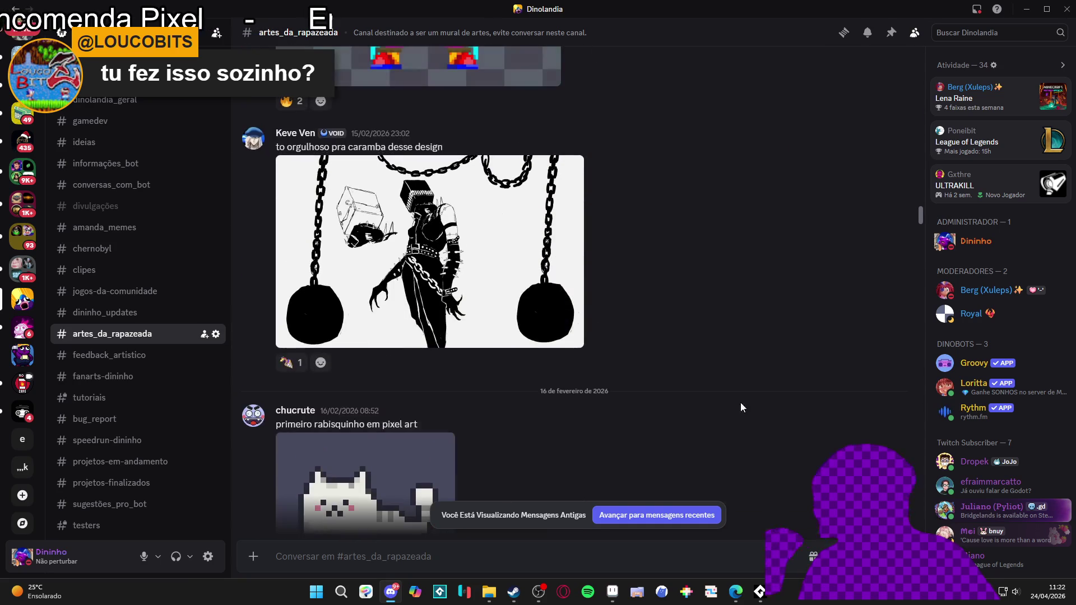
scroll(781, 306, up, 10)
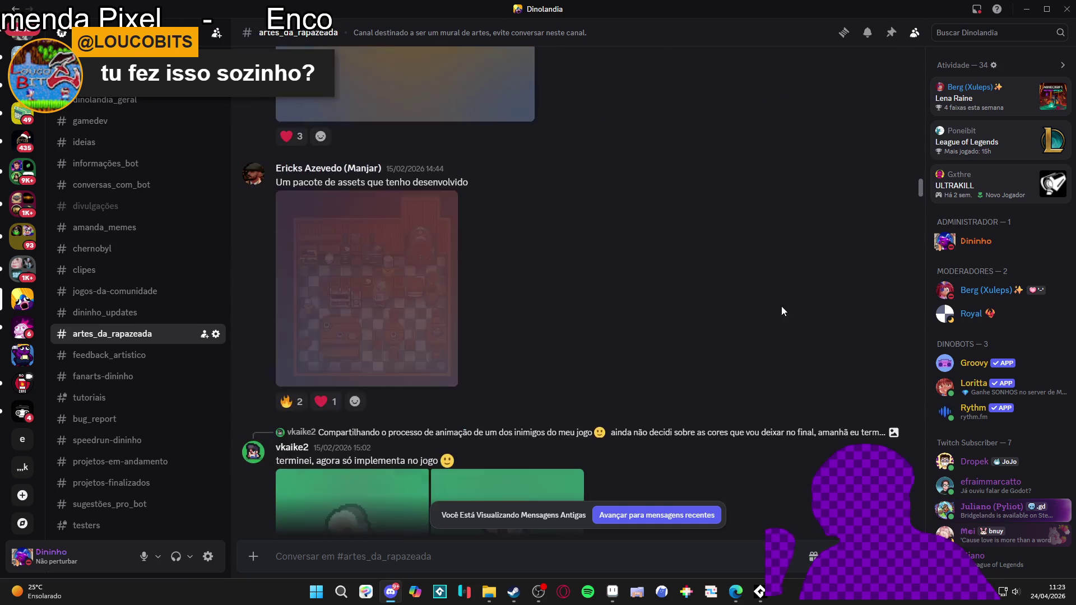
middle_click(753, 386)
scroll(745, 249, up, 10)
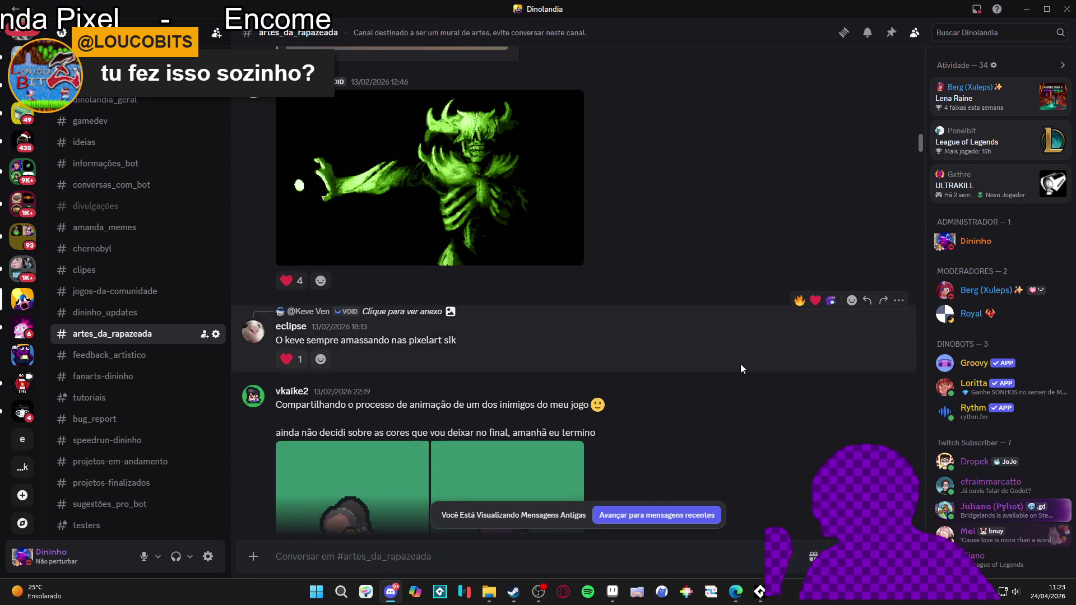
scroll(731, 346, up, 15)
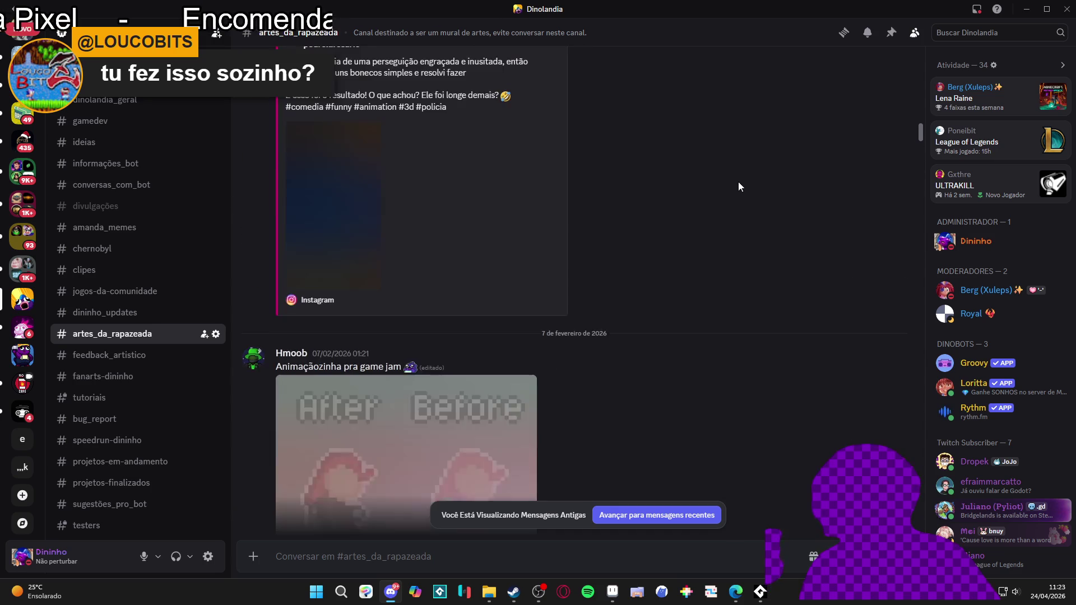
scroll(767, 200, up, 15)
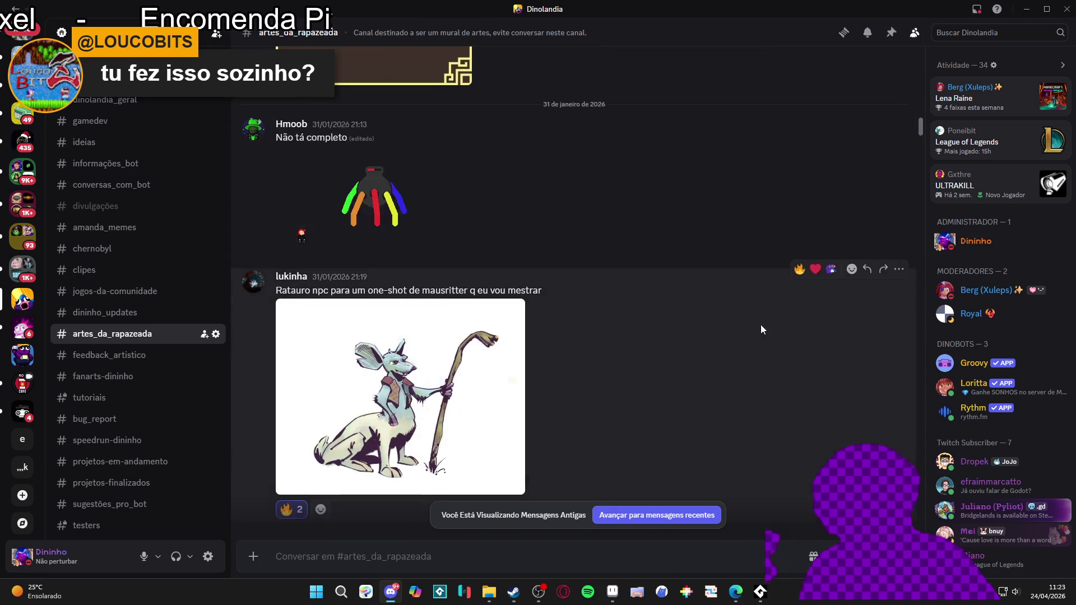
scroll(768, 256, up, 15)
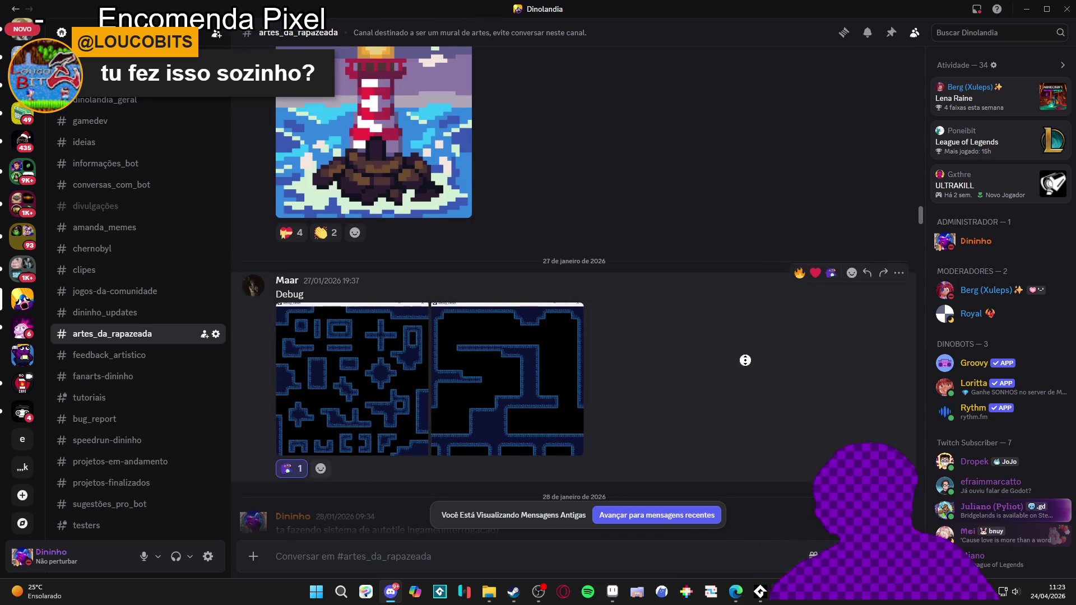
scroll(751, 132, up, 10)
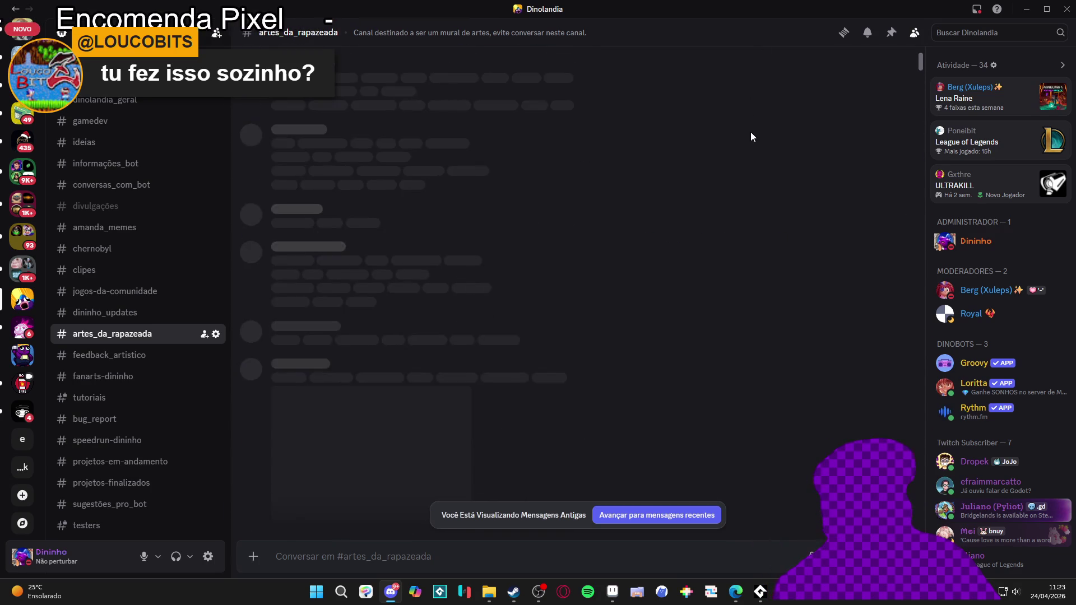
scroll(744, 242, down, 1)
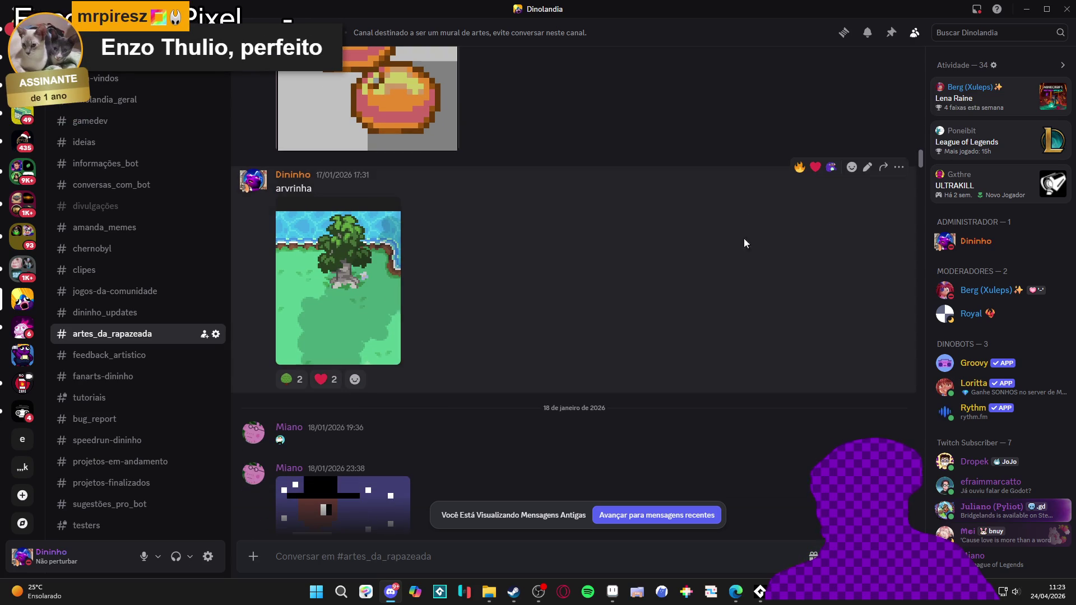
scroll(747, 168, up, 5)
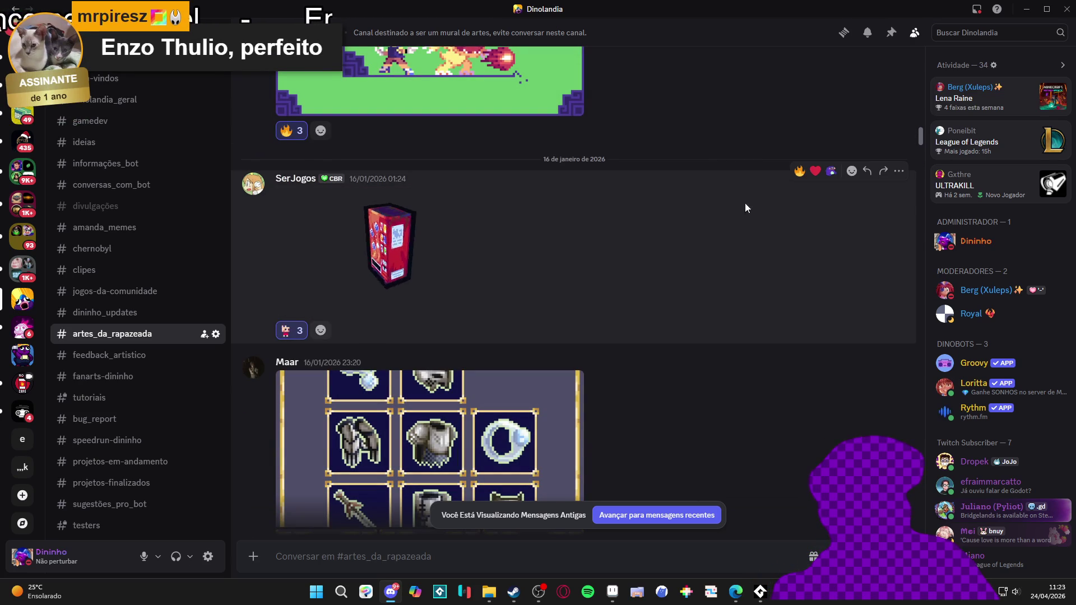
scroll(751, 207, up, 10)
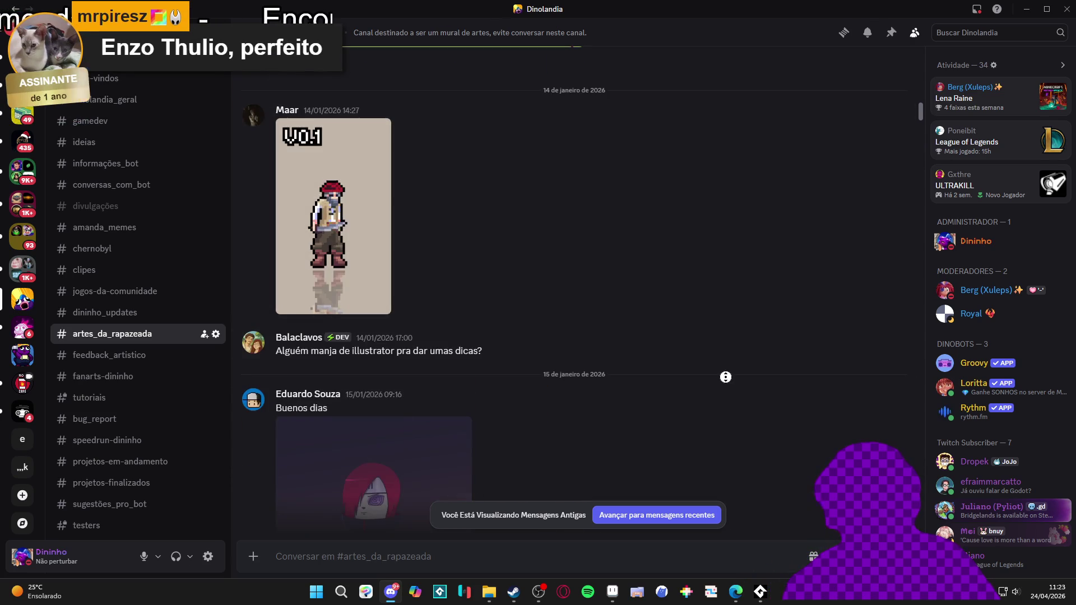
scroll(746, 268, up, 10)
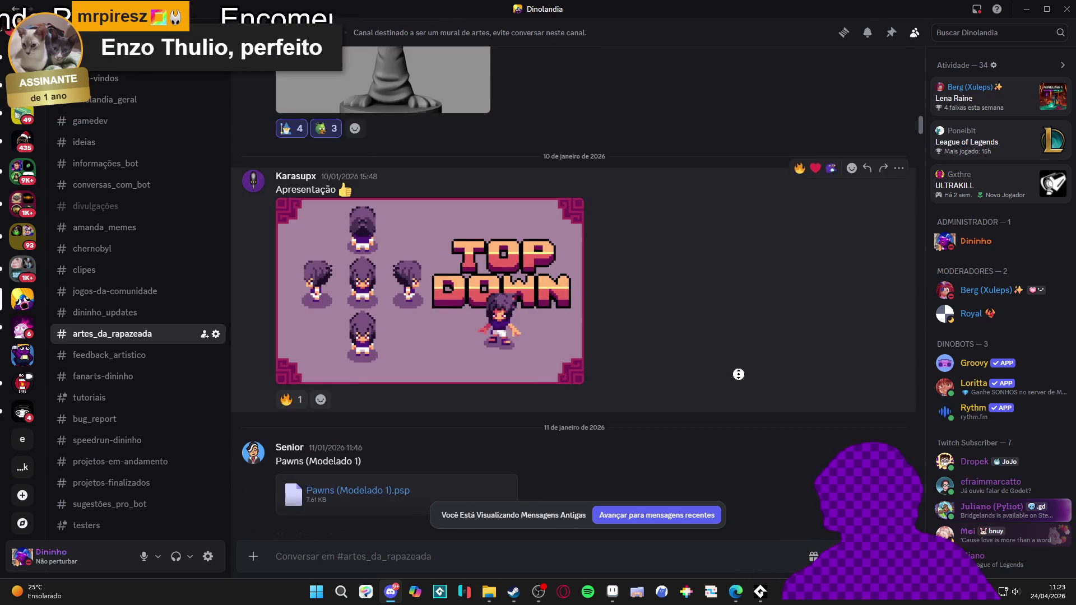
scroll(747, 245, up, 5)
scroll(747, 245, up, 5)
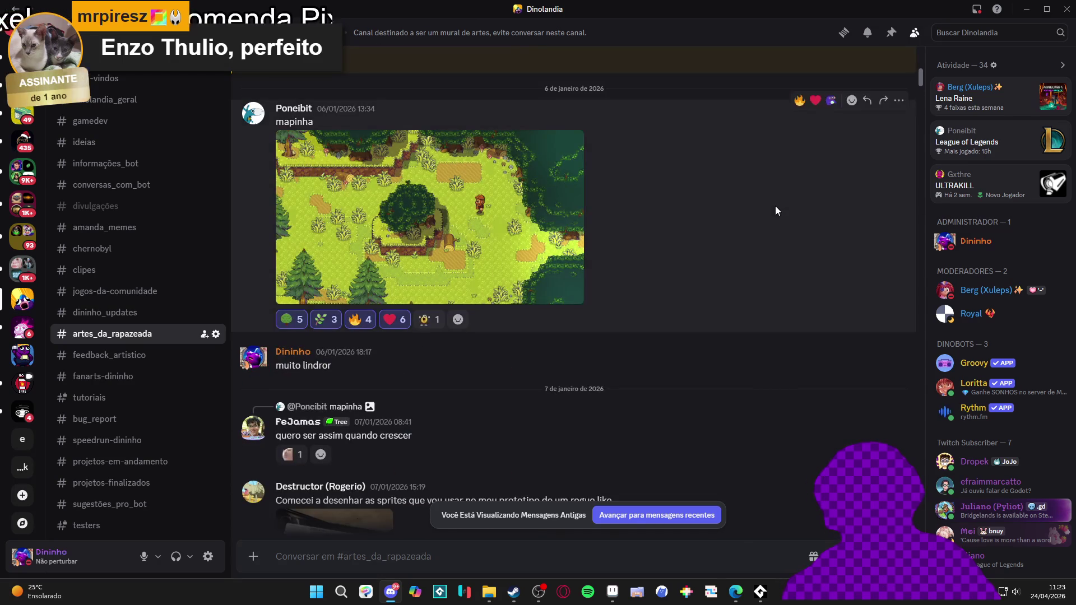
scroll(774, 221, down, 8)
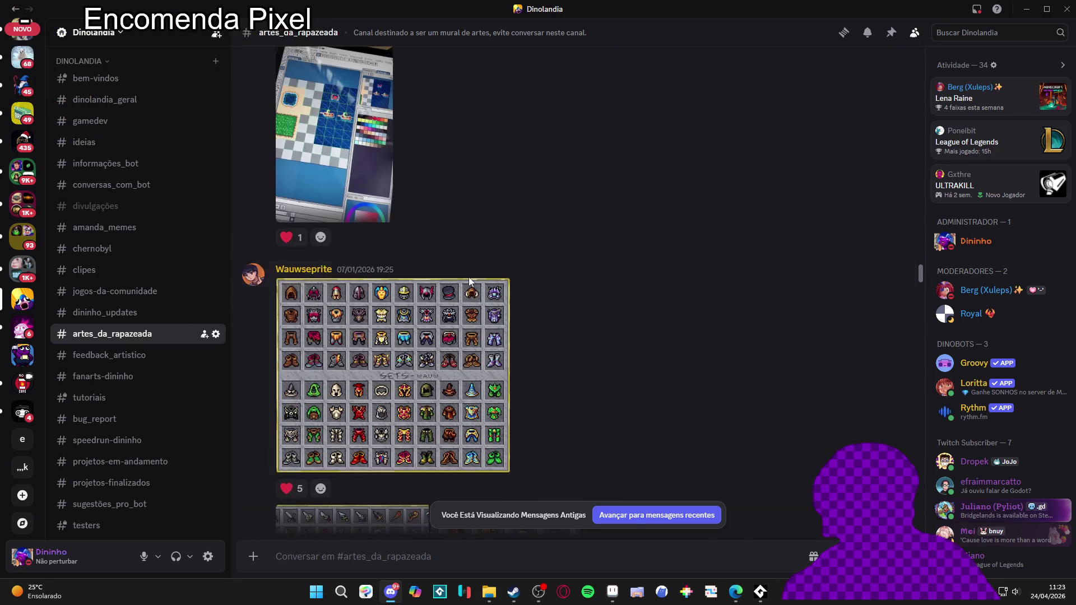
- View the armour sprite sheet full size, then scroll back to late October 2025 and close Discord
click(469, 282)
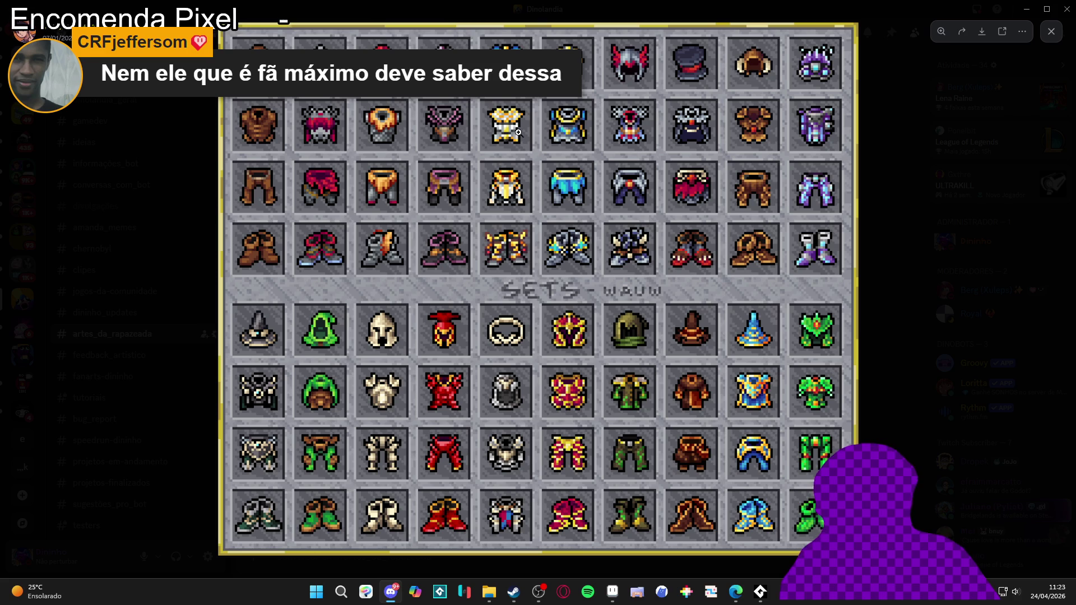
click(870, 178)
scroll(670, 330, up, 4)
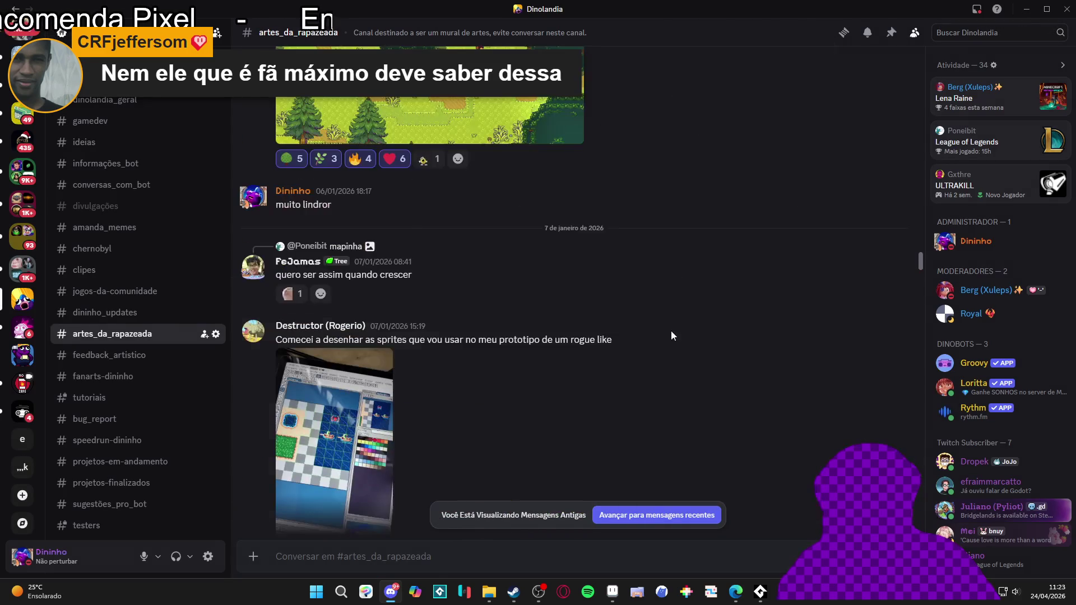
scroll(706, 322, up, 10)
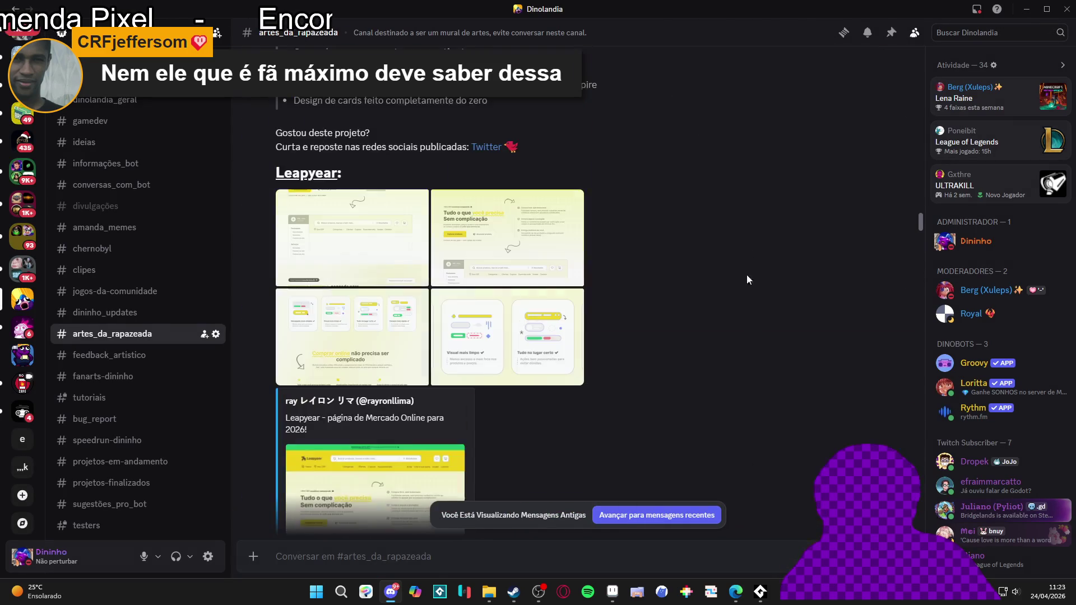
scroll(711, 224, up, 10)
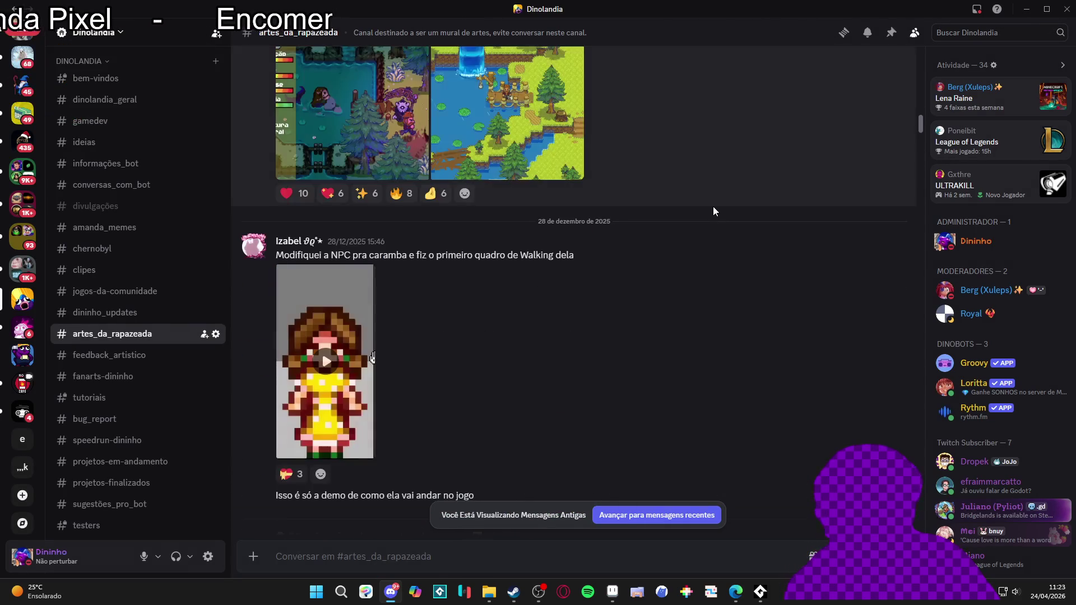
scroll(728, 193, up, 5)
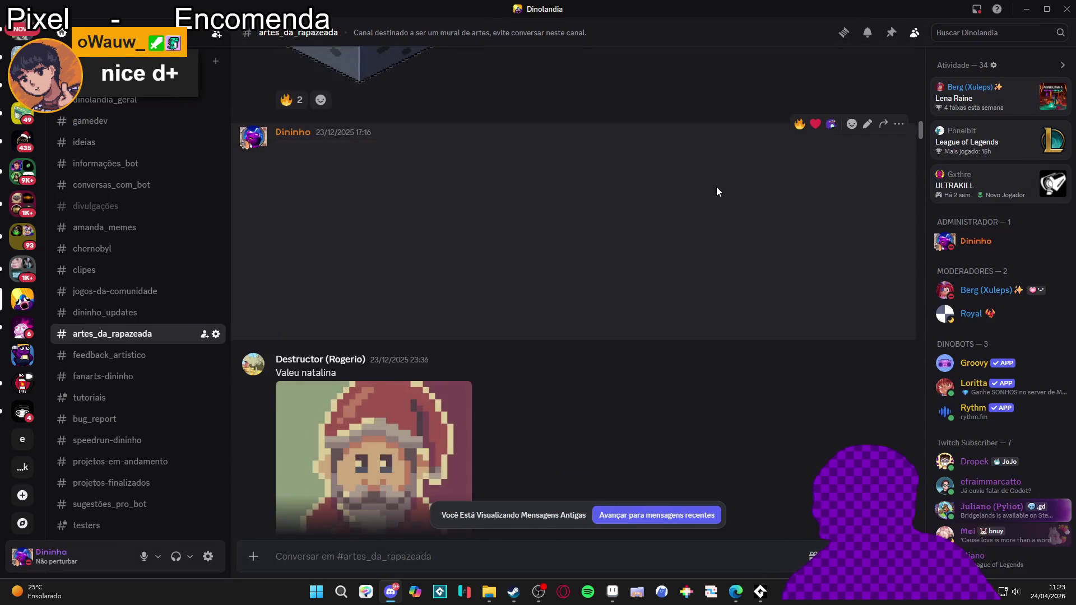
scroll(728, 235, up, 10)
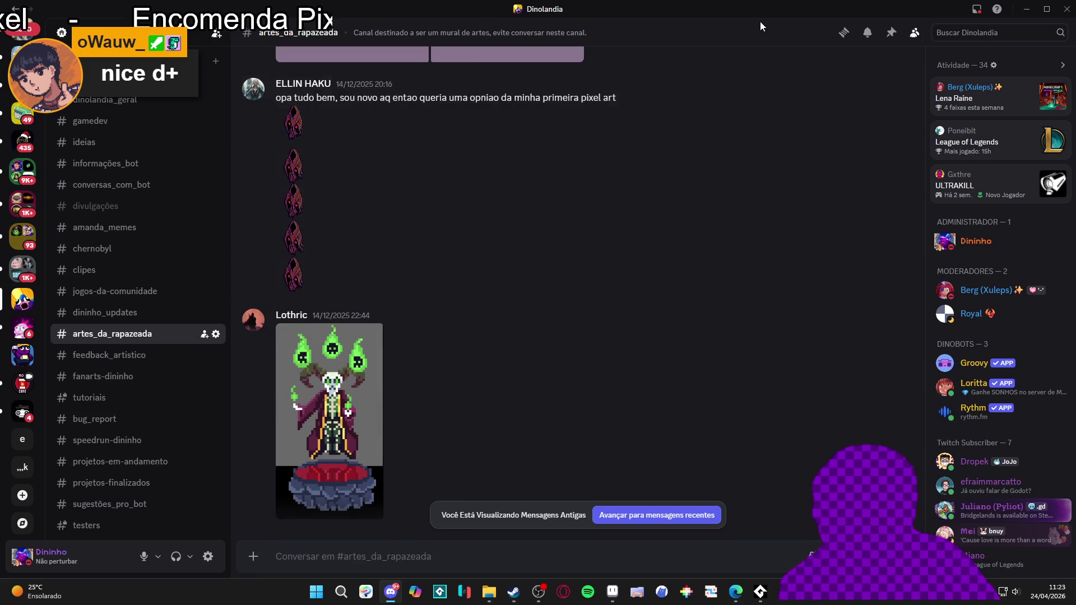
scroll(725, 101, up, 10)
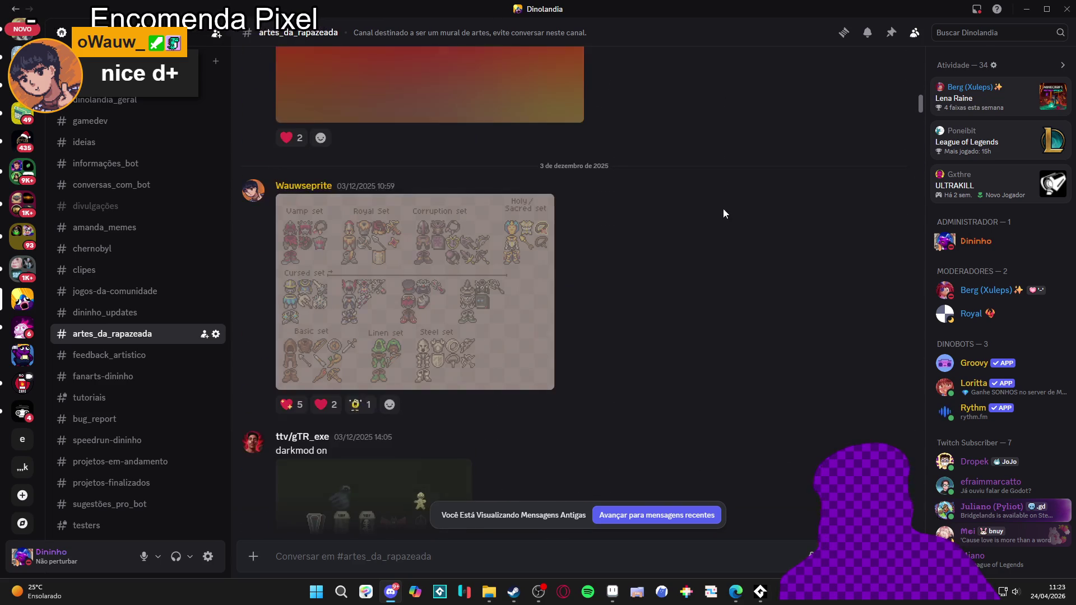
scroll(744, 344, up, 10)
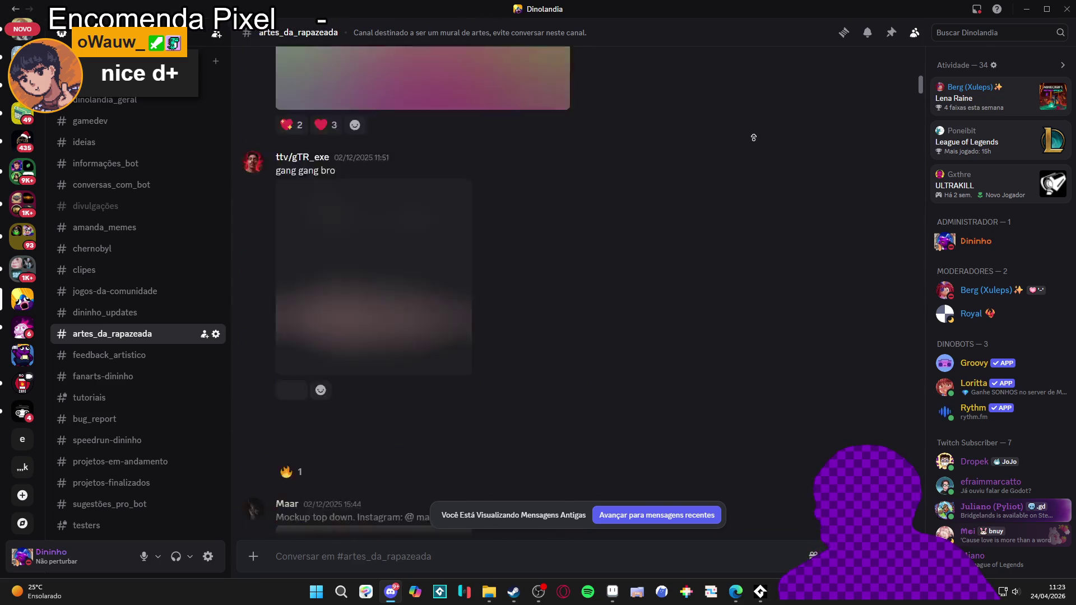
scroll(742, 159, up, 15)
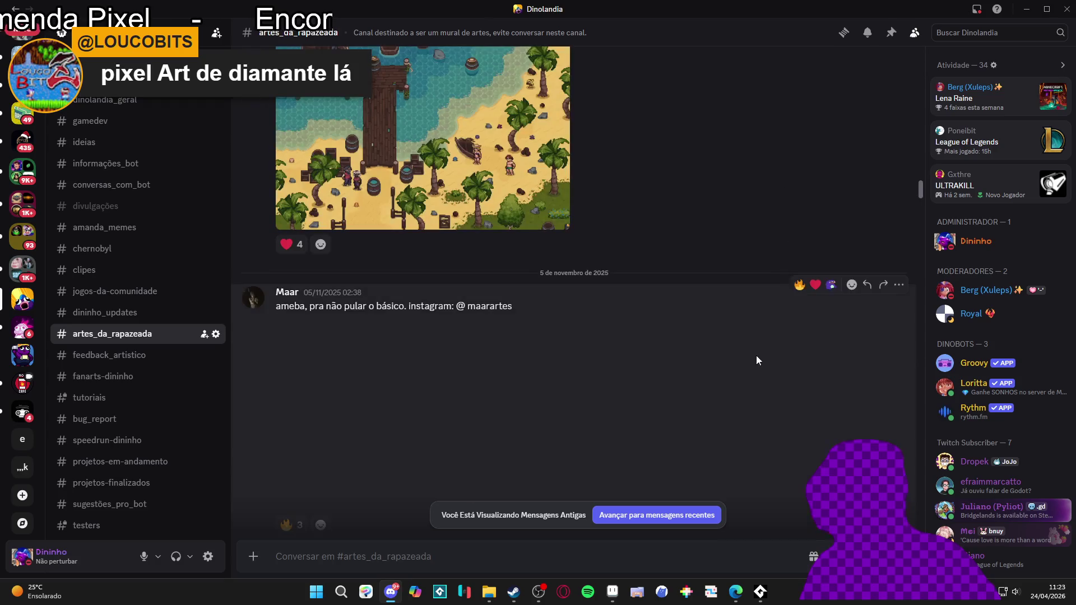
scroll(777, 141, up, 15)
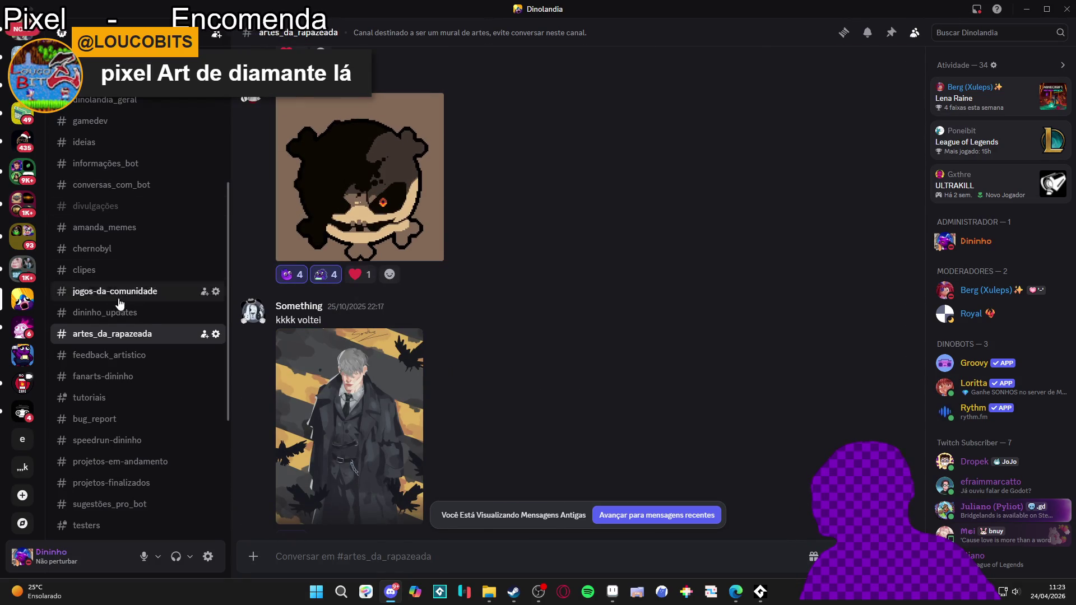
click(1020, 5)
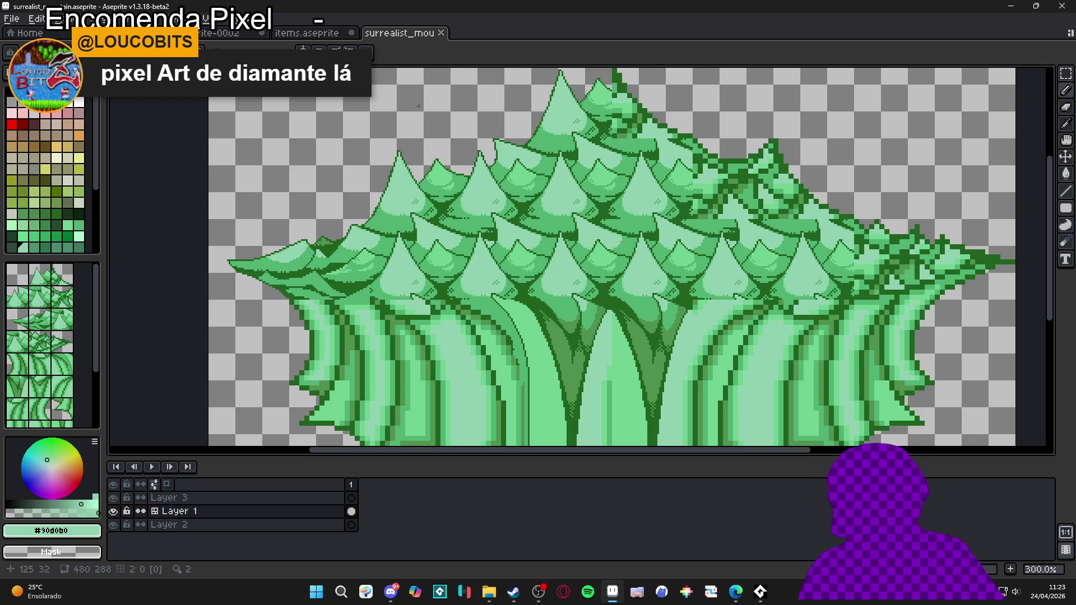
- Flip through the items.aseprite and second_area.aseprite tabs, then return to surrealist_mountain.aseprite
click(285, 34)
click(231, 34)
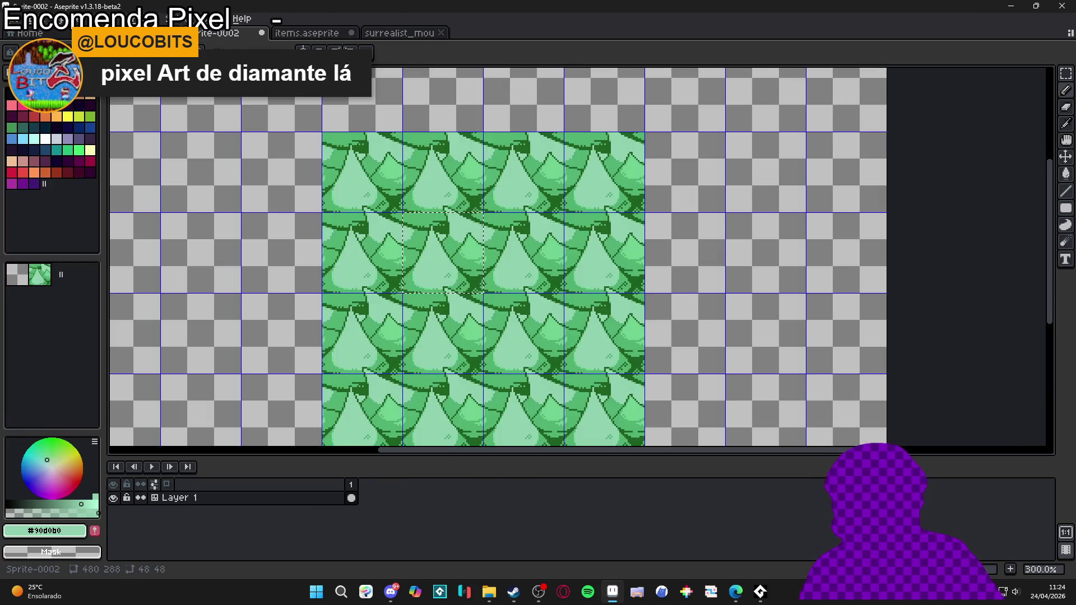
click(168, 32)
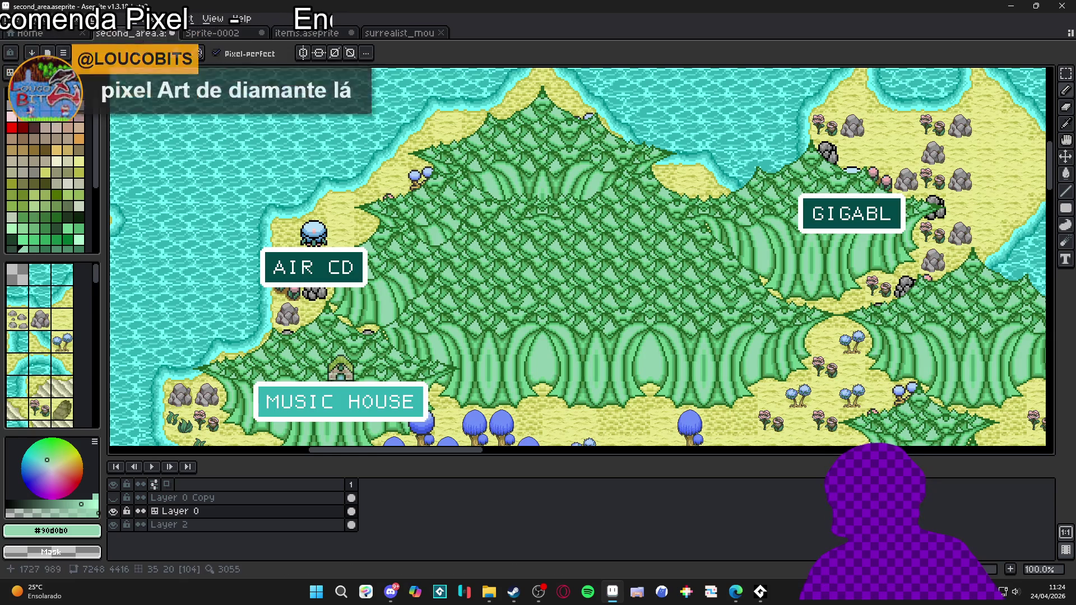
scroll(577, 258, down, 2)
scroll(577, 258, up, 2)
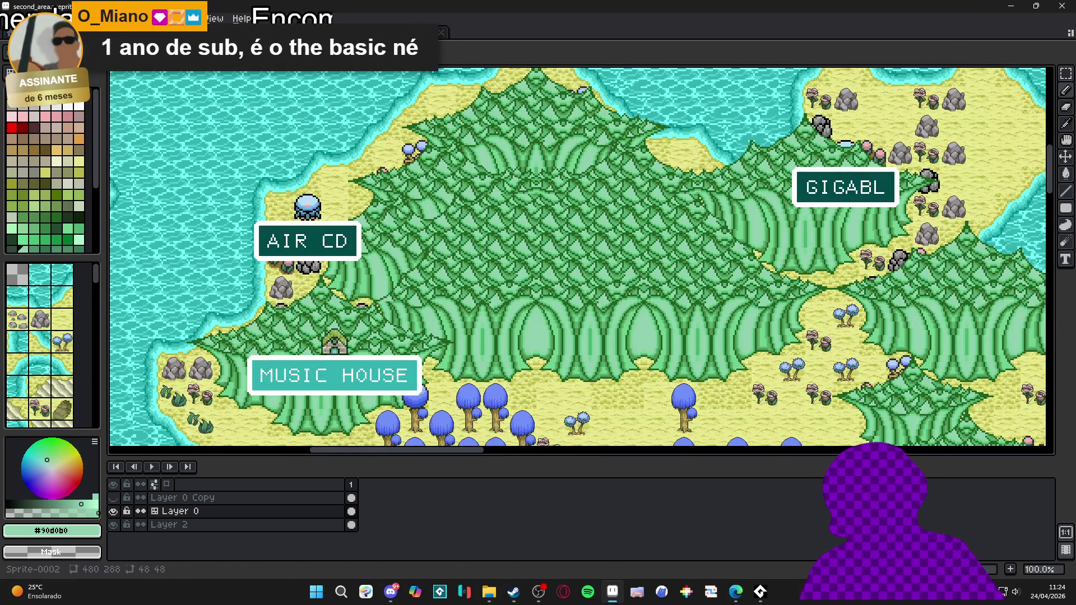
click(232, 34)
click(286, 33)
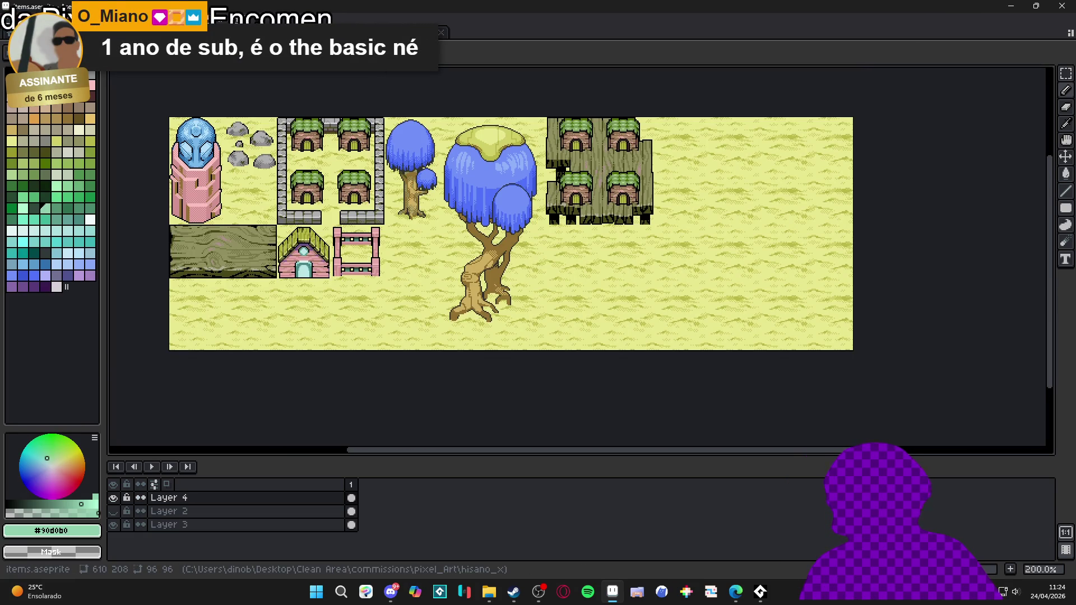
click(222, 21)
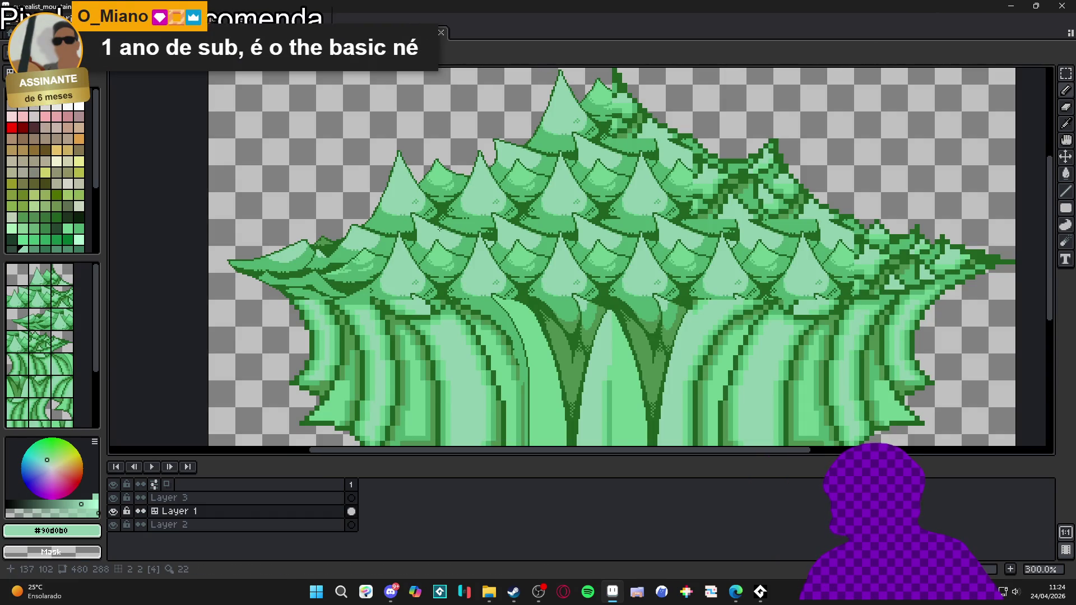
scroll(469, 257, down, 1)
scroll(484, 269, up, 1)
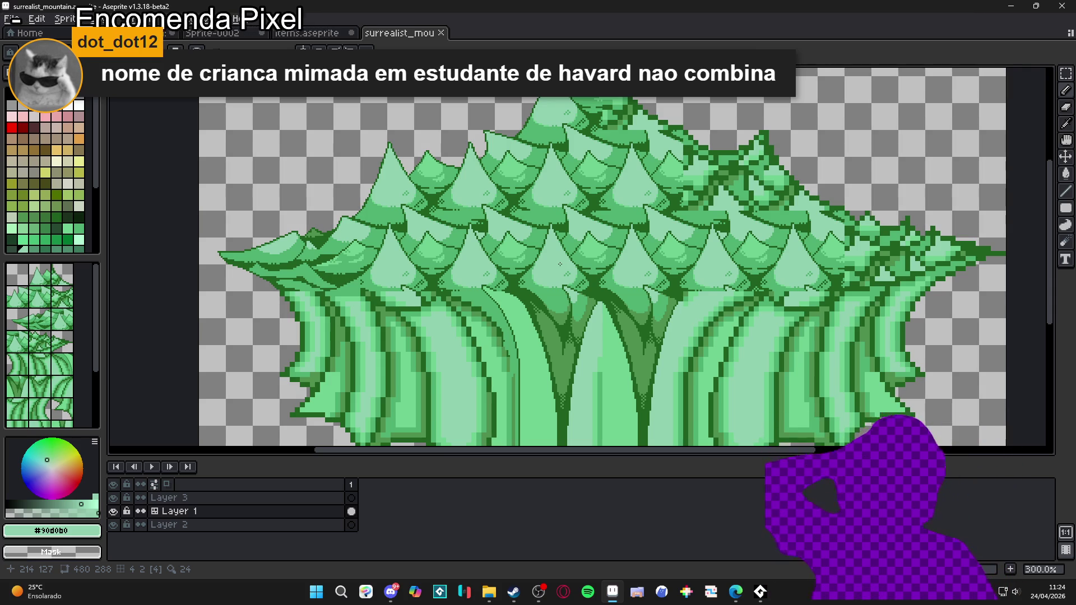
scroll(354, 213, up, 1)
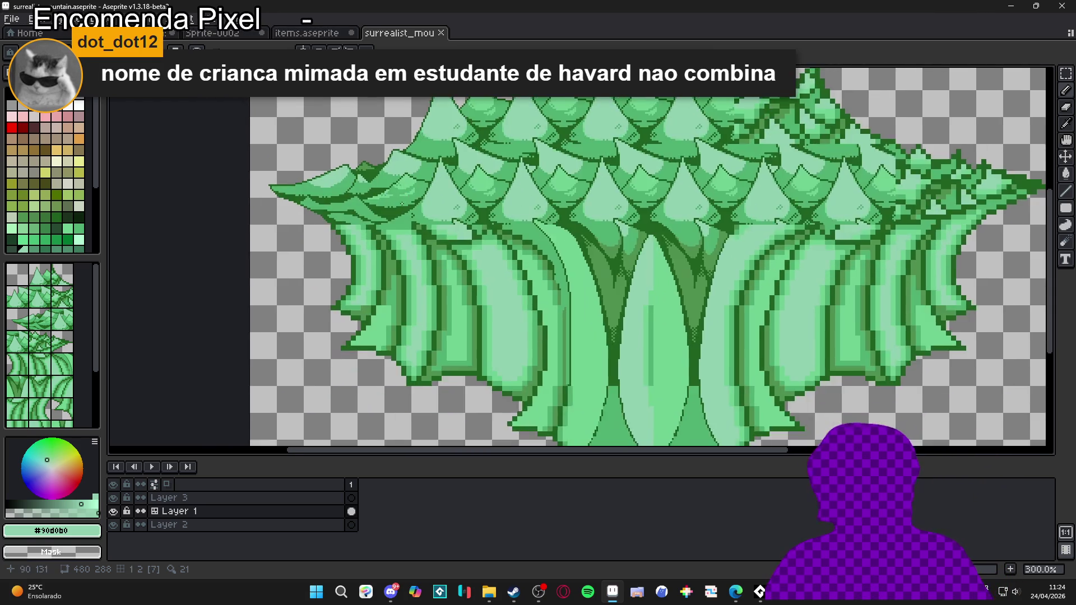
- With the tile grid shown, draw dark green and medium green #50b070 vertical lines on the trunk base
scroll(354, 213, down, 2)
key(Tab)
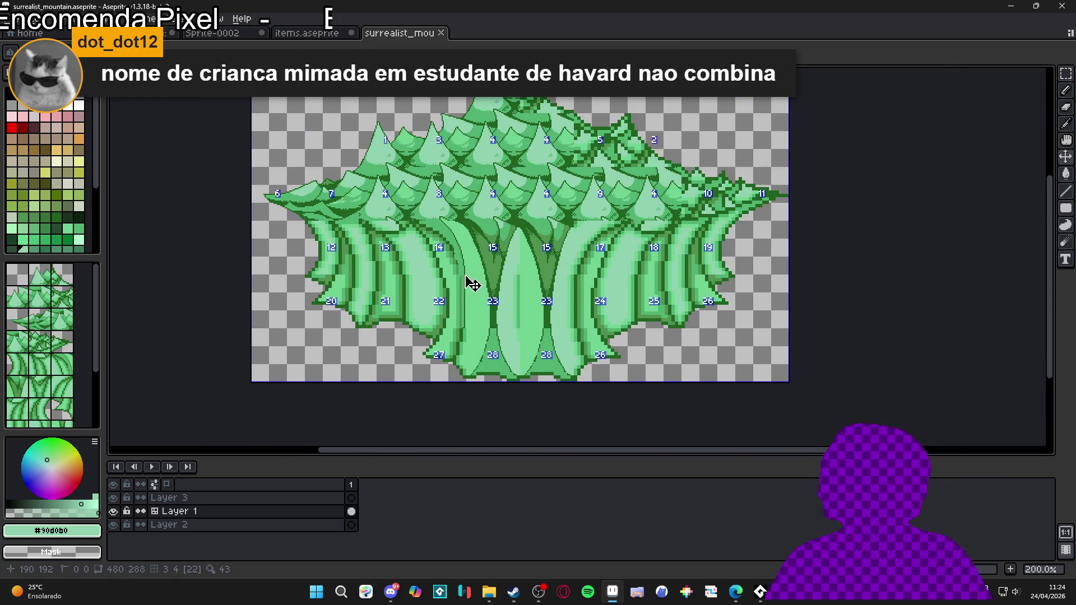
scroll(471, 289, up, 3)
scroll(471, 291, up, 2)
alt+click(465, 293)
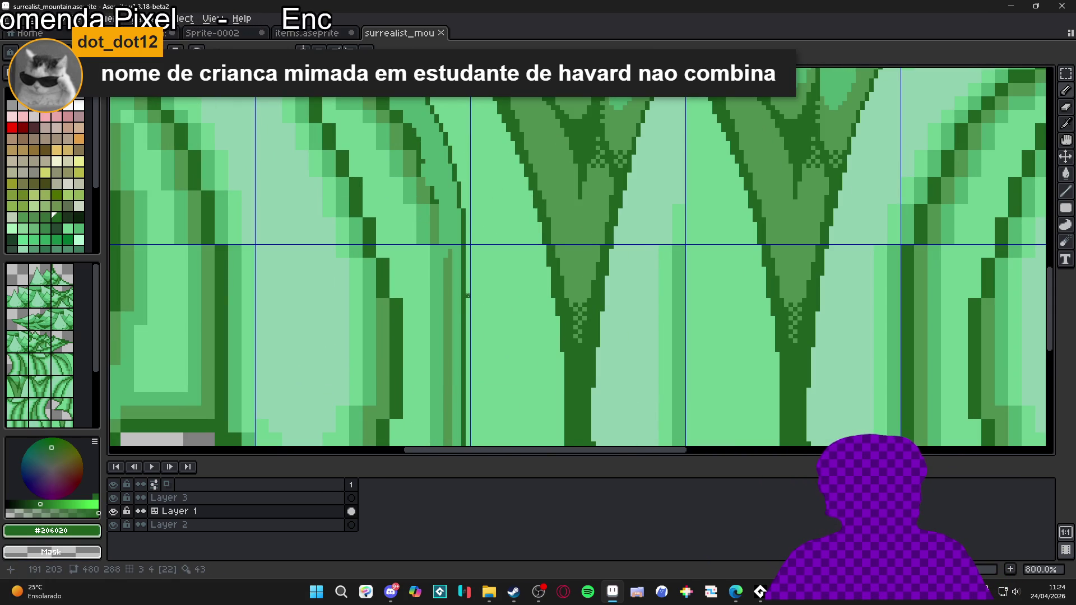
drag(468, 313, 487, 241)
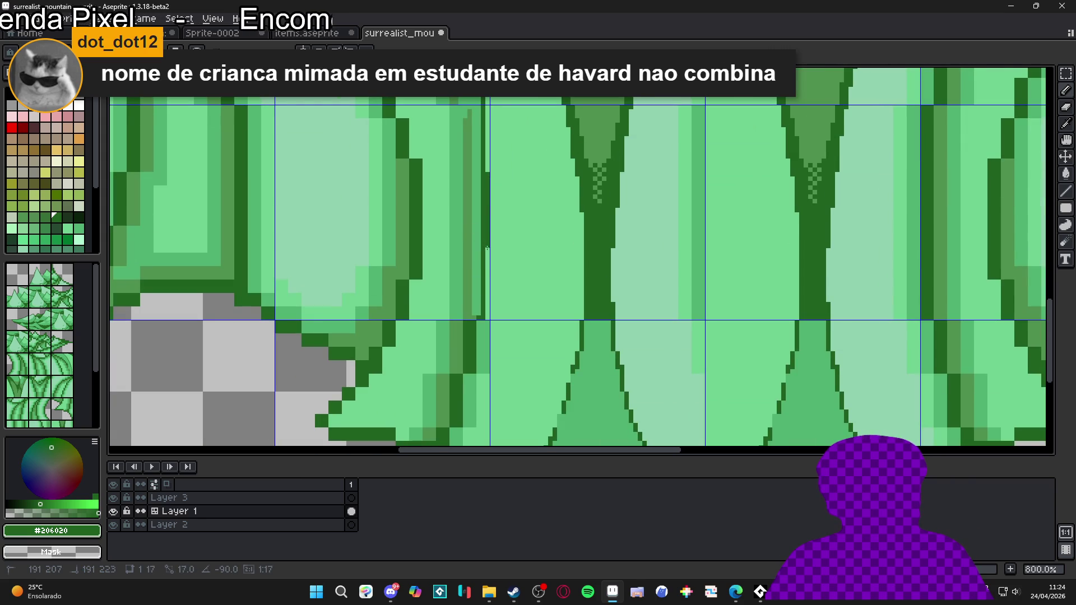
alt+click(482, 260)
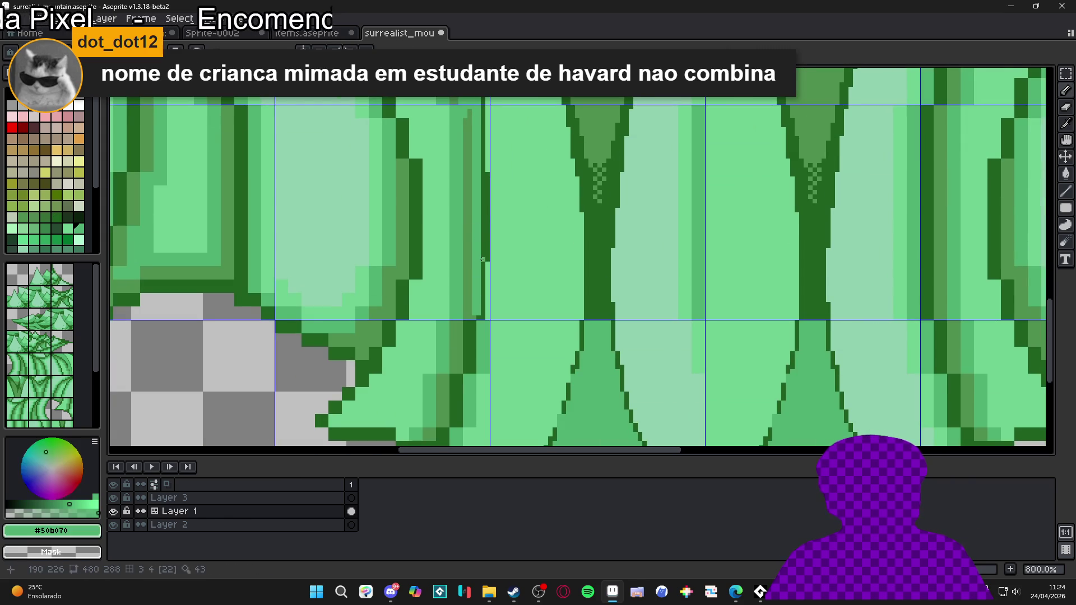
drag(485, 254, 482, 177)
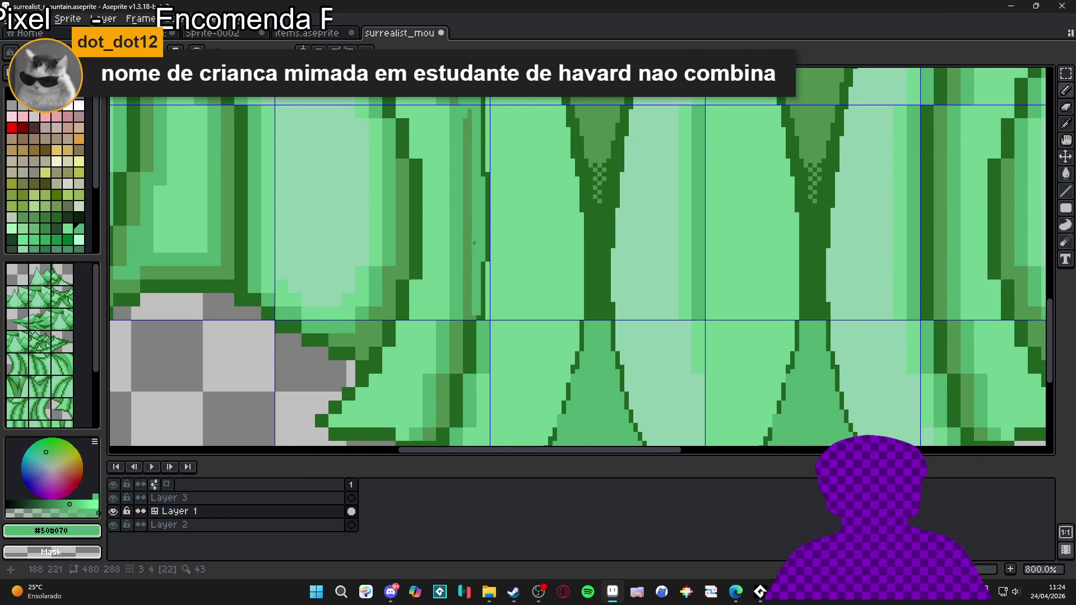
- Re-sample the medium and dark #206020 greens and bring the trunk bottoms into view
scroll(474, 243, down, 2)
scroll(474, 246, up, 4)
alt+click(478, 266)
scroll(470, 306, down, 4)
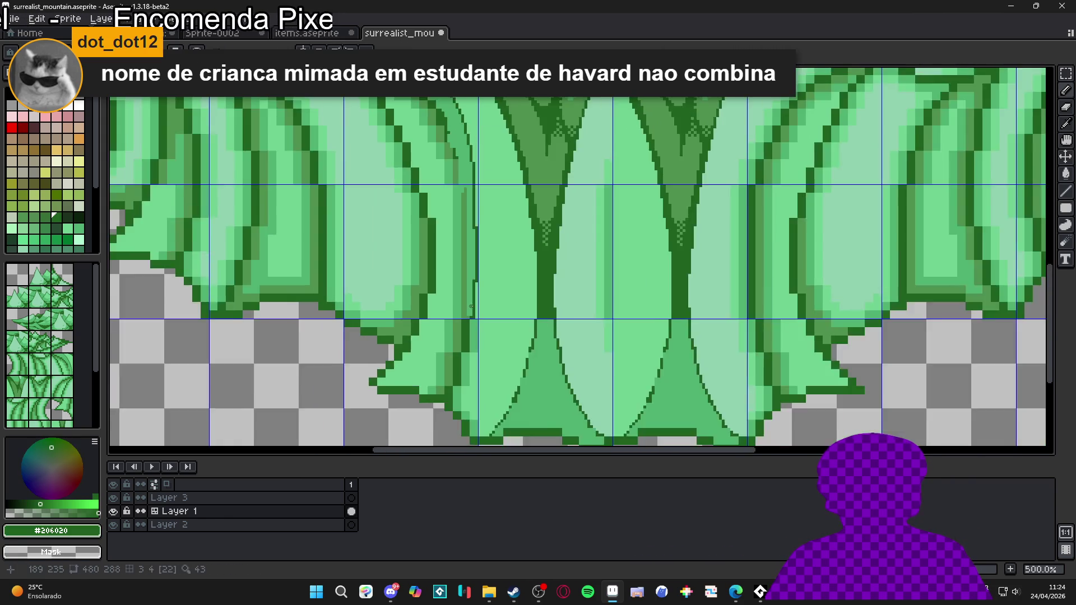
scroll(470, 307, up, 2)
alt+click(464, 323)
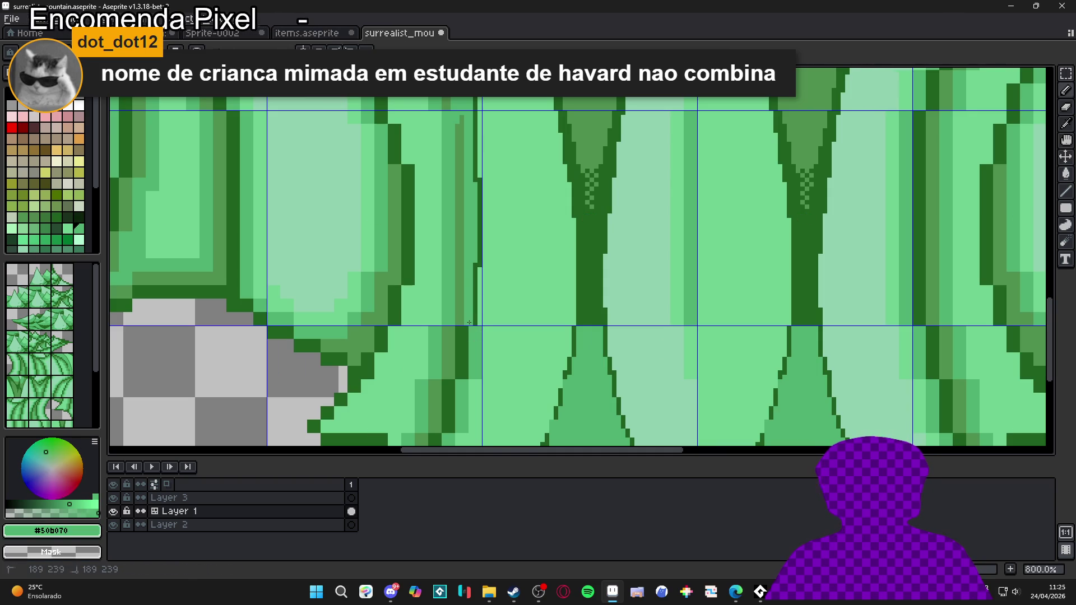
alt+click(473, 321)
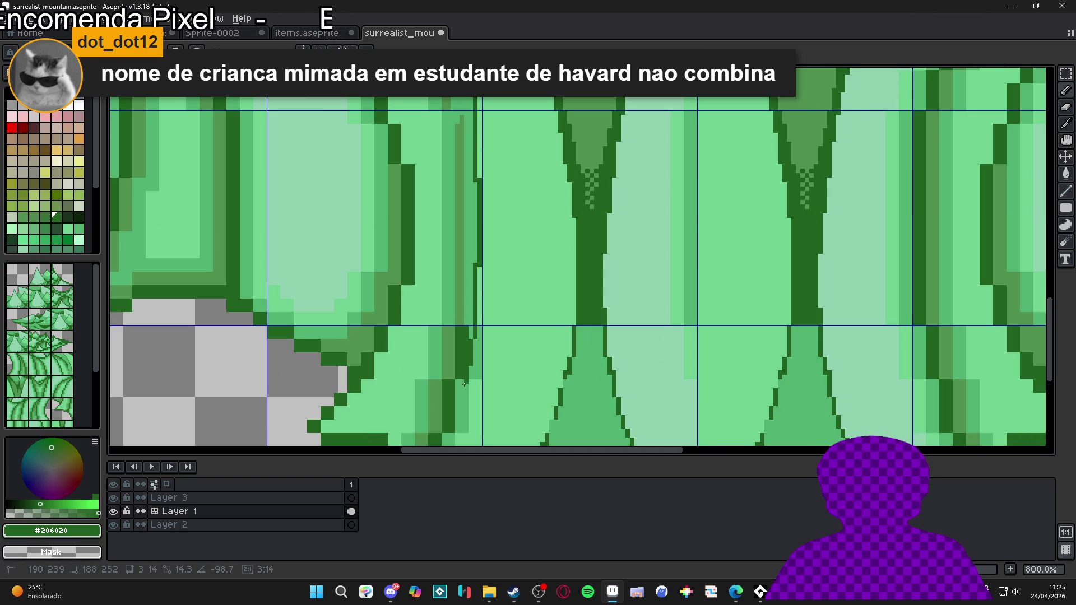
drag(456, 408, 493, 294)
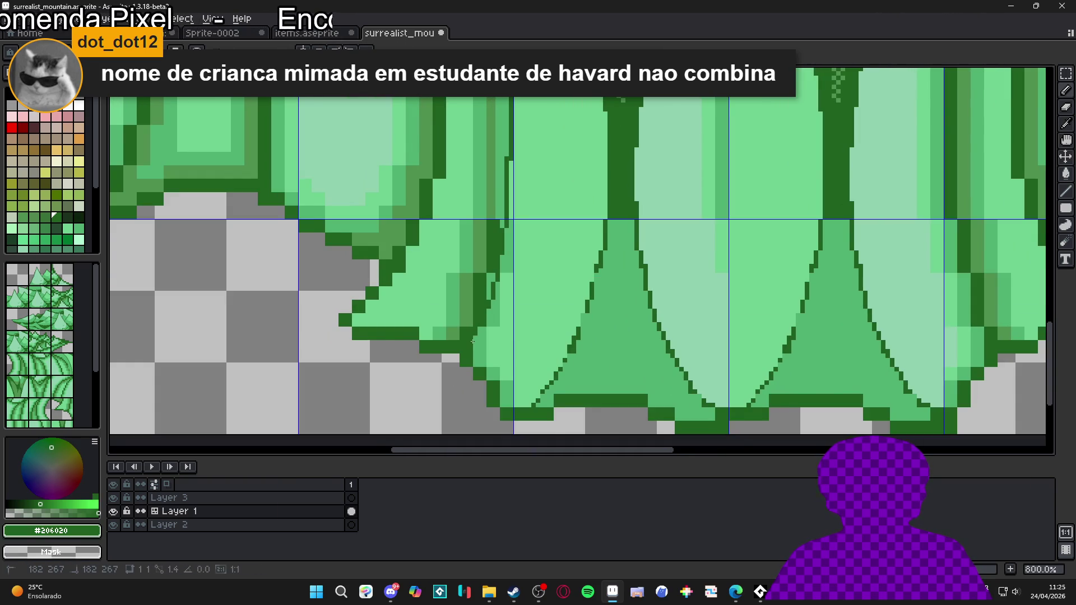
scroll(472, 342, down, 4)
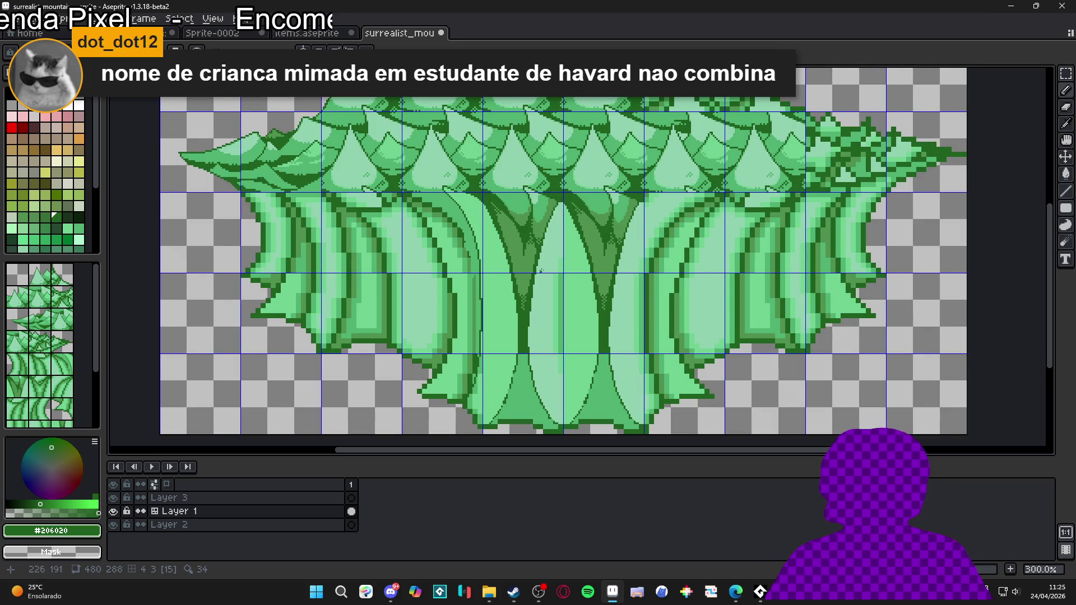
drag(541, 264, 538, 265)
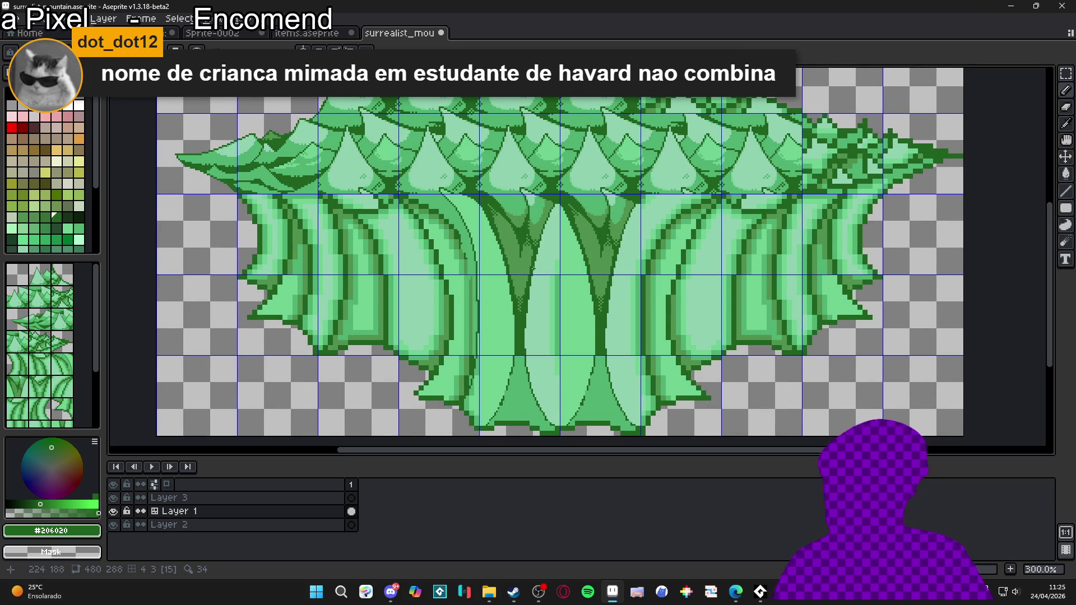
scroll(538, 314, up, 2)
- Draw a filled light-green rectangle stripe down the middle leaf, then switch to the plain grid
alt+click(555, 285)
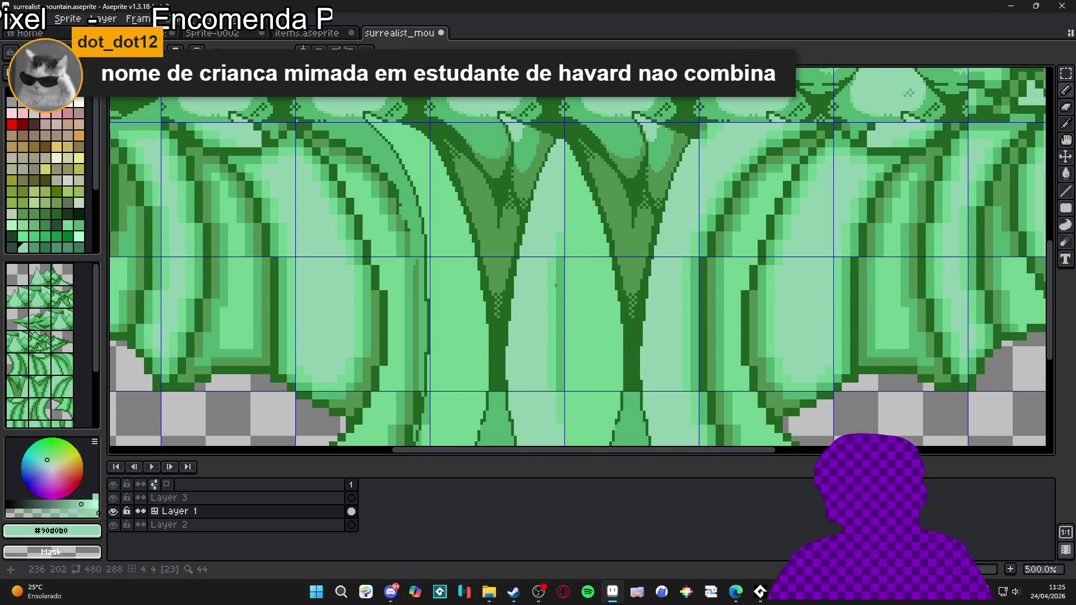
key(u)
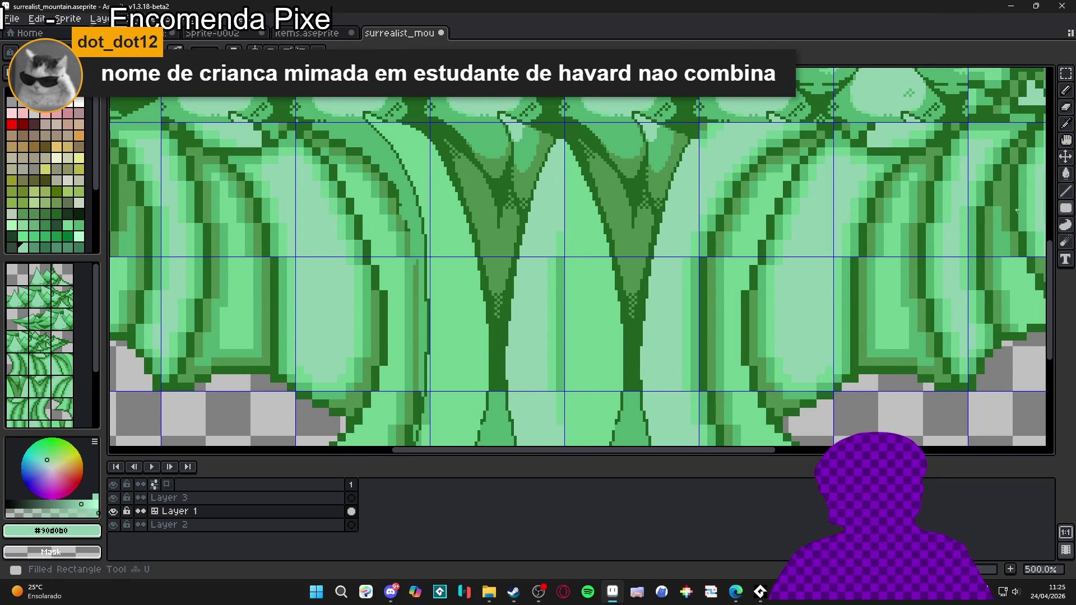
drag(544, 224, 557, 351)
drag(555, 426, 548, 426)
scroll(521, 339, down, 2)
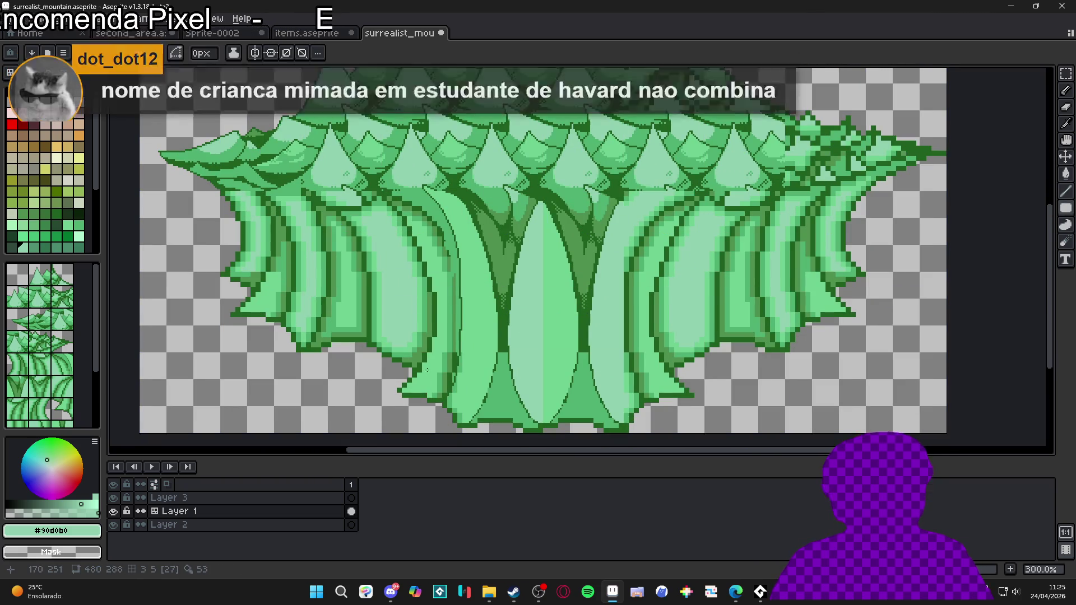
key(ctrl+apostrophe)
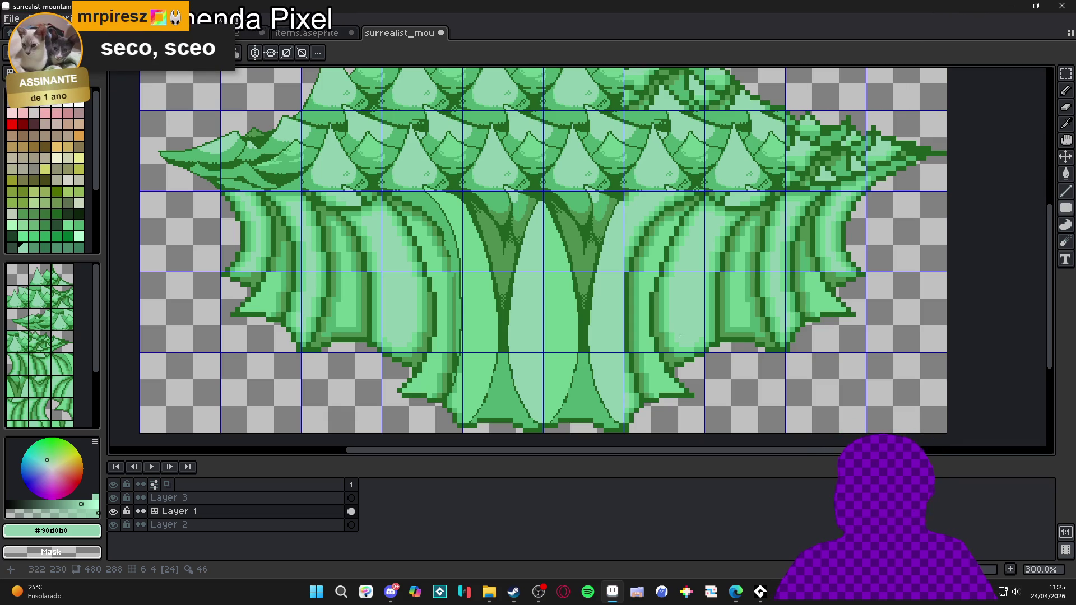
- Add a medium-green strip along the trunk's left edge and lighten its dark inner strip
scroll(509, 351, up, 4)
alt+click(508, 352)
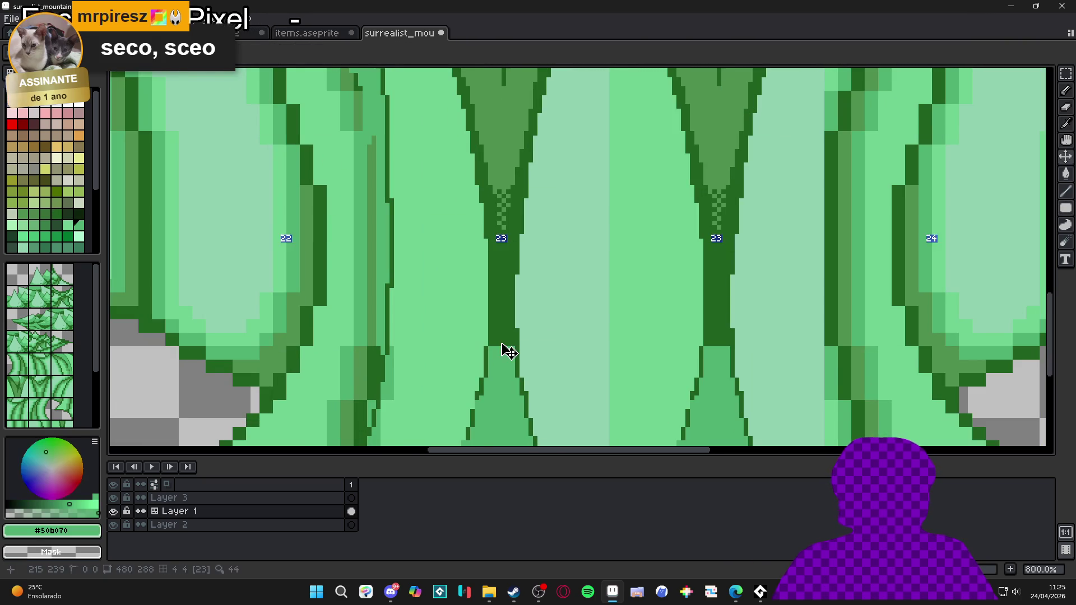
scroll(508, 351, up, 2)
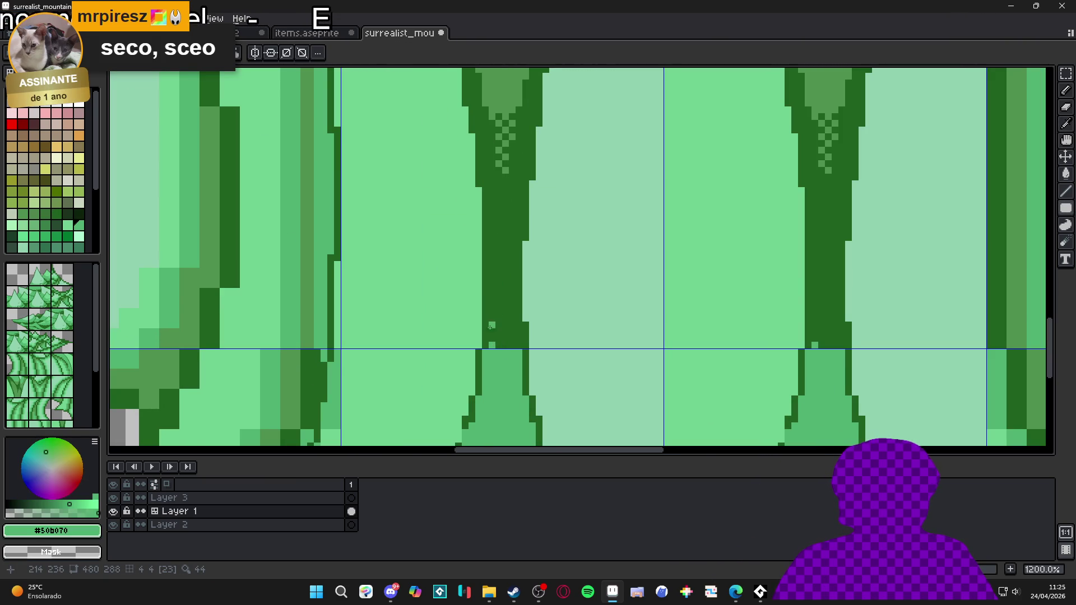
click(490, 339)
shift+click(510, 271)
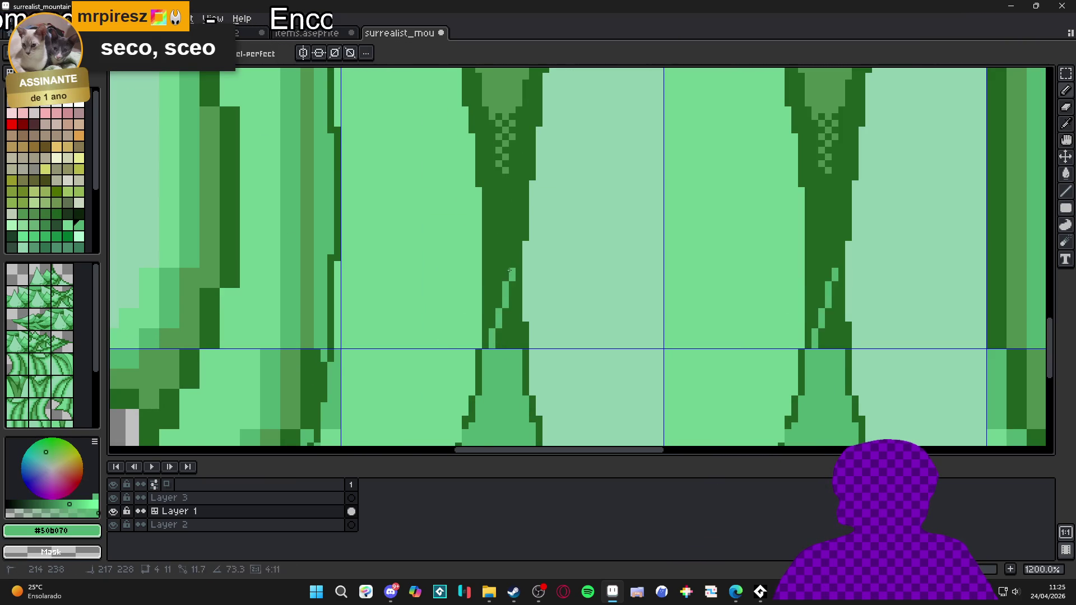
drag(498, 231, 518, 345)
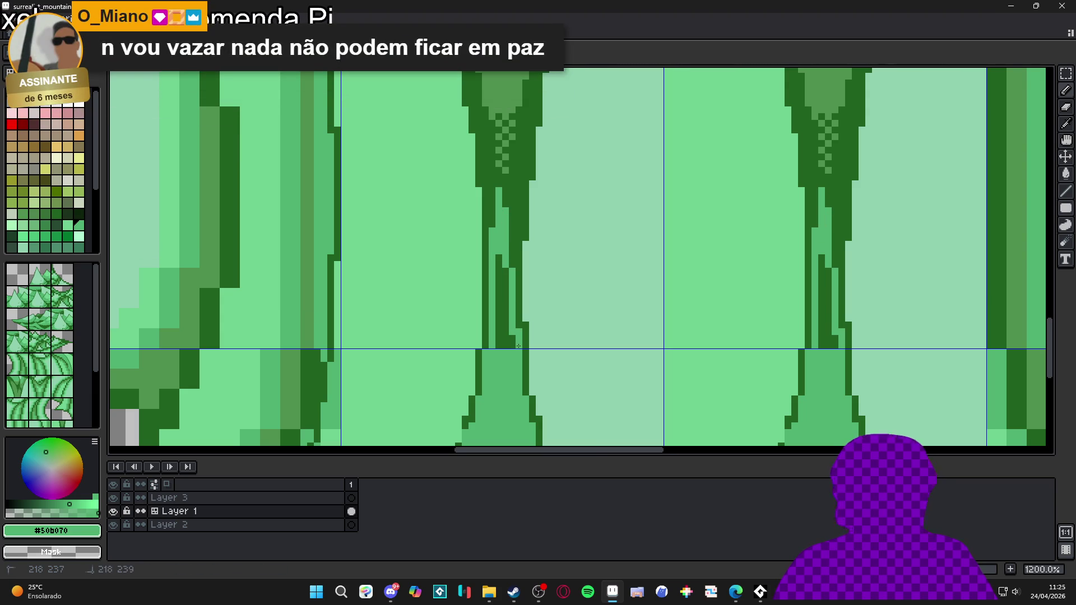
click(505, 337)
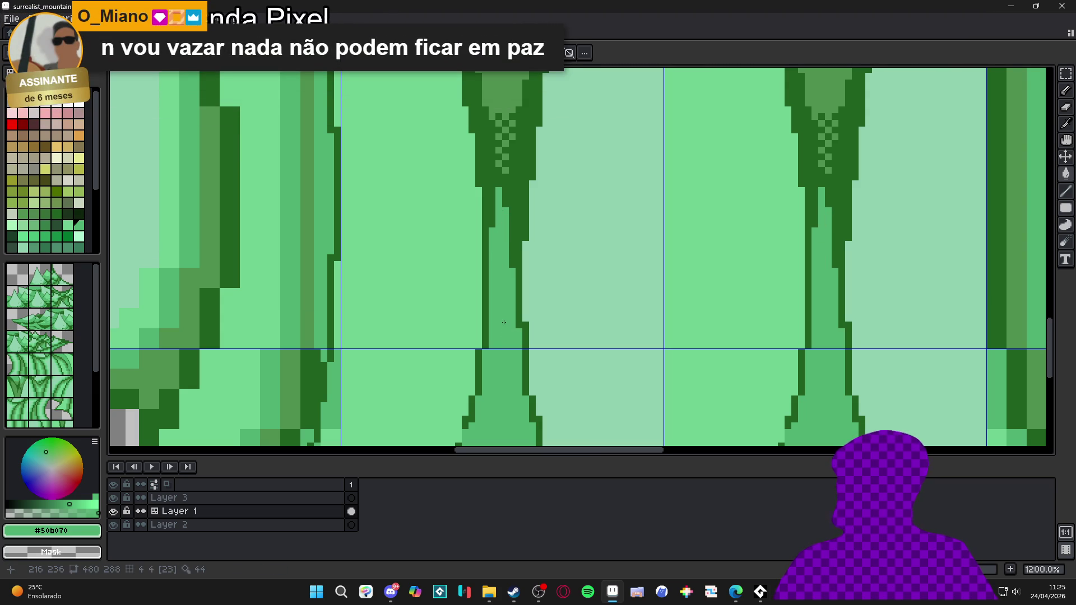
- Try filling the trunks' inner strips dark, undo it, and dot a dark pixel into the neck dither
scroll(503, 321, down, 2)
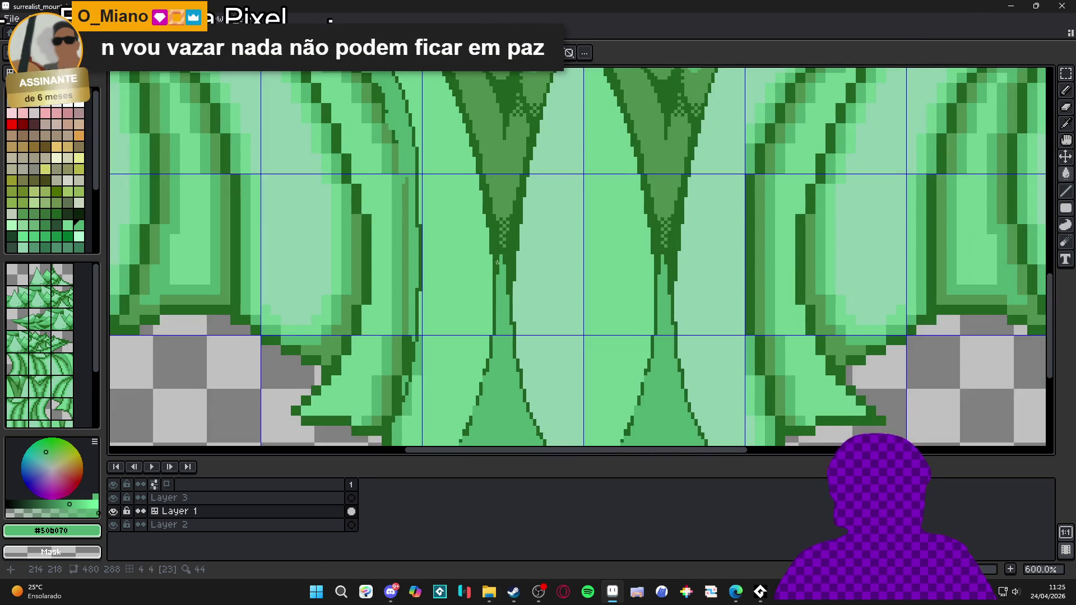
scroll(511, 233, up, 1)
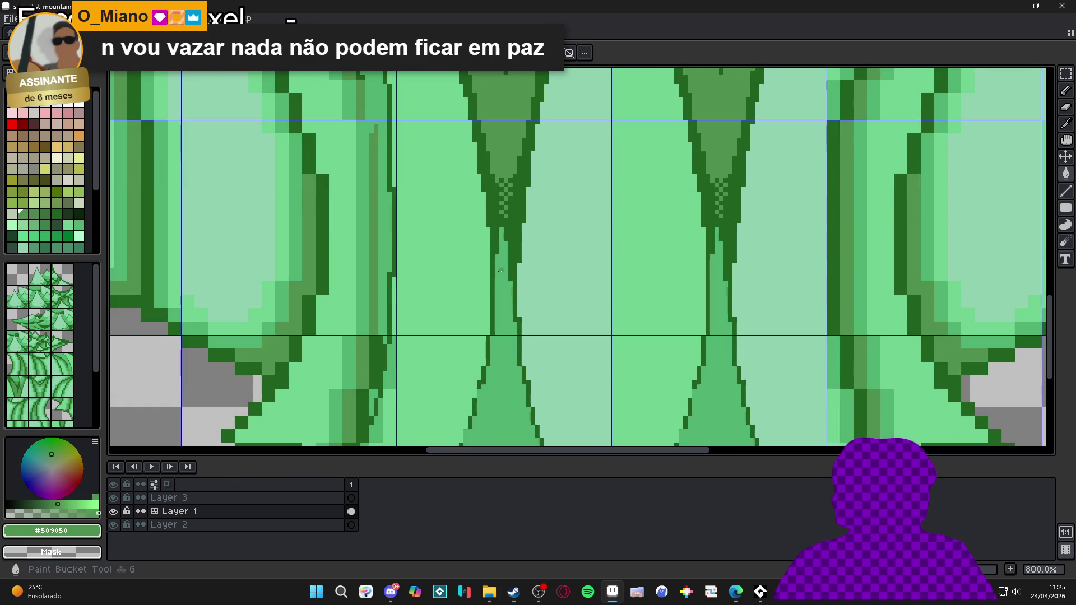
click(499, 269)
scroll(497, 252, up, 1)
alt+click(497, 242)
click(497, 242)
key(ctrl+z)
key(b)
click(500, 252)
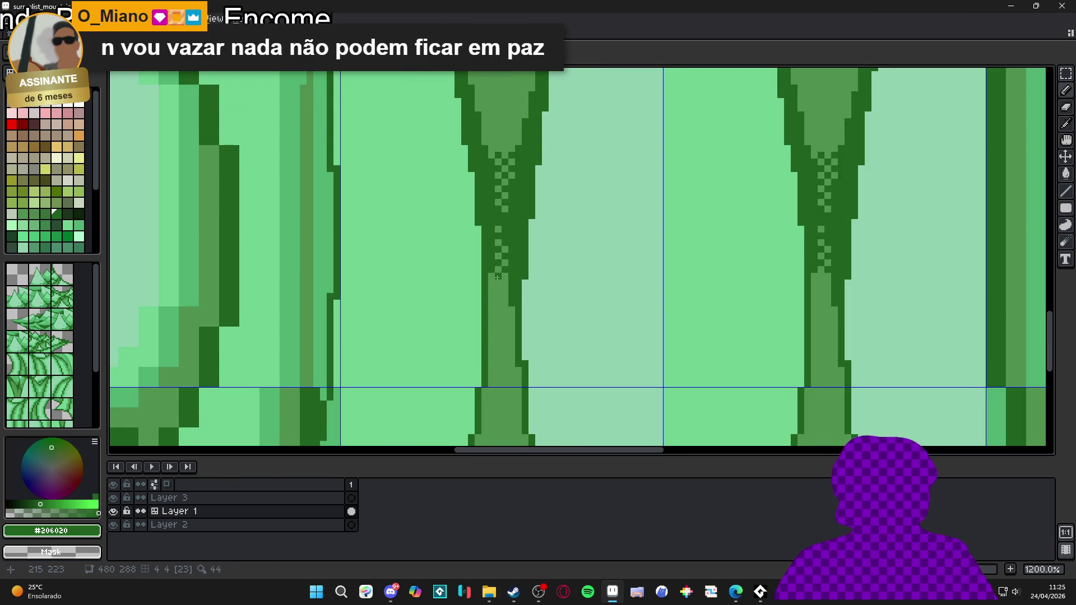
- Place another dark pixel in the trunk's dithered neck pattern
click(497, 277)
scroll(493, 269, down, 4)
scroll(488, 263, down, 2)
scroll(481, 261, up, 2)
scroll(477, 256, down, 1)
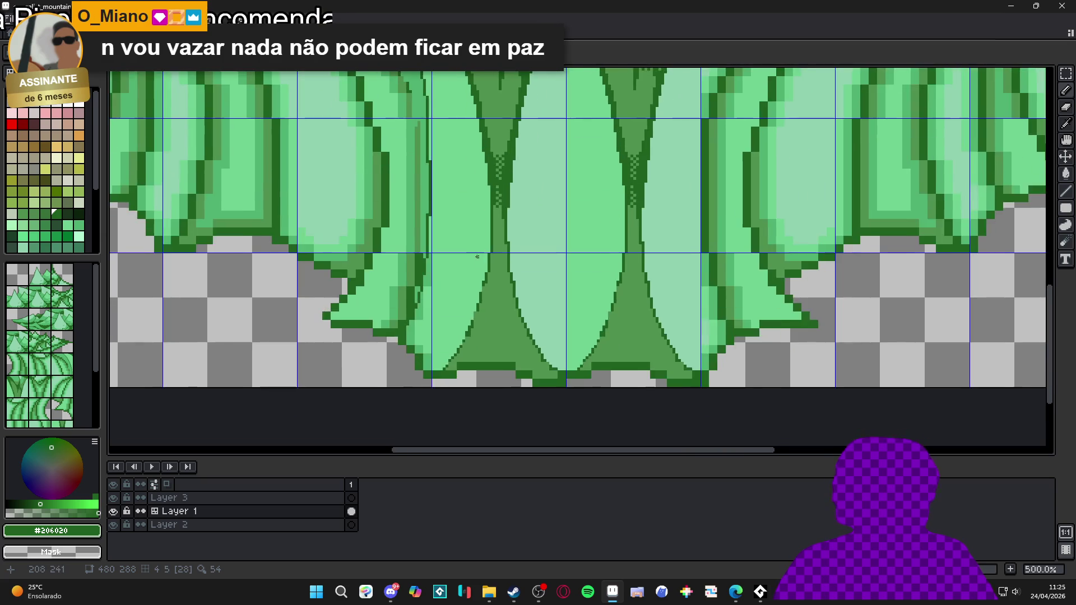
scroll(477, 257, up, 4)
- Fill the light notches along the trunk base edges with dark #206020 pixels
click(484, 305)
scroll(483, 319, down, 2)
scroll(482, 336, up, 1)
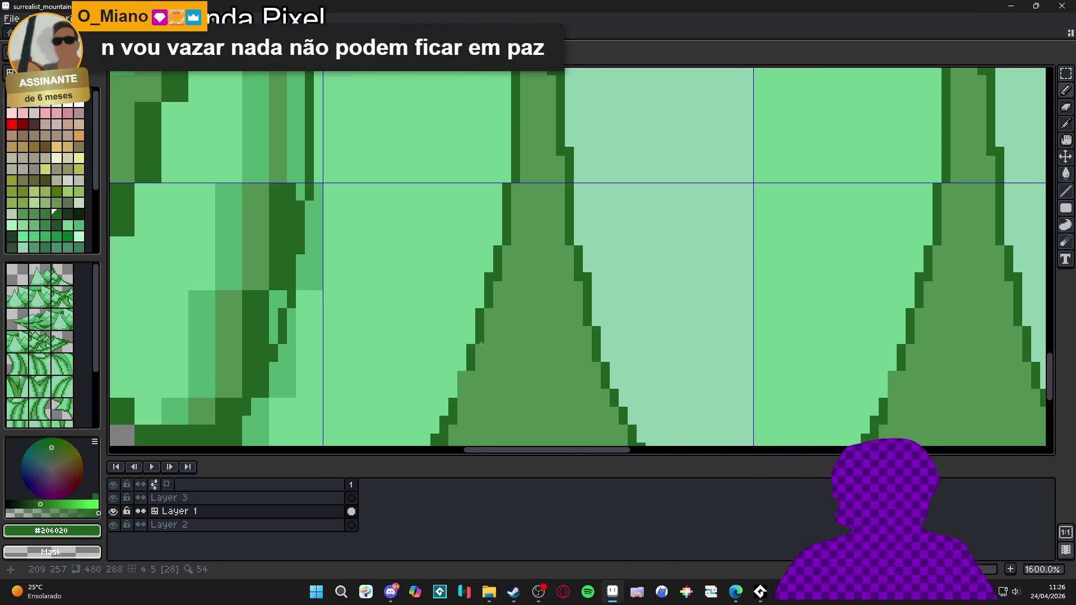
click(467, 370)
scroll(456, 331, down, 2)
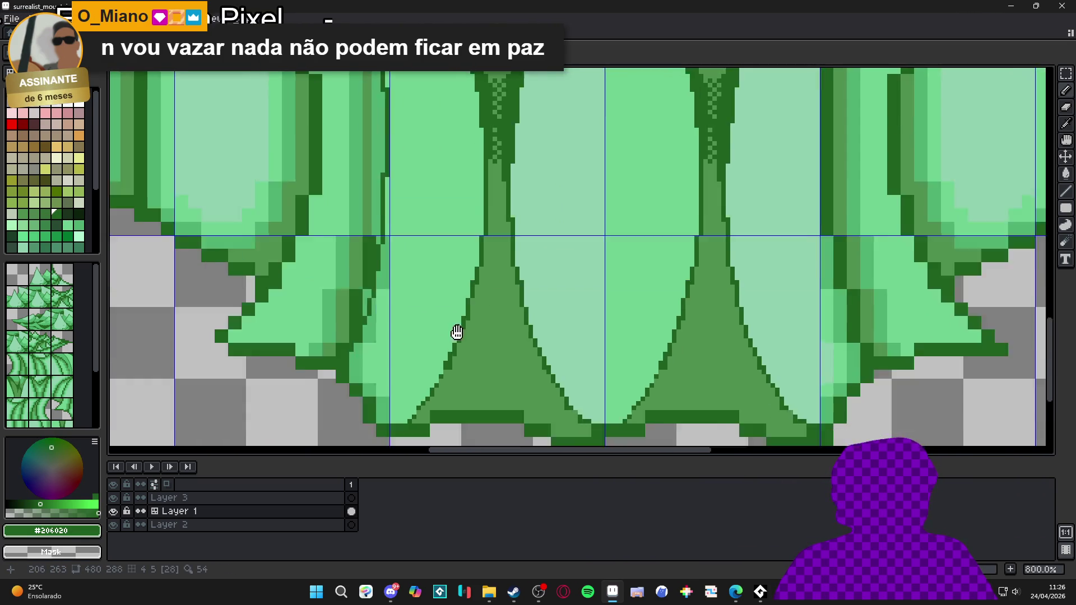
scroll(459, 326, up, 2)
alt+click(469, 325)
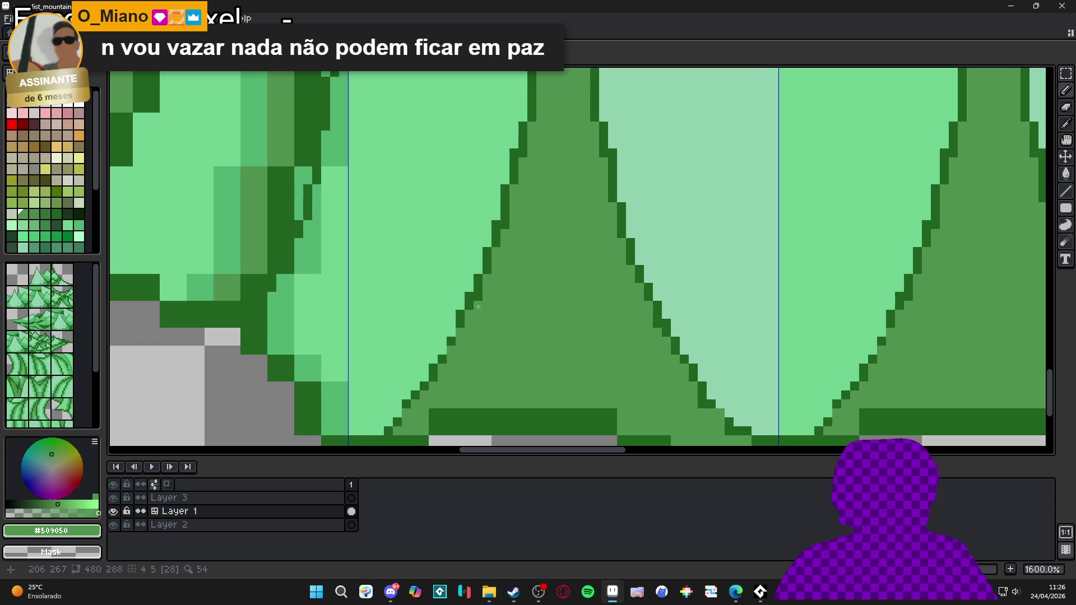
alt+click(463, 312)
click(455, 340)
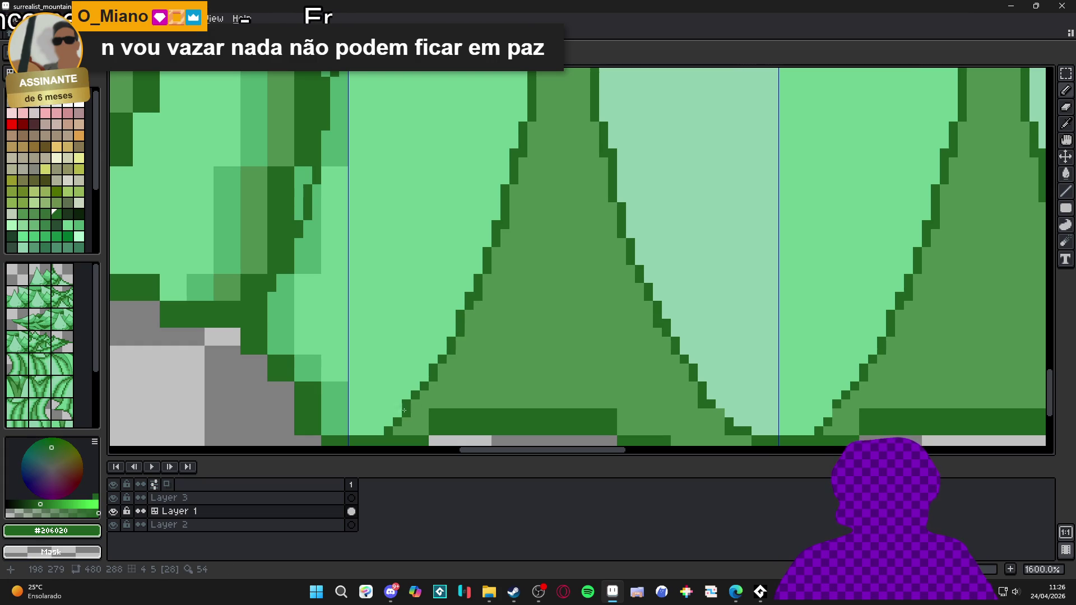
- Zoom out to frame the whole tree, show the grid, and pick light green #70d090
scroll(419, 394, down, 5)
drag(476, 325, 529, 338)
scroll(528, 338, down, 1)
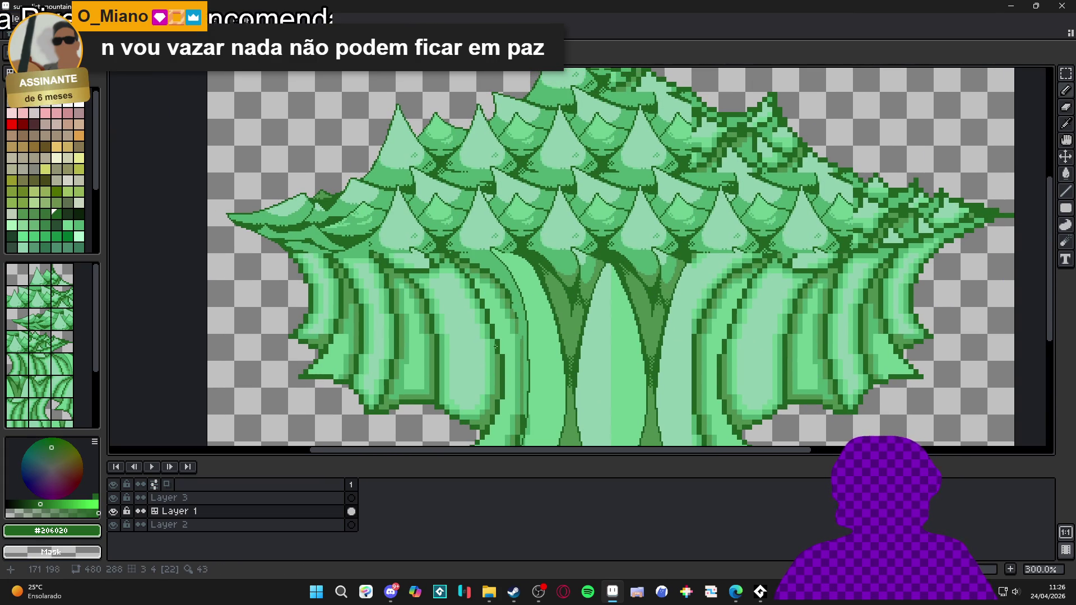
mouse_move(496, 347)
mouse_down()
mouse_move(523, 300)
mouse_move(499, 309)
mouse_up()
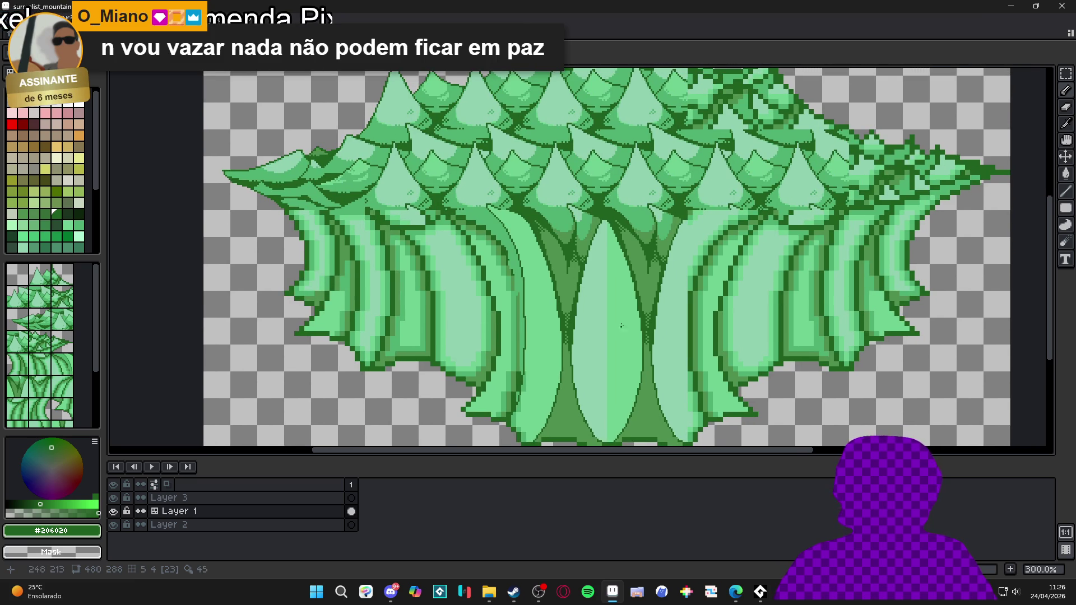
key(ctrl+')
alt+click(621, 326)
drag(603, 335, 593, 335)
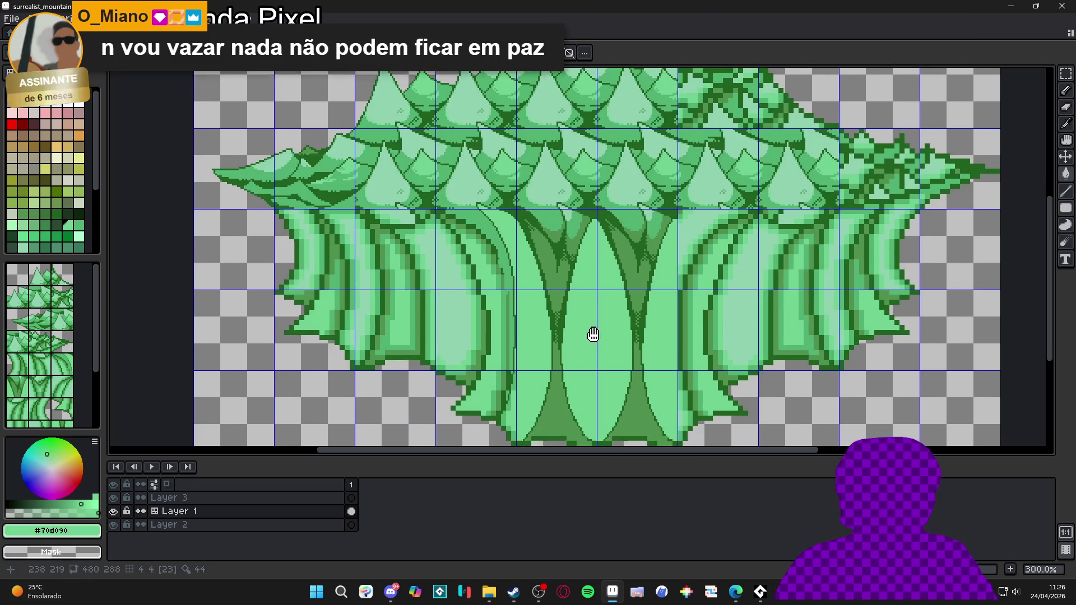
- Draw thin #90d0b0 pale-green highlight streaks down the middle and right trunks
key(Tab)
key(Tab)
scroll(676, 253, up, 2)
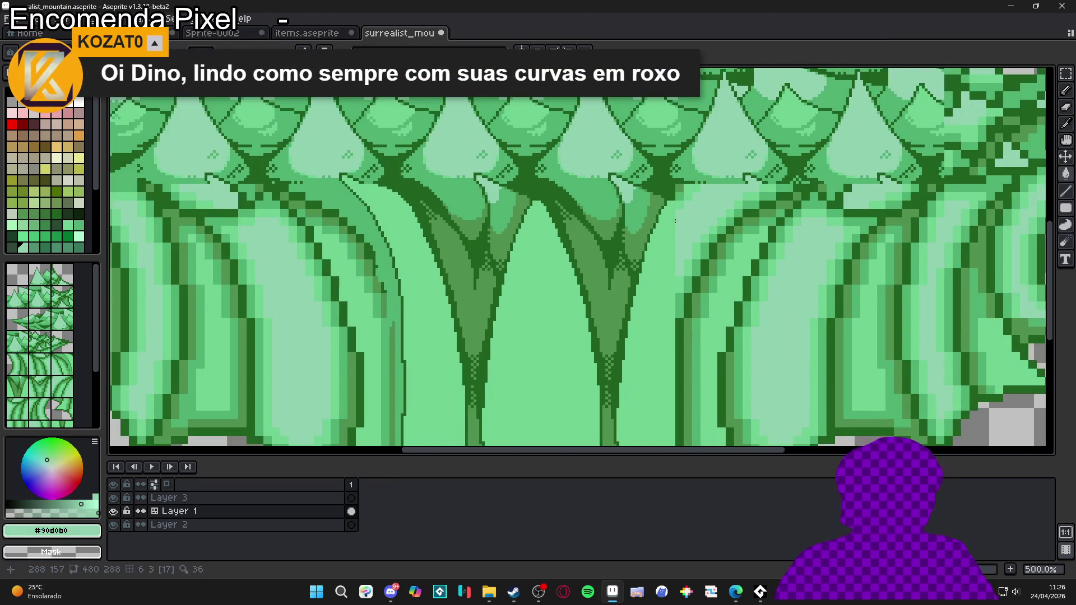
alt+click(655, 286)
drag(539, 216, 509, 370)
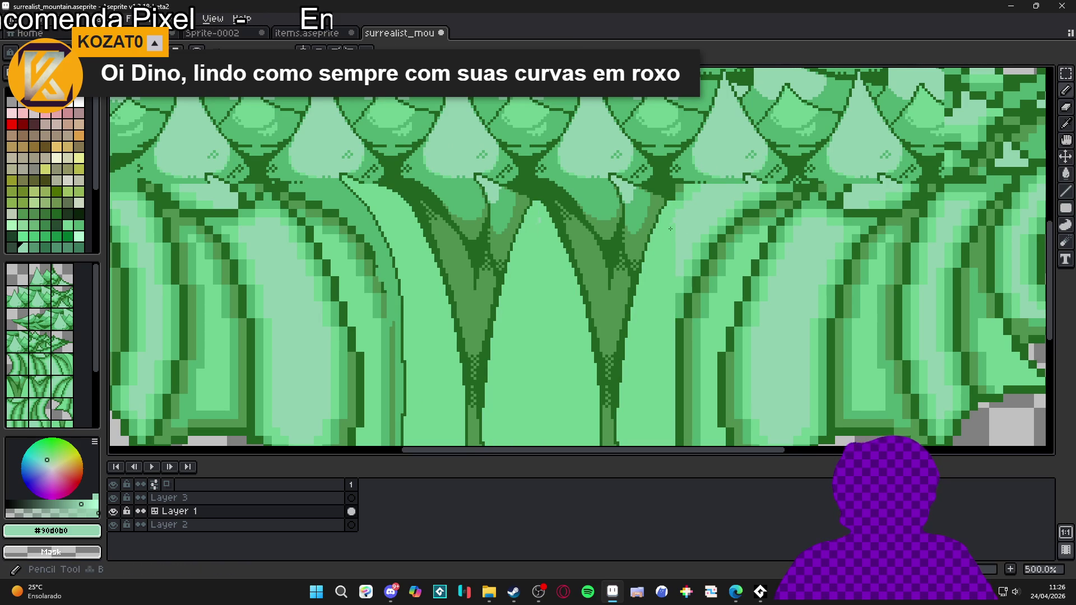
drag(673, 224, 644, 361)
scroll(686, 213, down, 3)
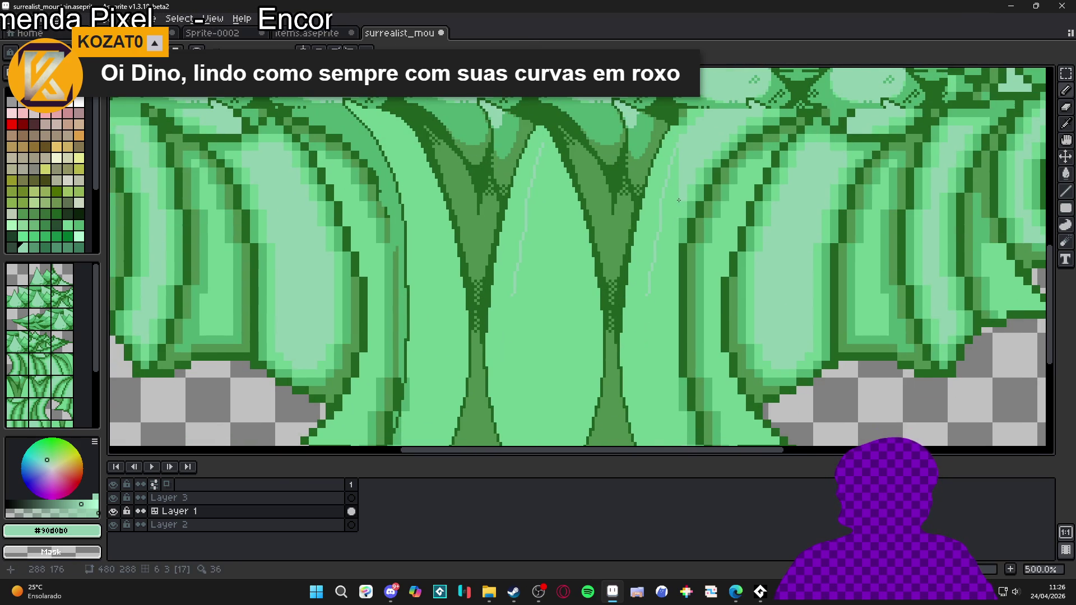
key(g)
scroll(513, 208, down, 2)
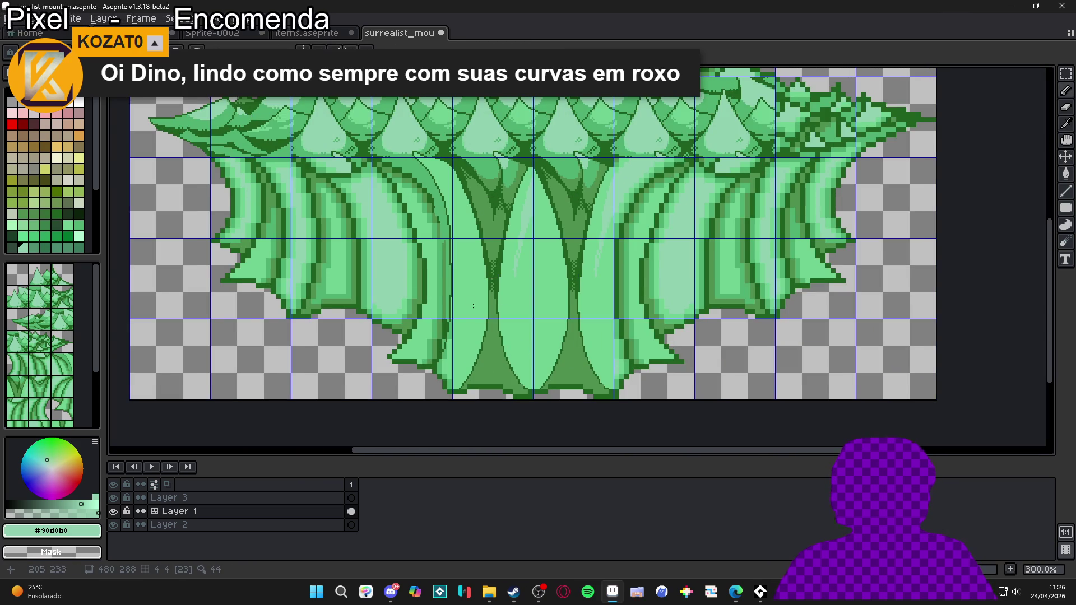
scroll(466, 270, up, 1)
scroll(460, 208, up, 3)
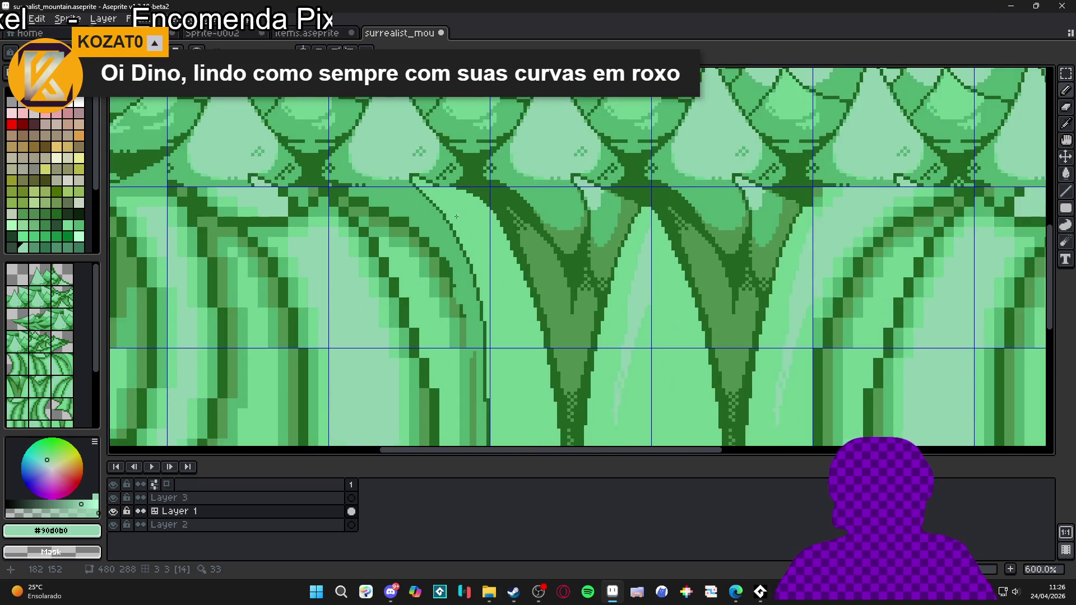
scroll(473, 219, down, 2)
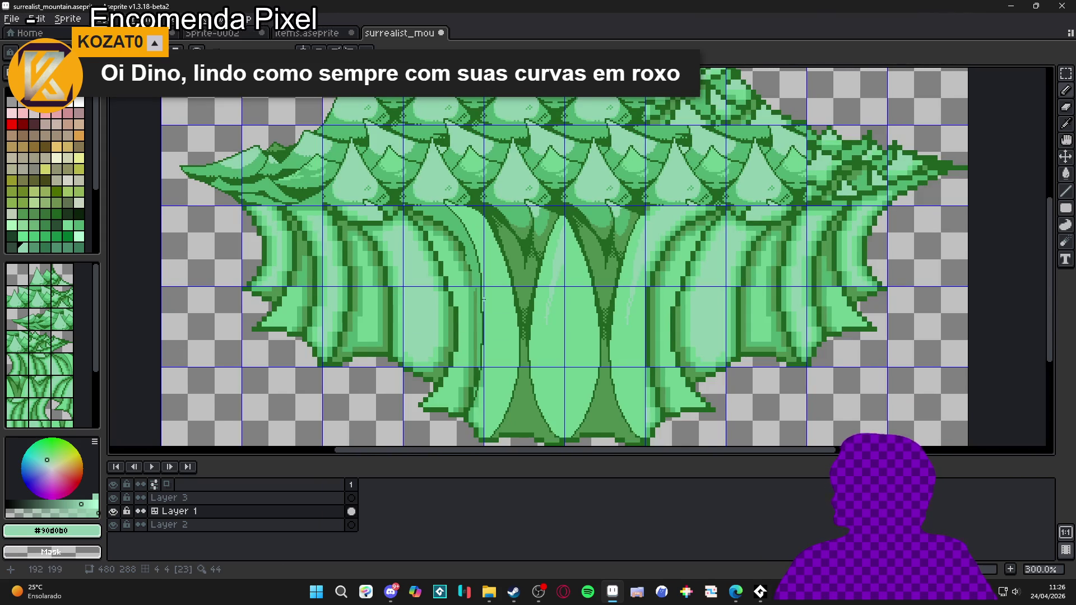
scroll(483, 299, up, 1)
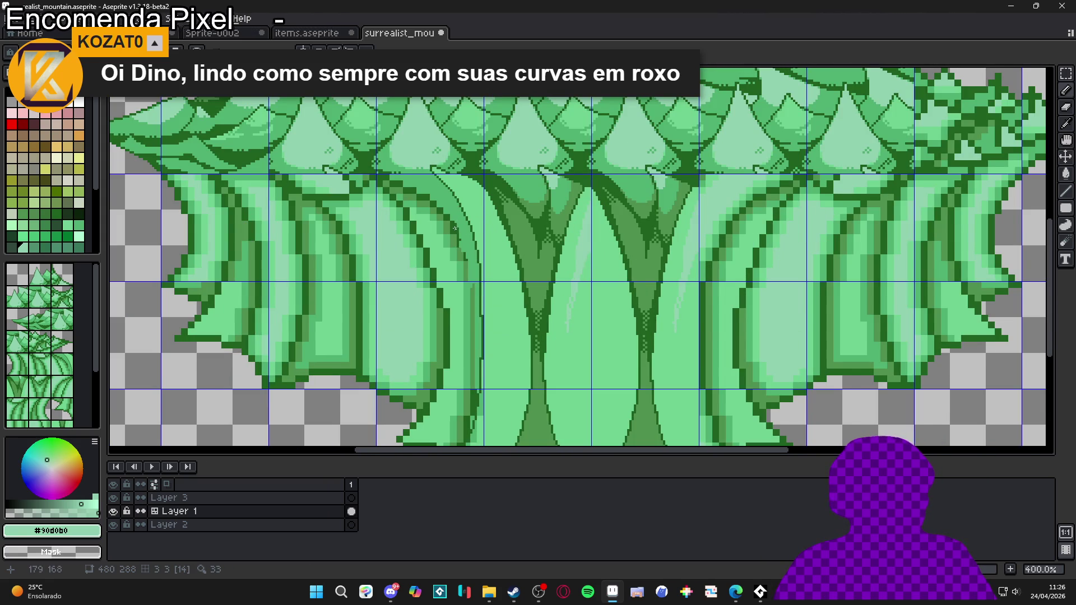
scroll(454, 228, up, 2)
scroll(477, 241, down, 3)
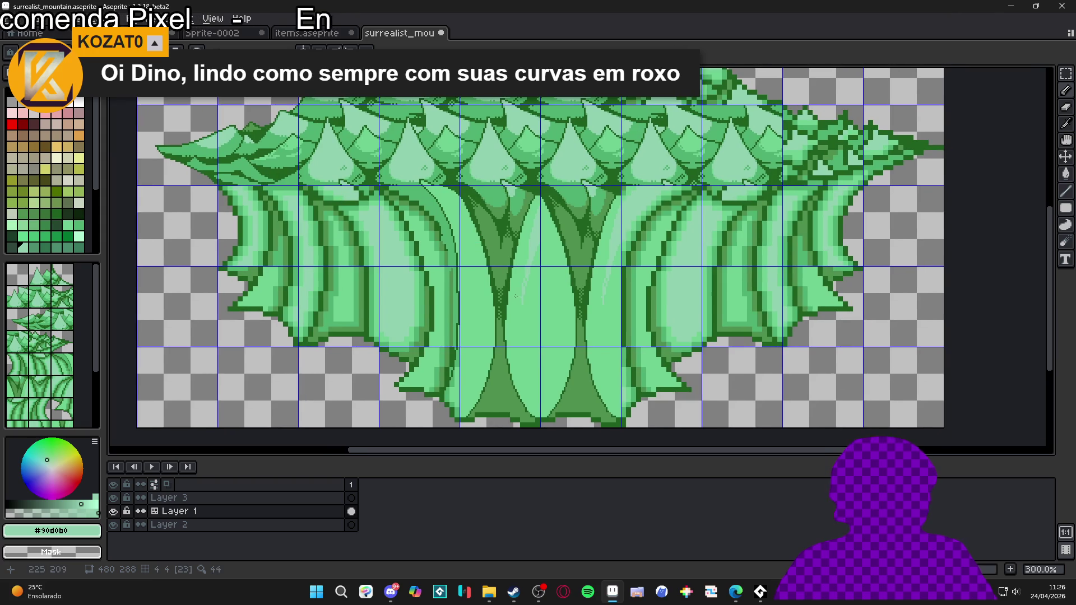
key(ctrl+apostrophe)
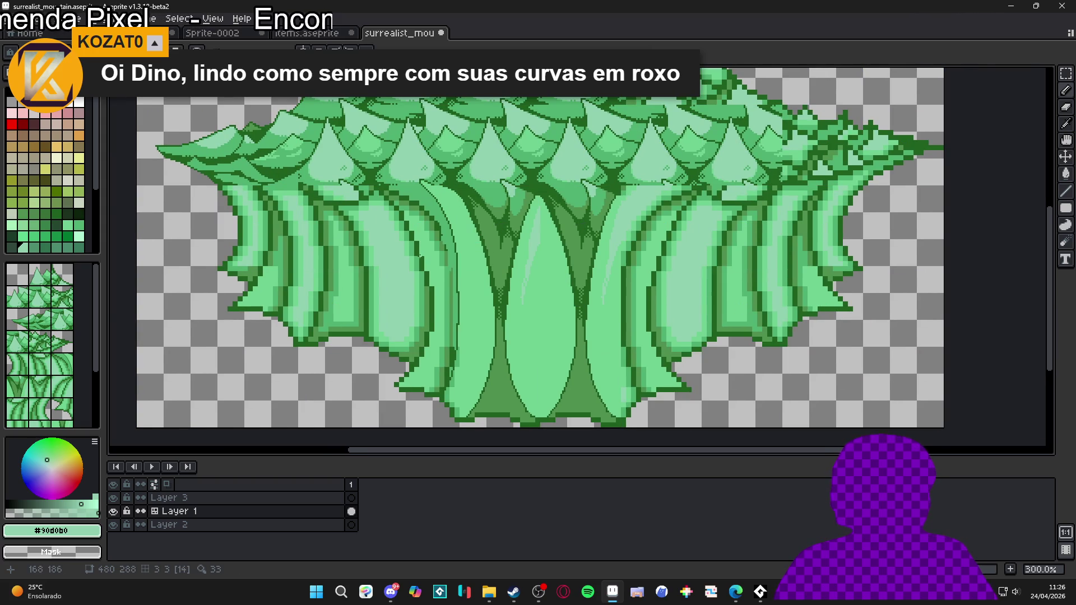
scroll(420, 257, up, 1)
scroll(521, 330, down, 1)
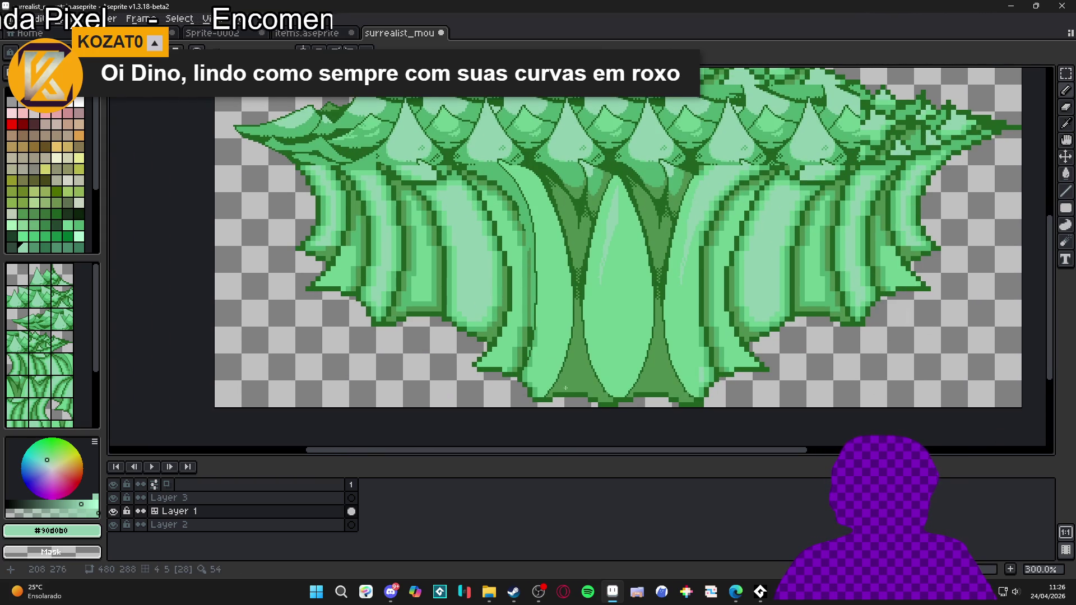
scroll(565, 388, up, 1)
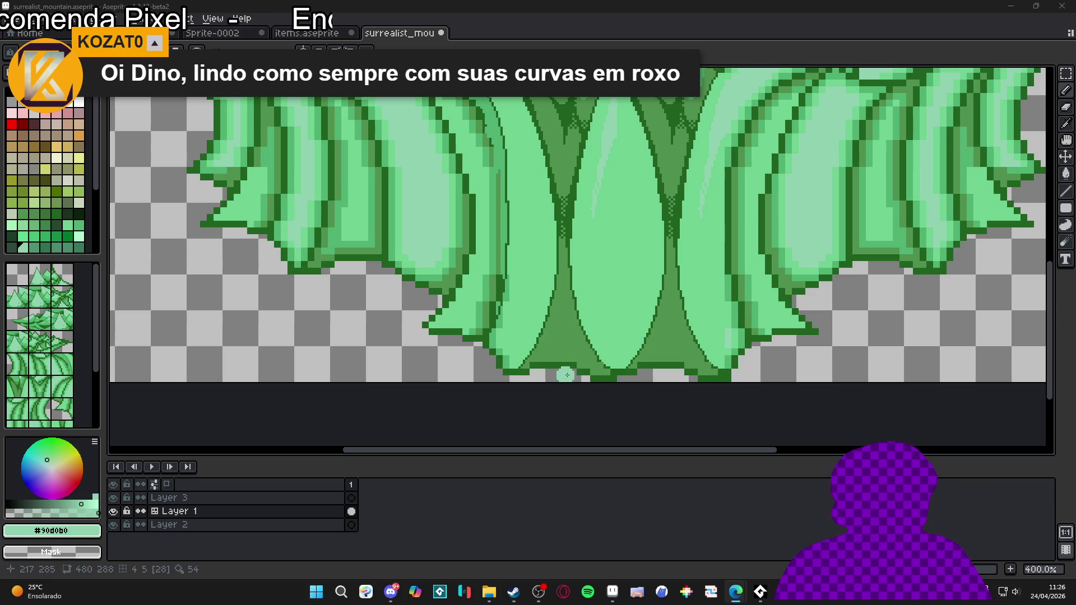
- Erase stray dark pixels along the trunk bottom and refill the base with mid green #509050
key(e)
scroll(569, 365, up, 2)
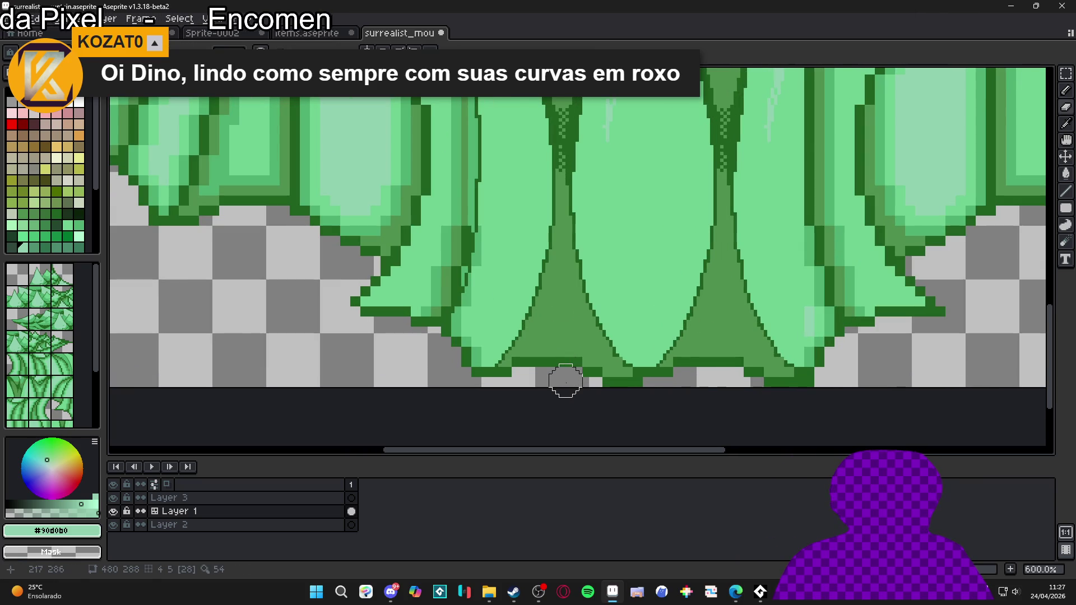
drag(562, 378, 528, 380)
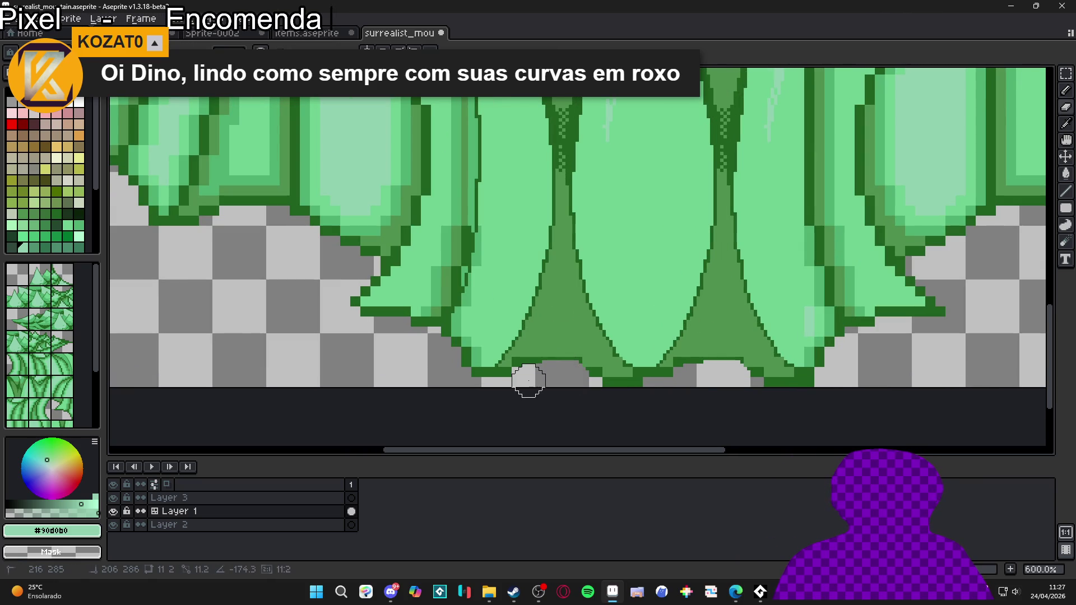
scroll(518, 381, up, 3)
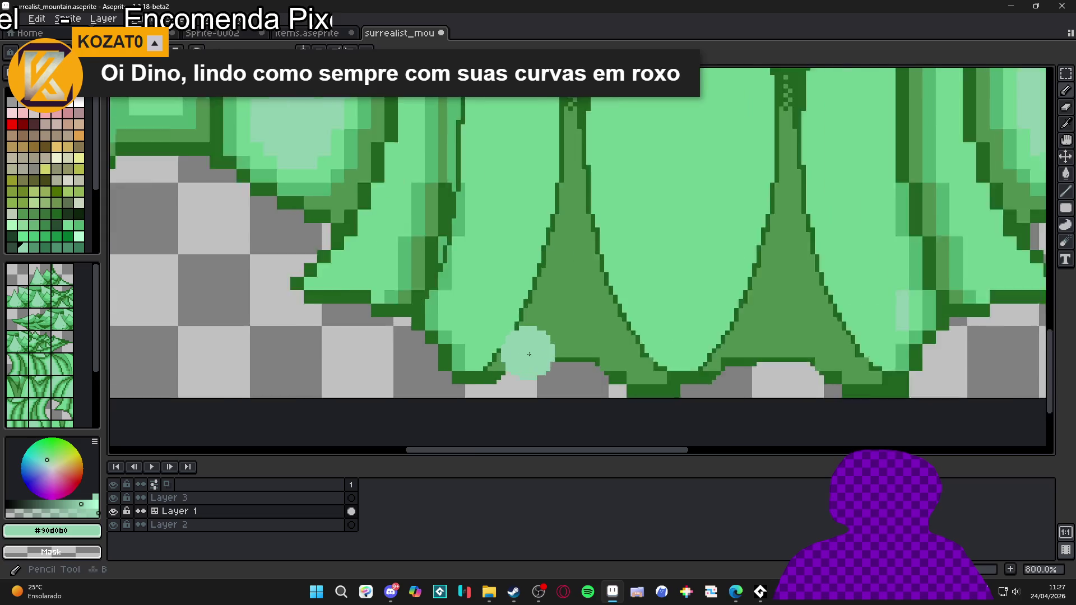
alt+click(523, 367)
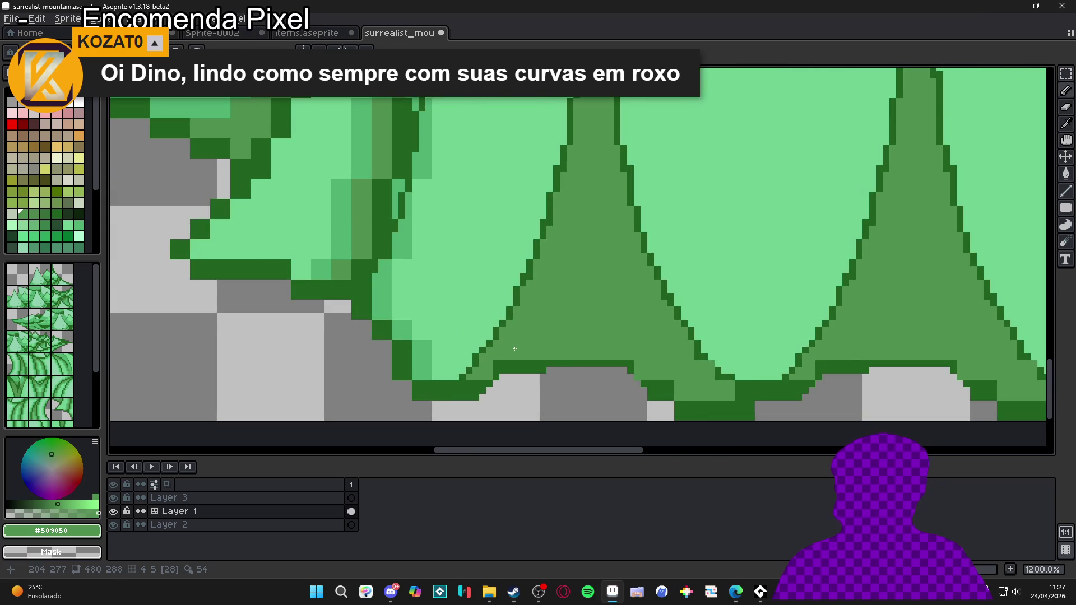
scroll(509, 357, up, 1)
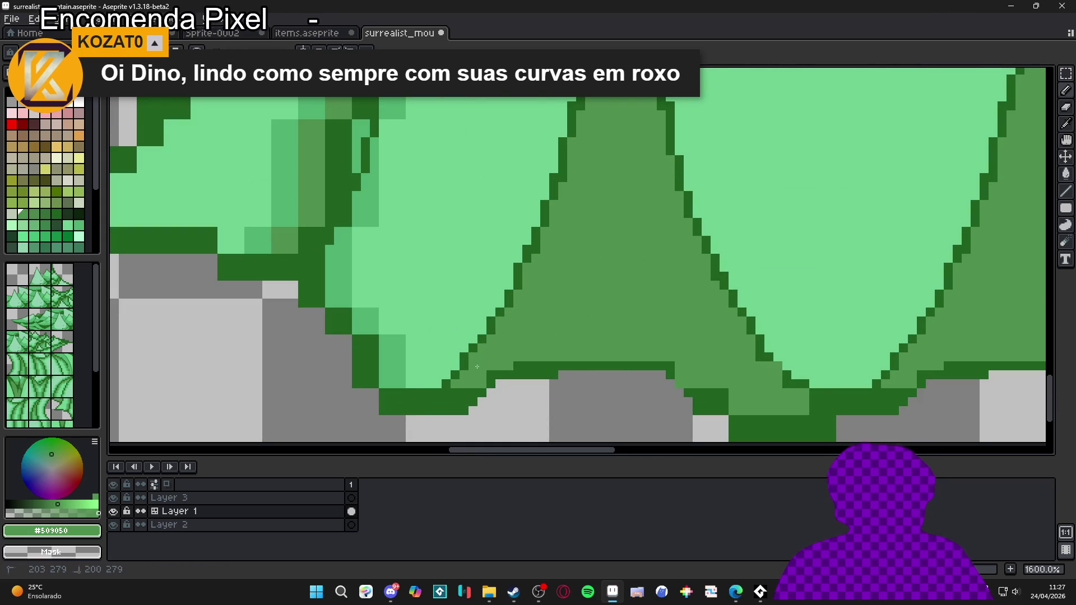
drag(546, 364, 515, 365)
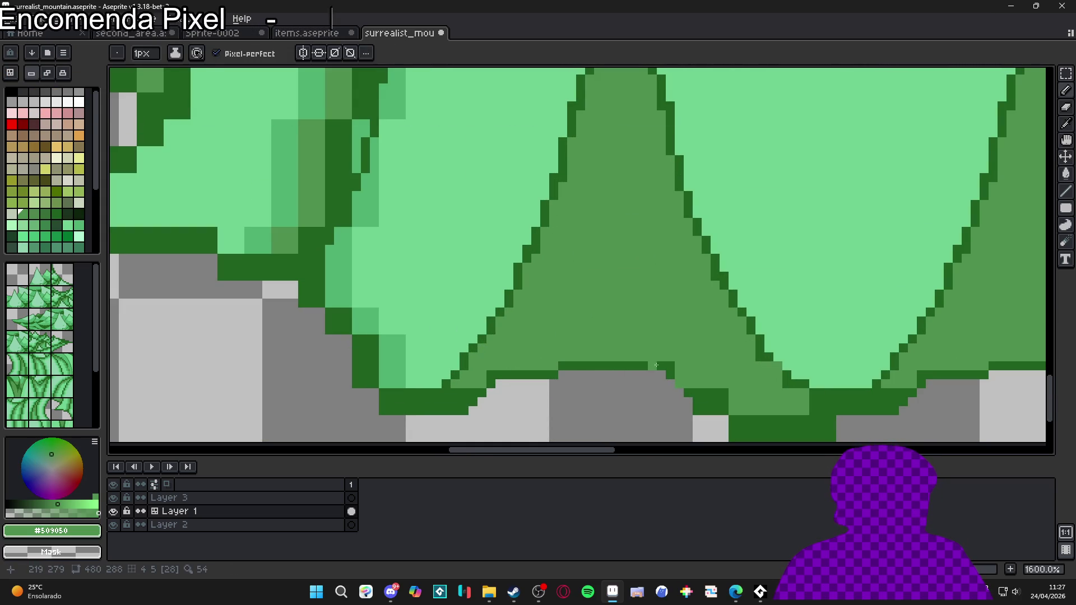
- Paint a dark-green #206020 outline along the trunk base and recolour a stray pixel mid green
key(alt)
alt+click(670, 376)
drag(670, 375, 684, 378)
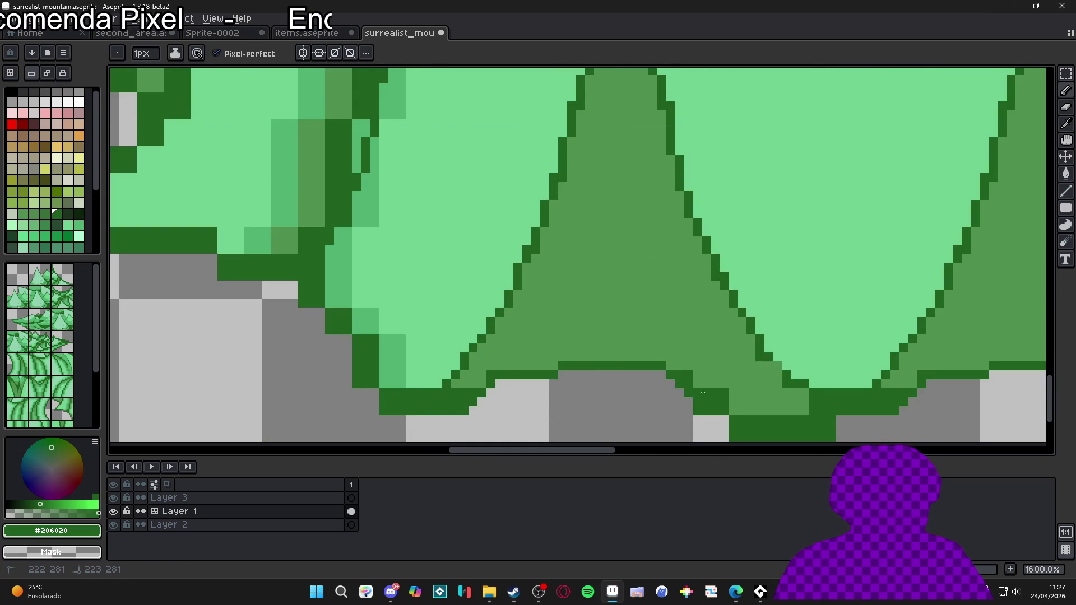
alt+click(752, 404)
click(764, 417)
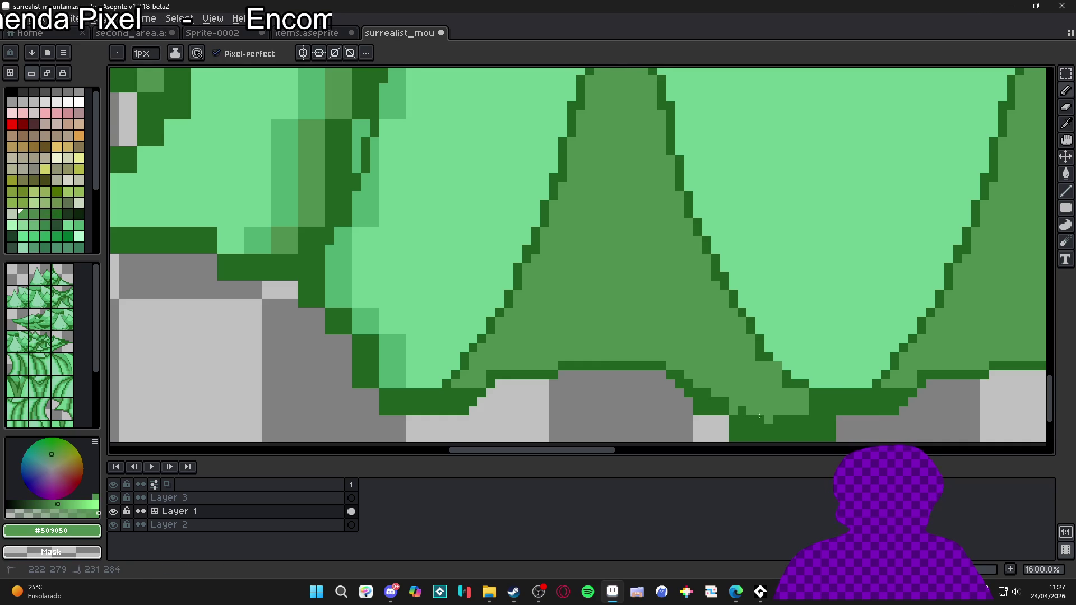
scroll(722, 364, down, 2)
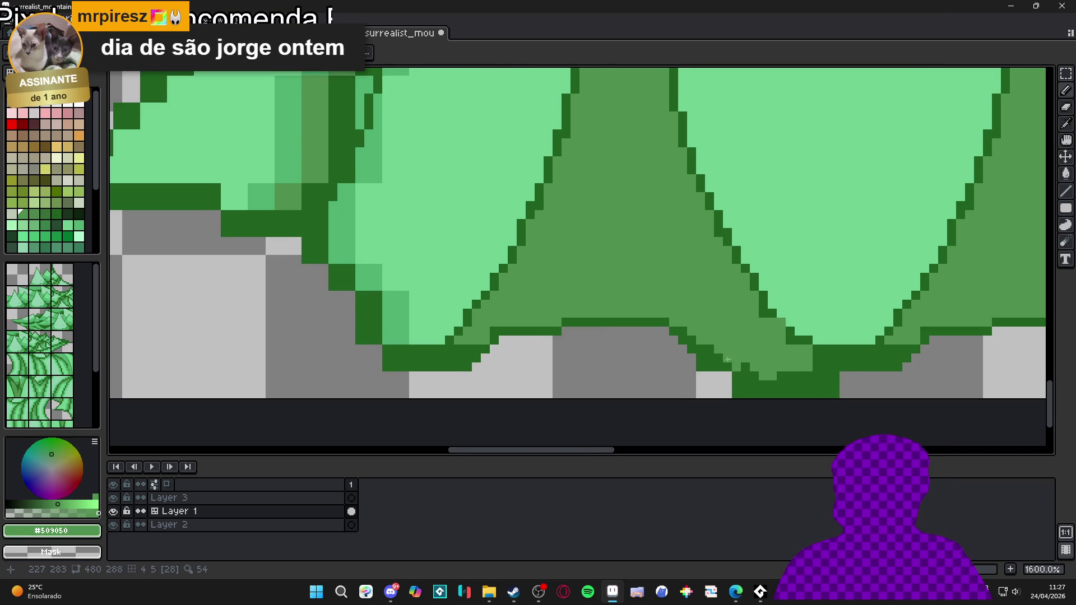
- Add more dark outline pixels at the trunk base, sampling the mid and dark greens
key(b)
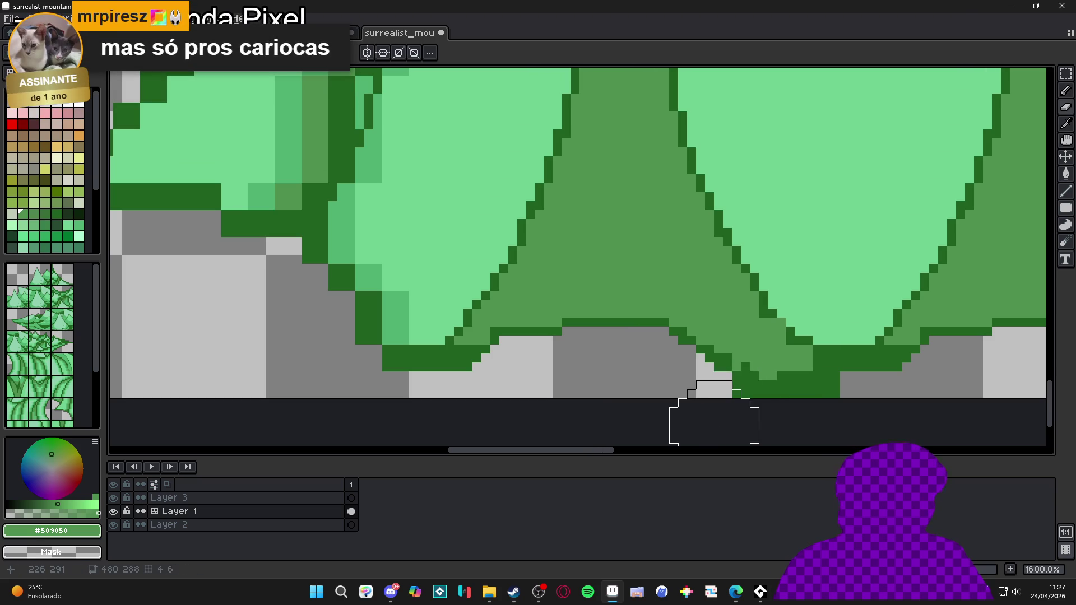
key(i)
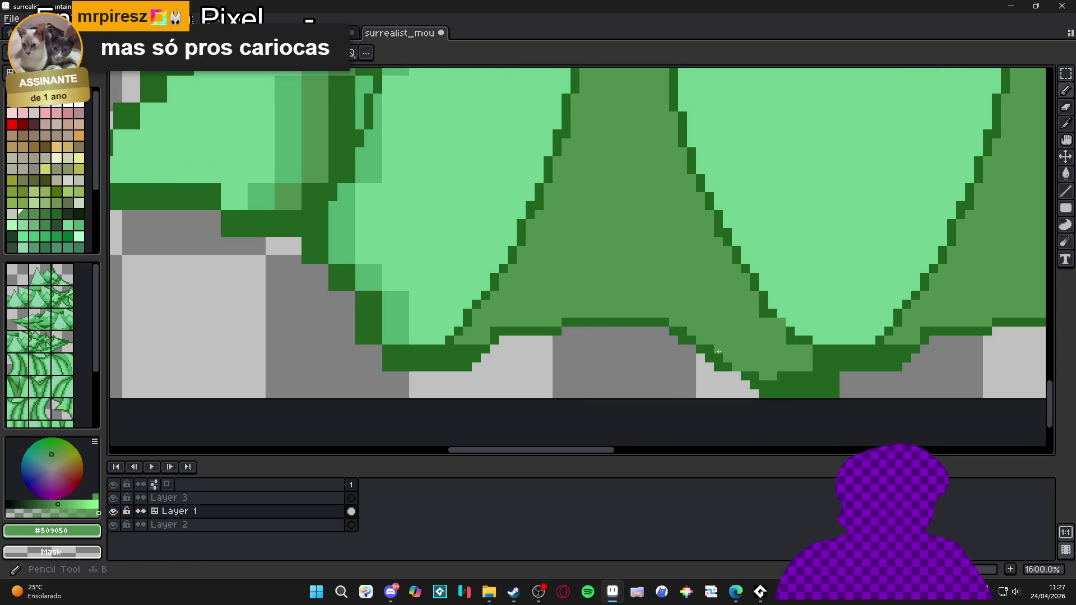
key(b)
click(524, 336)
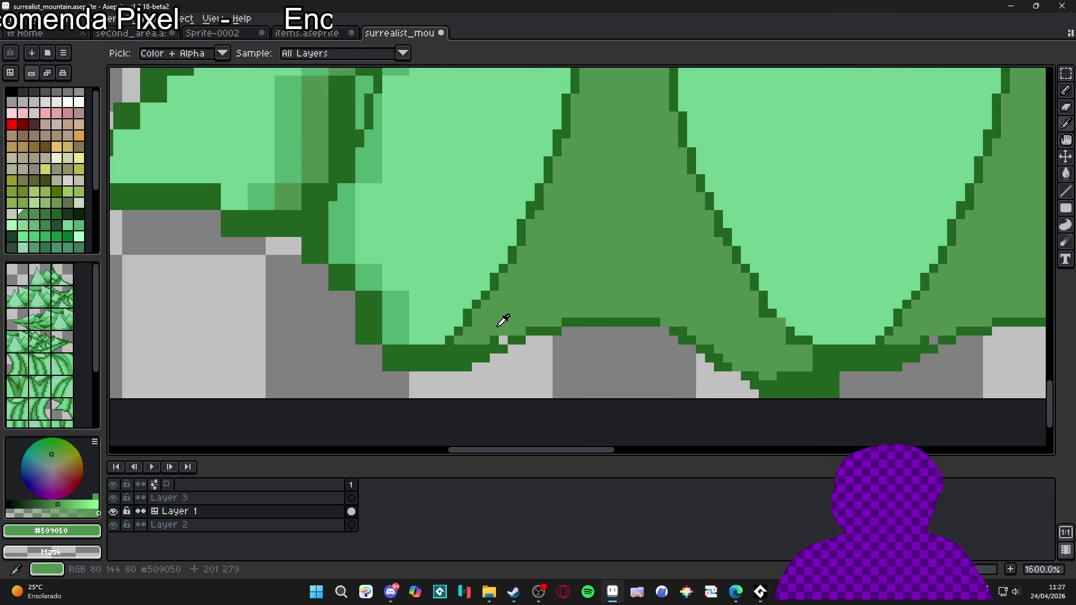
alt+click(703, 337)
alt+click(726, 367)
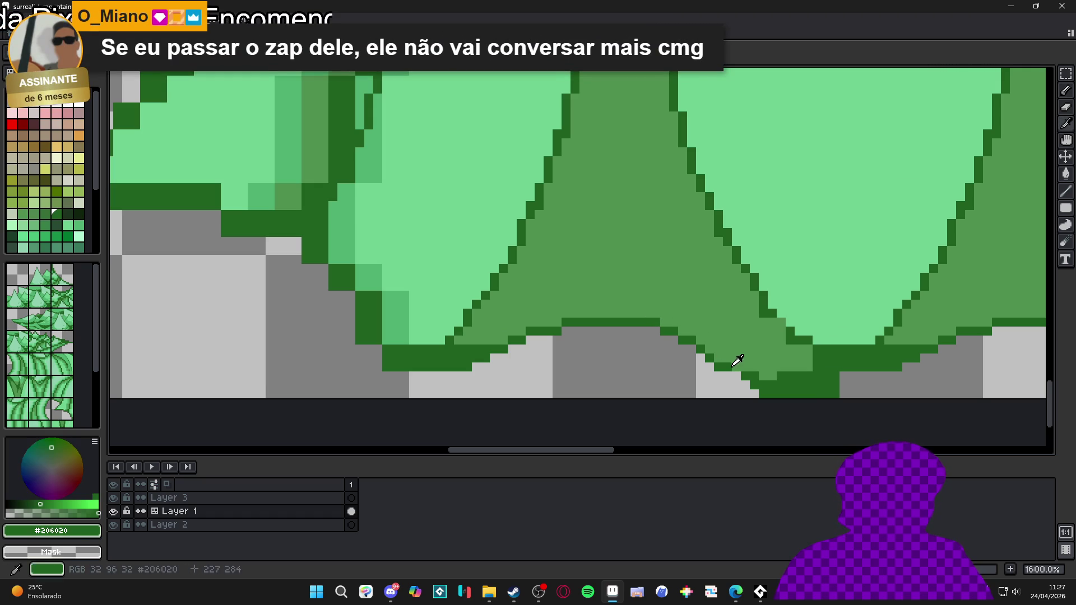
scroll(727, 331, down, 2)
- Erase a thin line of pixels along the bottom of the other trunk base
key(e)
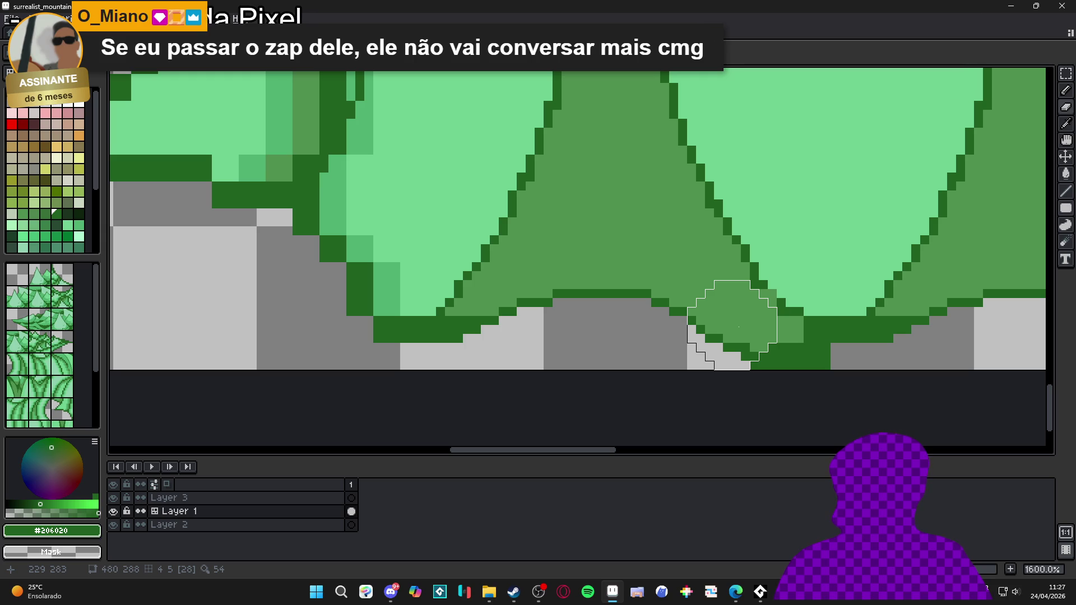
drag(754, 365, 844, 356)
drag(628, 348, 662, 360)
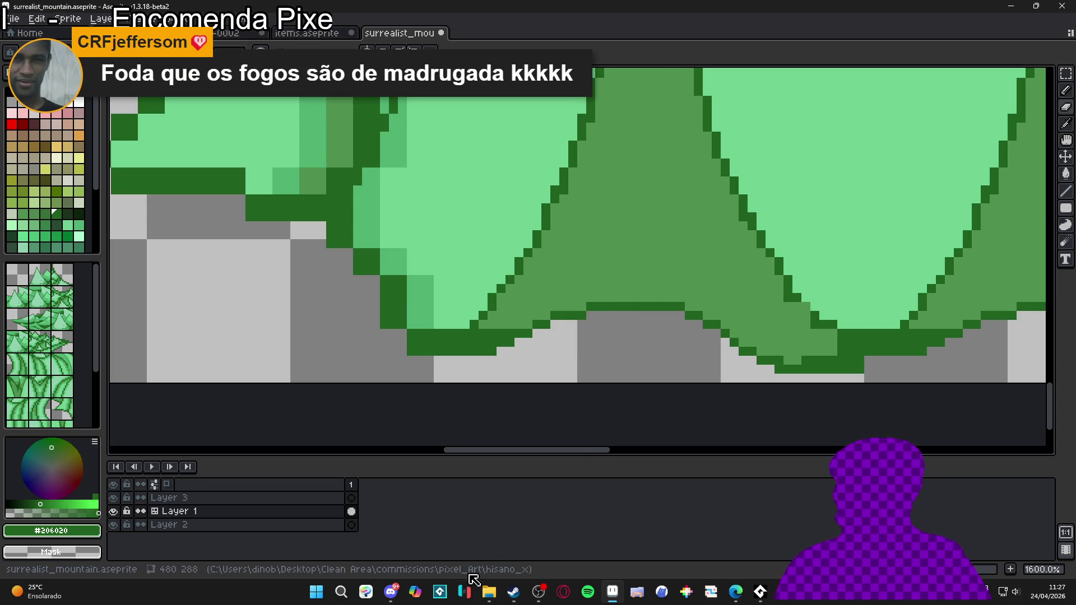
- Switch to Discord, go to #feedback_artistico and enlarge the posted blue-haired character animation
click(391, 592)
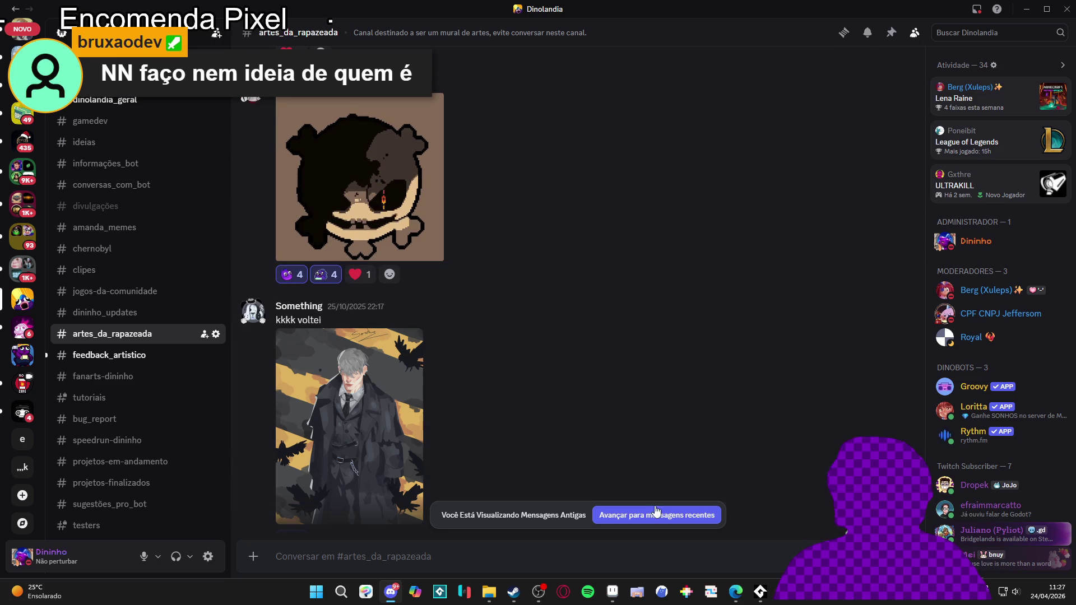
click(657, 510)
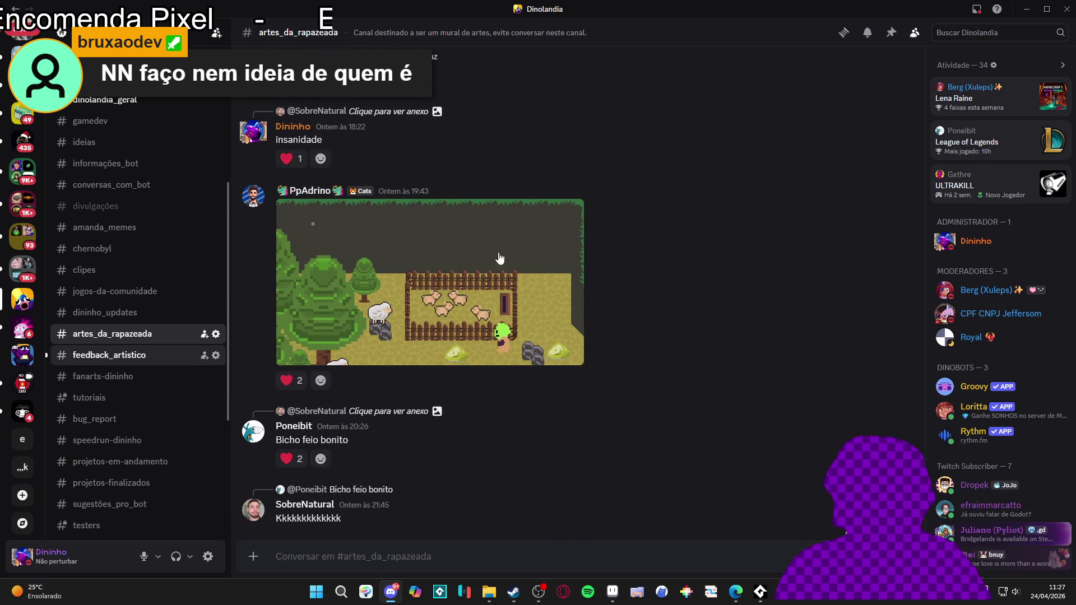
click(130, 358)
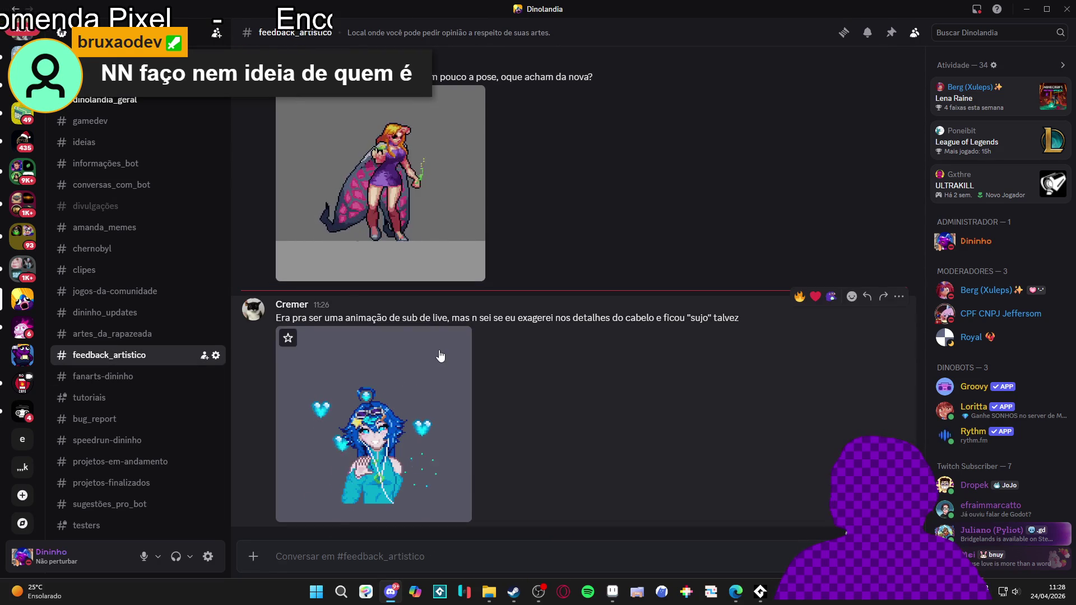
click(392, 425)
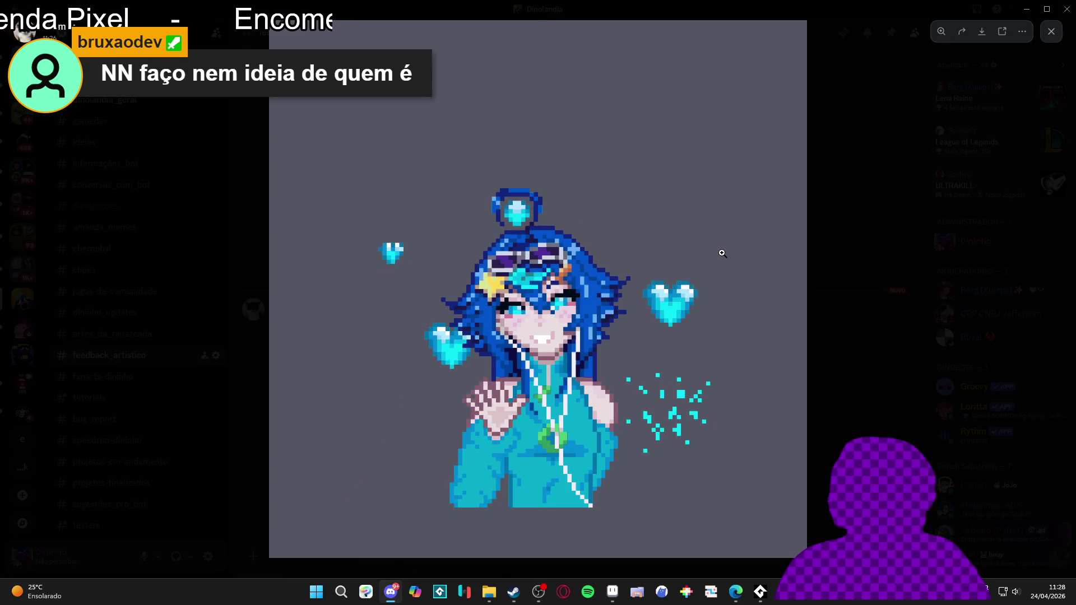
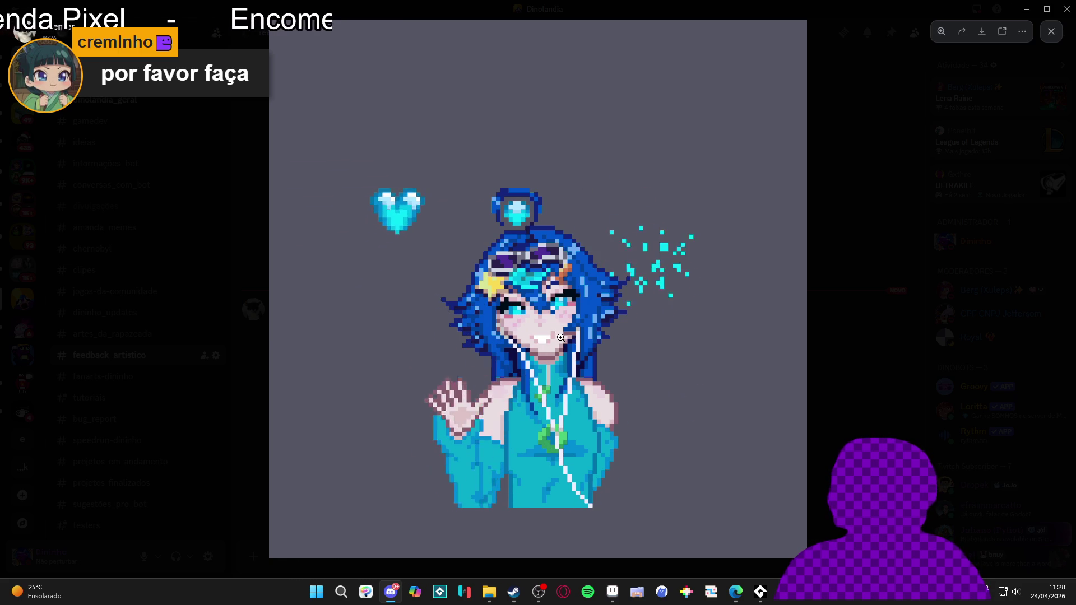
- Close the enlarged Discord artwork preview and bring surrealist_mountain.aseprite back to the front
click(807, 355)
click(613, 590)
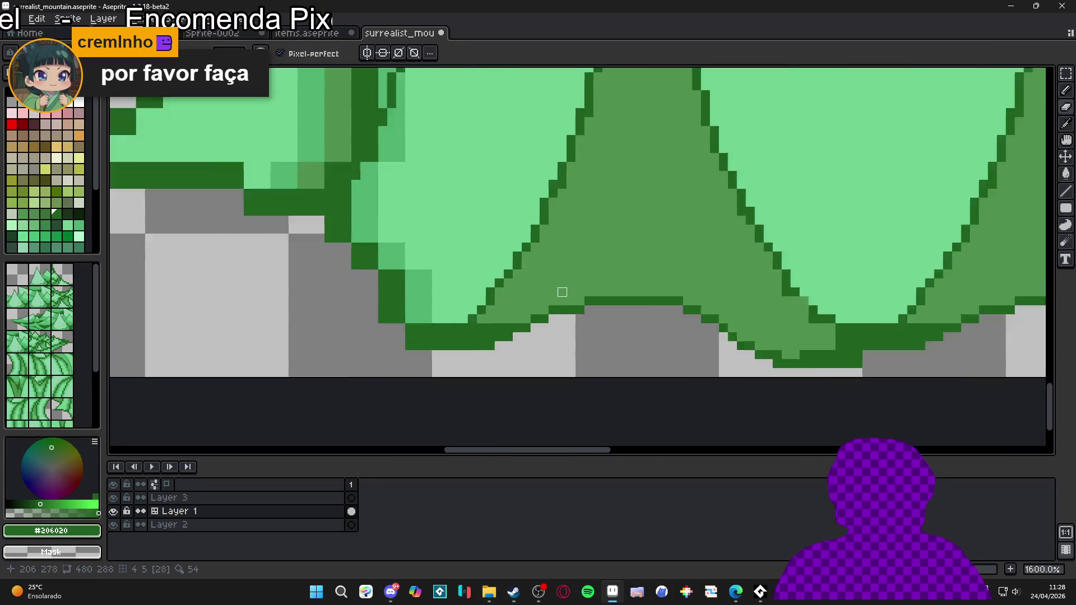
scroll(562, 292, up, 5)
click(45, 213)
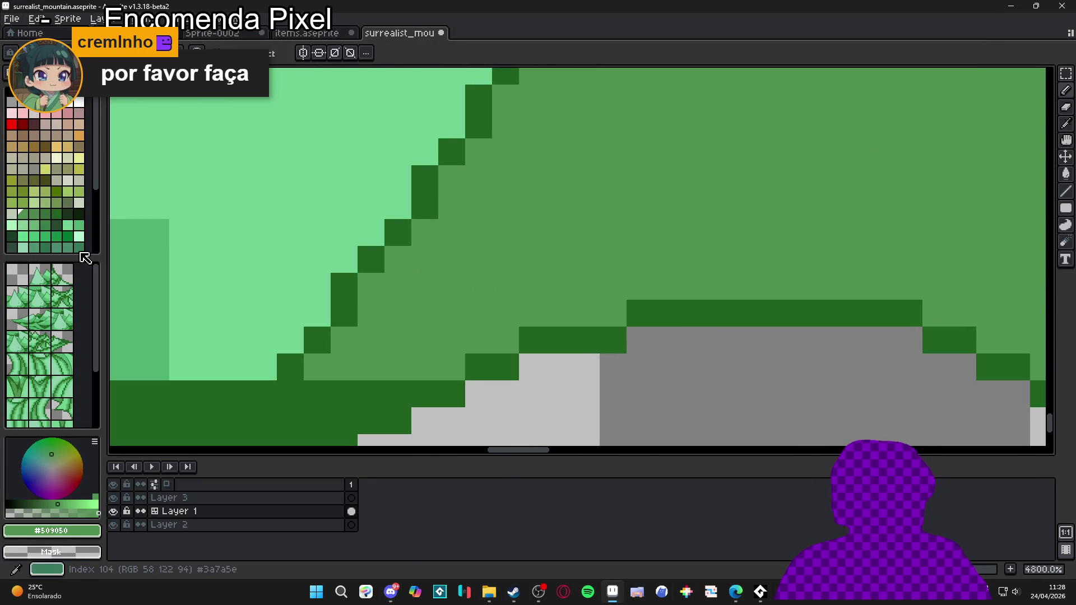
mouse_move(612, 313)
mouse_down()
mouse_move(532, 314)
mouse_move(640, 287)
mouse_move(877, 288)
mouse_move(935, 309)
mouse_up()
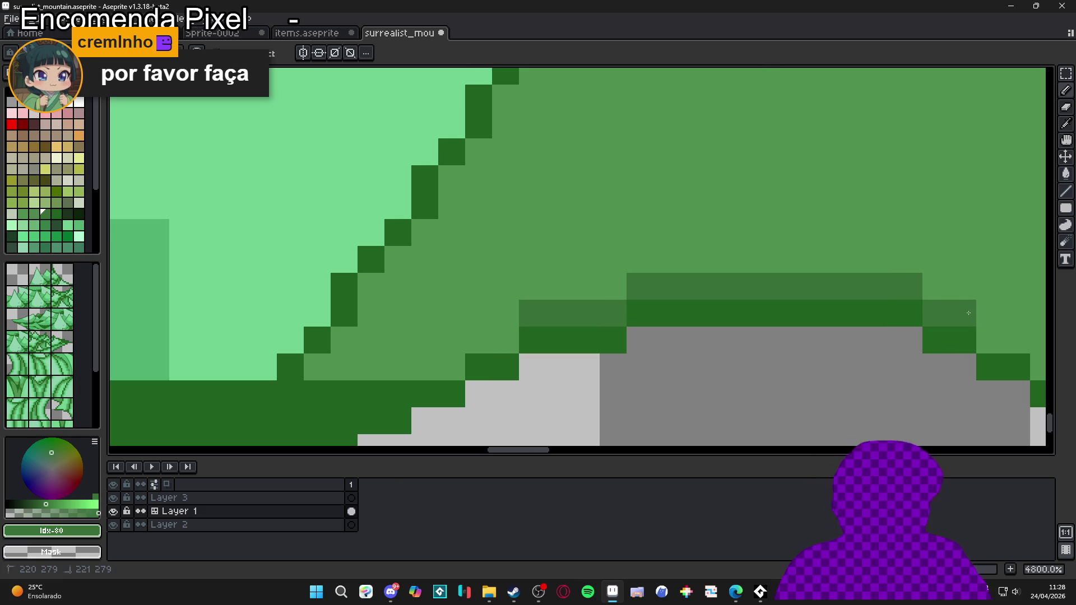
scroll(968, 313, down, 3)
key(ctrl+z)
key(ctrl+z)
key(ctrl+z)
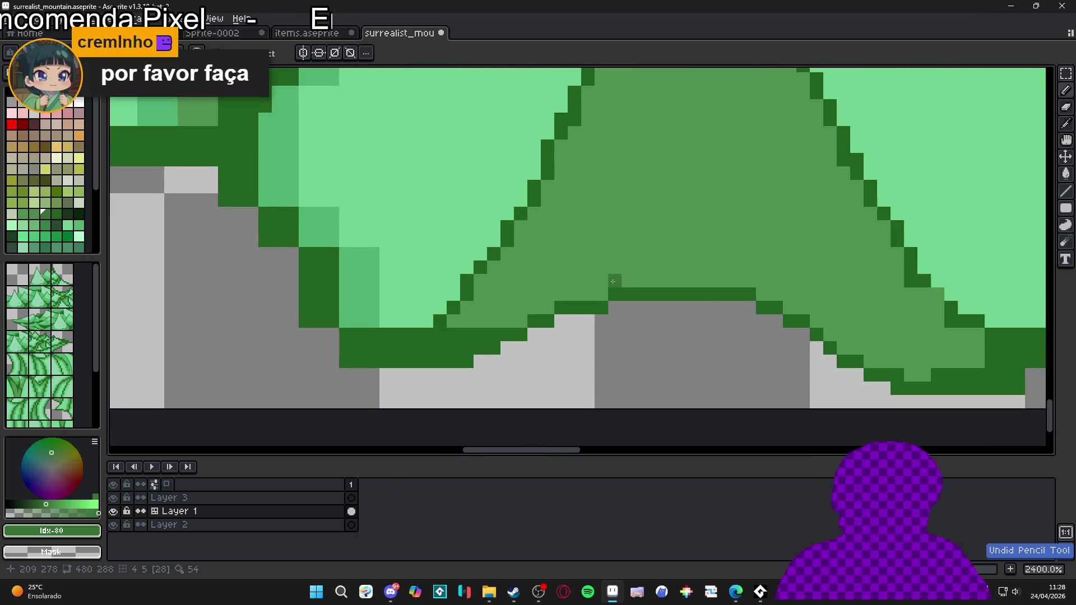
drag(519, 244, 857, 246)
key(g)
click(650, 280)
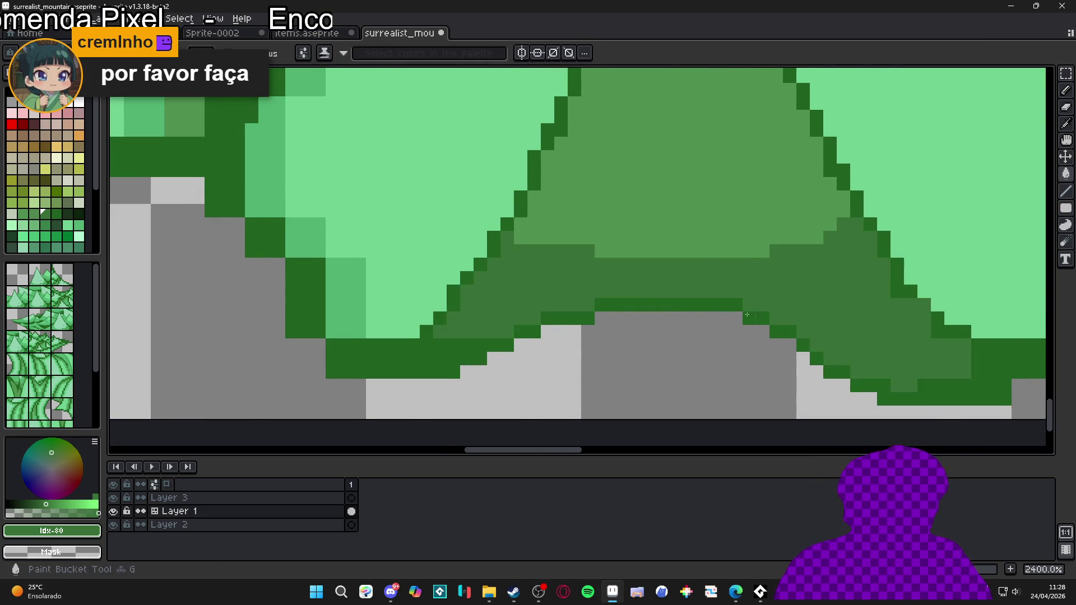
scroll(652, 328, up, 2)
scroll(652, 328, down, 2)
key(ctrl+z)
key(ctrl+z)
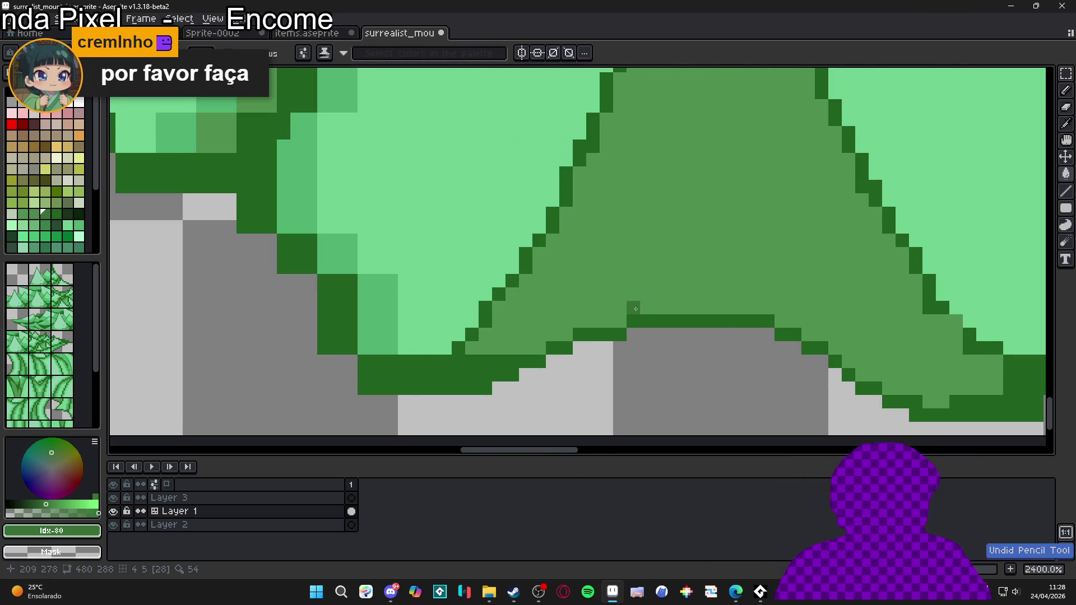
scroll(619, 320, down, 3)
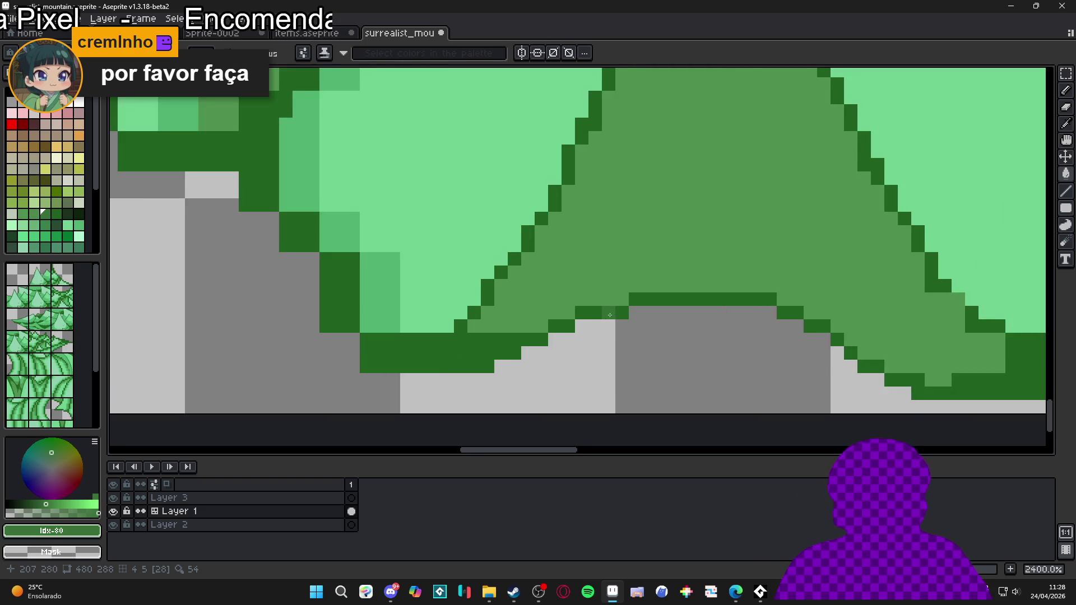
scroll(627, 326, up, 3)
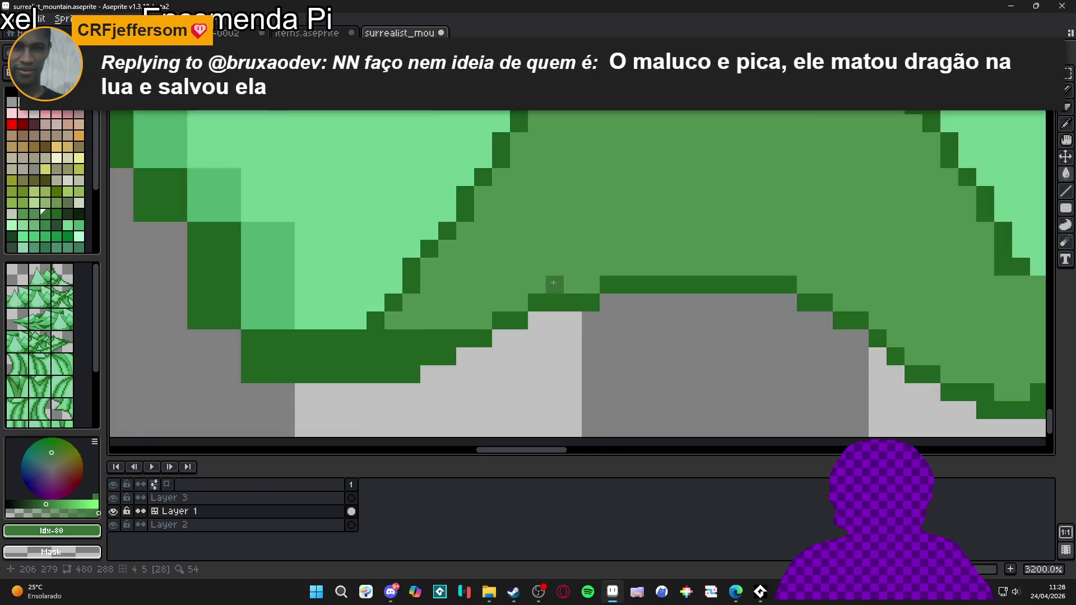
key(alt+Tab)
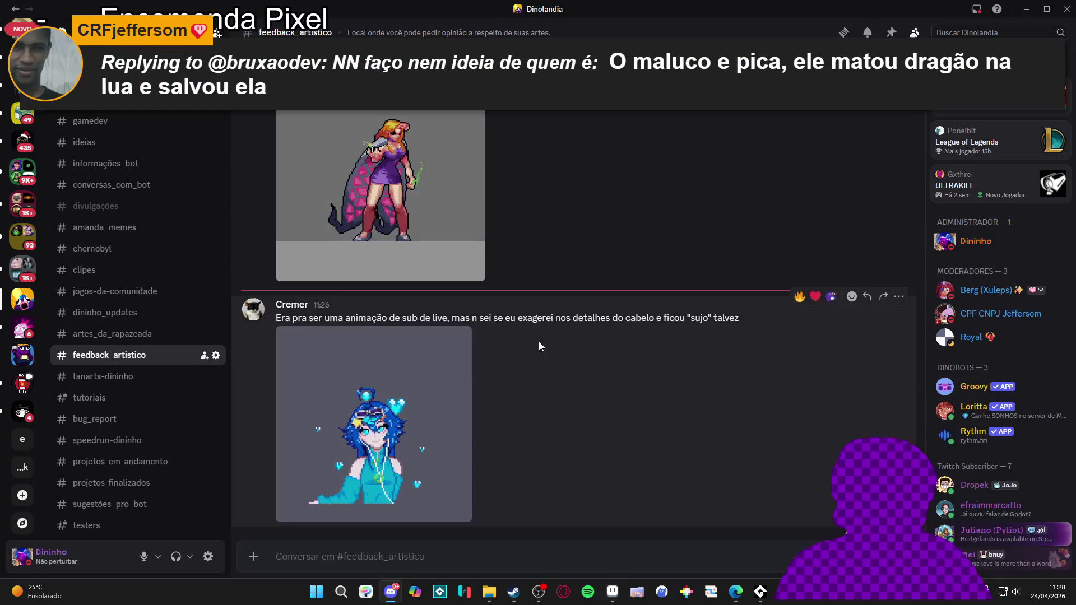
click(409, 442)
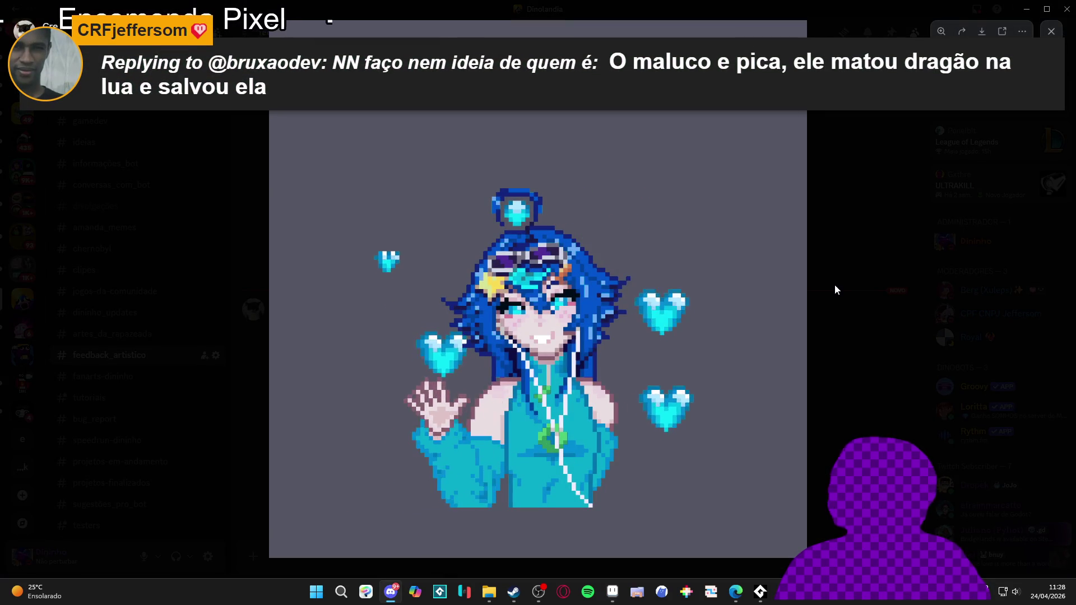
click(664, 249)
key(alt+Tab)
scroll(466, 306, up, 2)
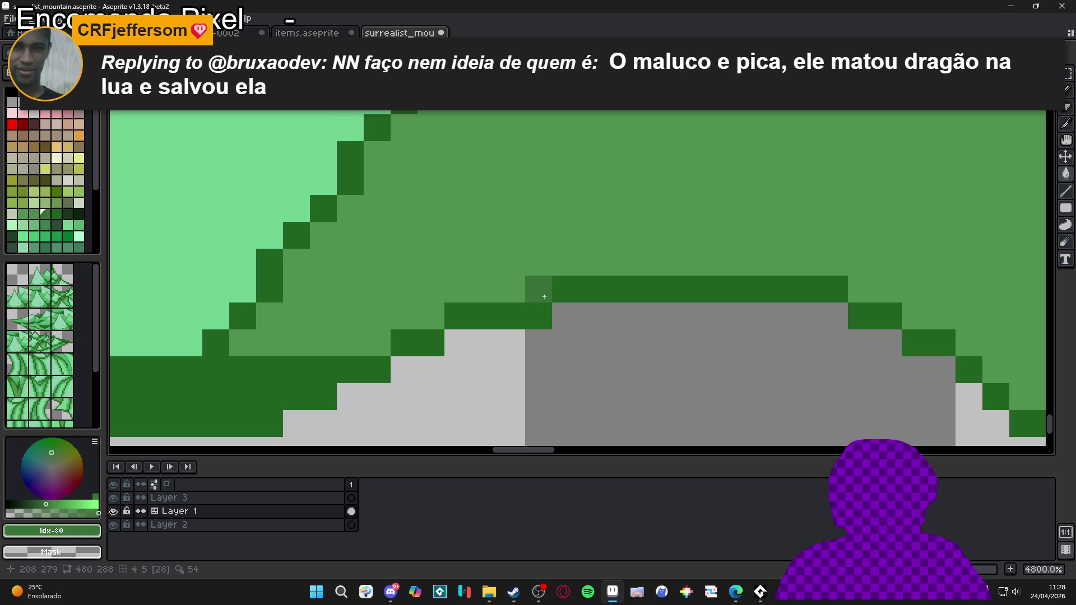
- Touch up four pixels along the mountain's dark edge, then undo those stray pencil pixels
click(466, 307)
click(511, 289)
click(861, 289)
click(921, 323)
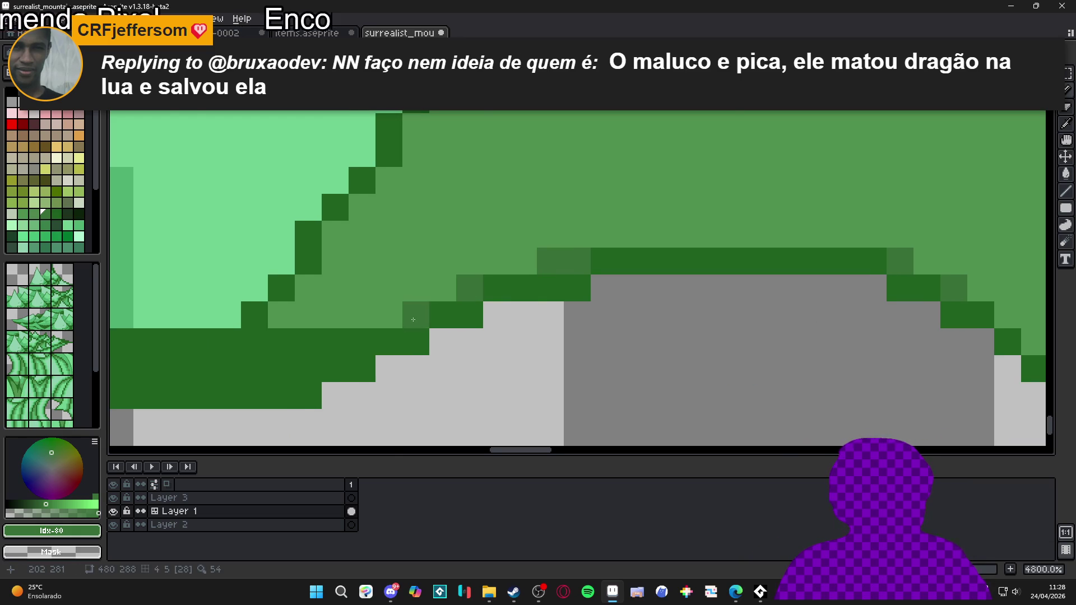
scroll(437, 308, down, 3)
scroll(563, 358, down, 3)
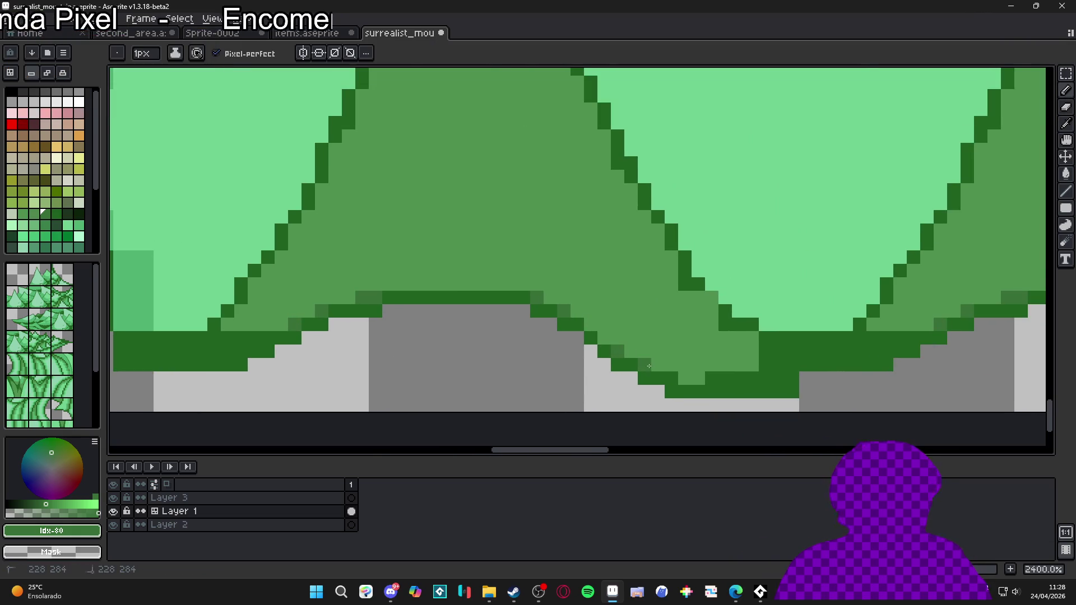
scroll(591, 345, down, 2)
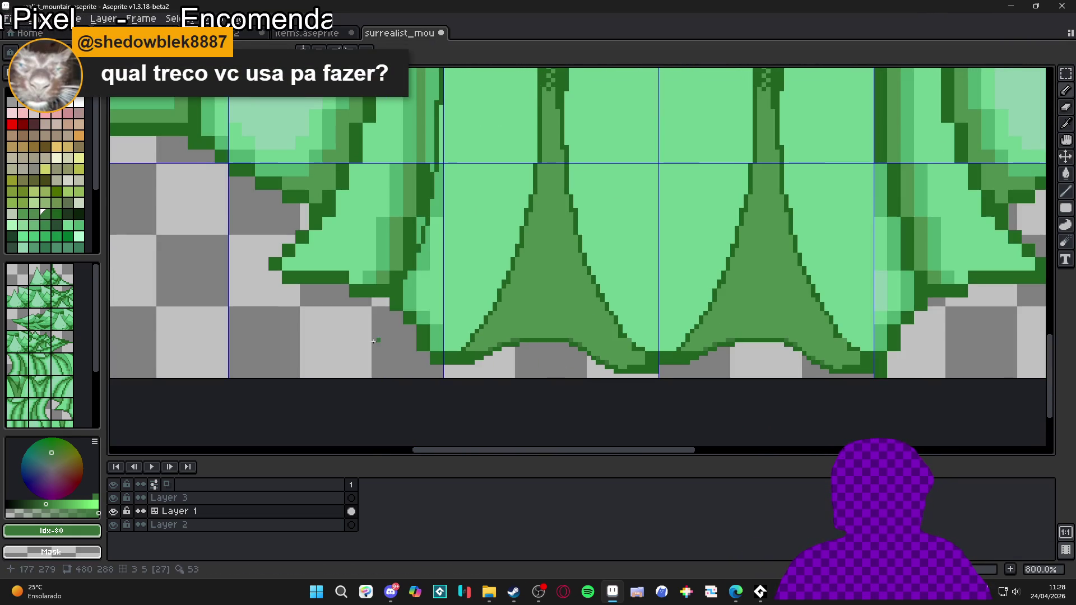
scroll(560, 347, up, 4)
key(ctrl+z)
key(ctrl+z)
key(ctrl+z)
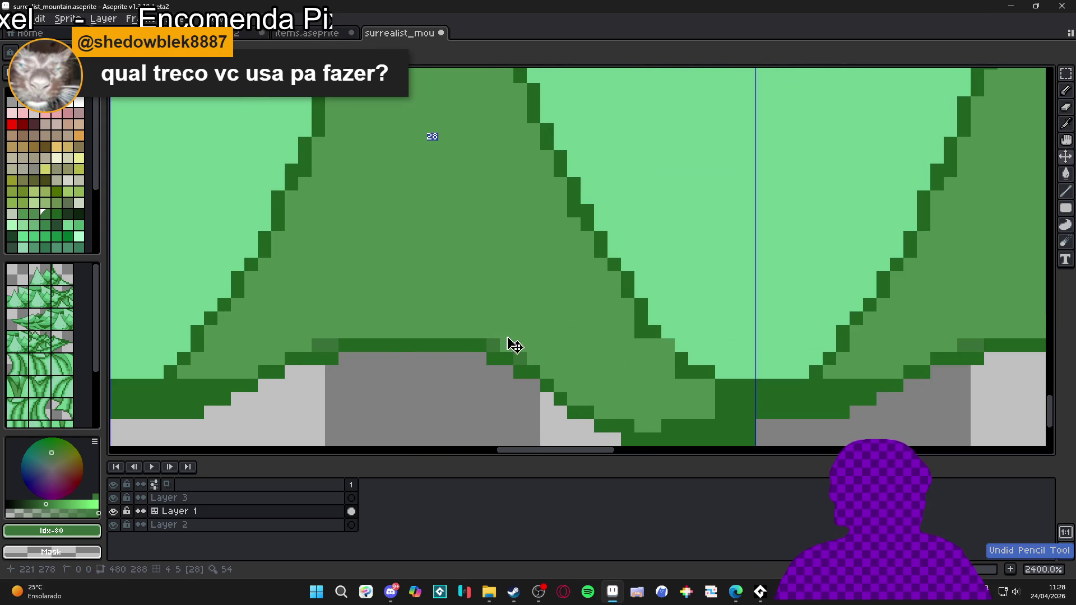
key(ctrl+z)
key(ctrl+z)
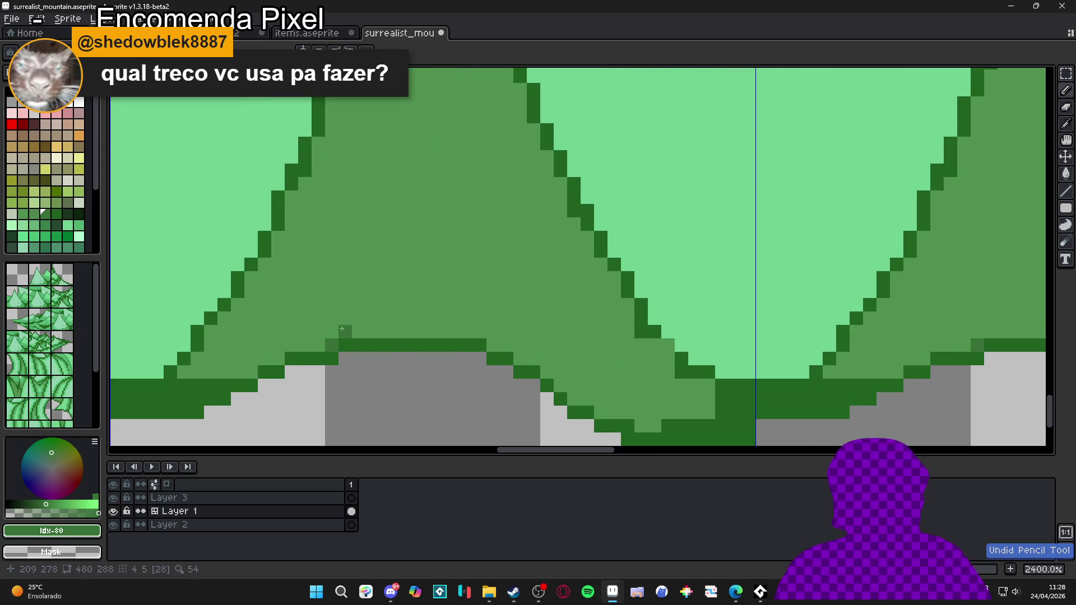
- Draw a darker green row along the mountain base, extend it left, and undo the last stroke
drag(346, 330, 477, 328)
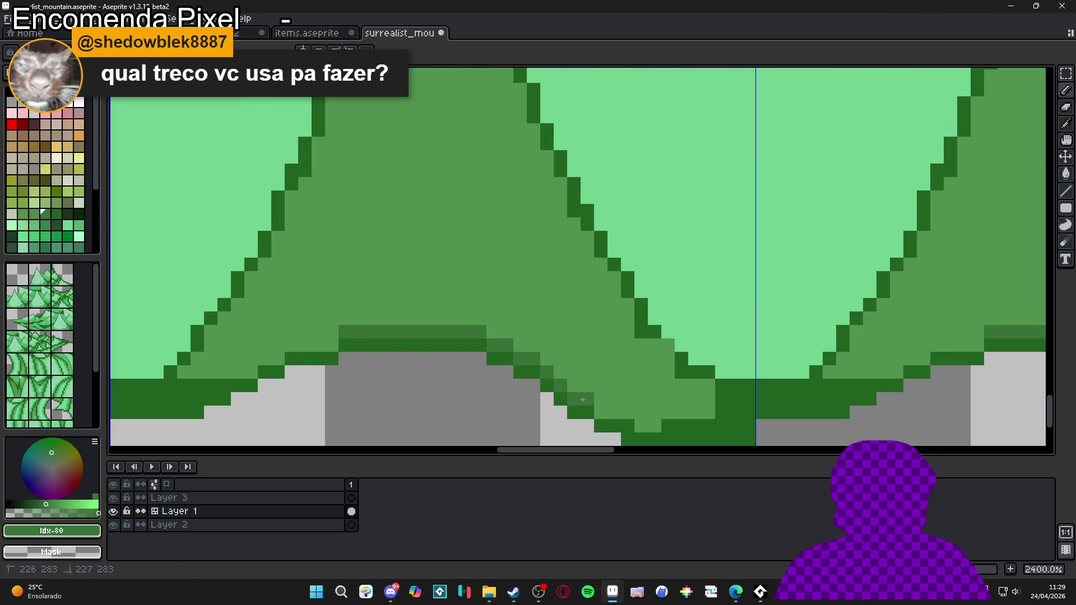
drag(335, 347, 183, 376)
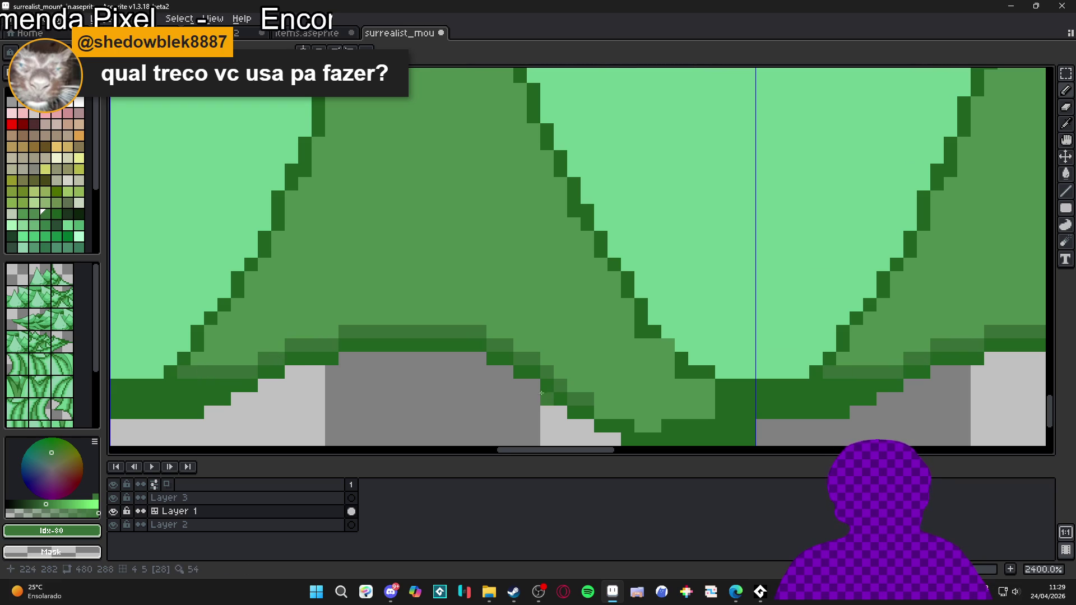
scroll(541, 393, down, 6)
key(ctrl+z)
key(ctrl+Tab)
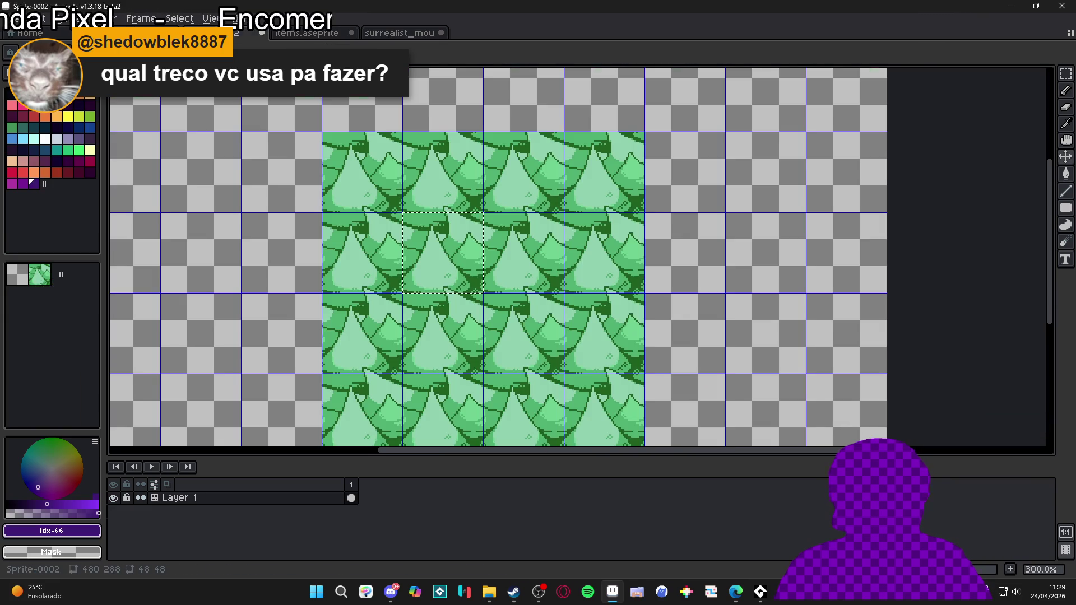
- Review the second_area map zoomed out, then open the items.aseprite sprite sheet
key(ctrl+Tab)
scroll(298, 102, up, 2)
scroll(527, 186, up, 3)
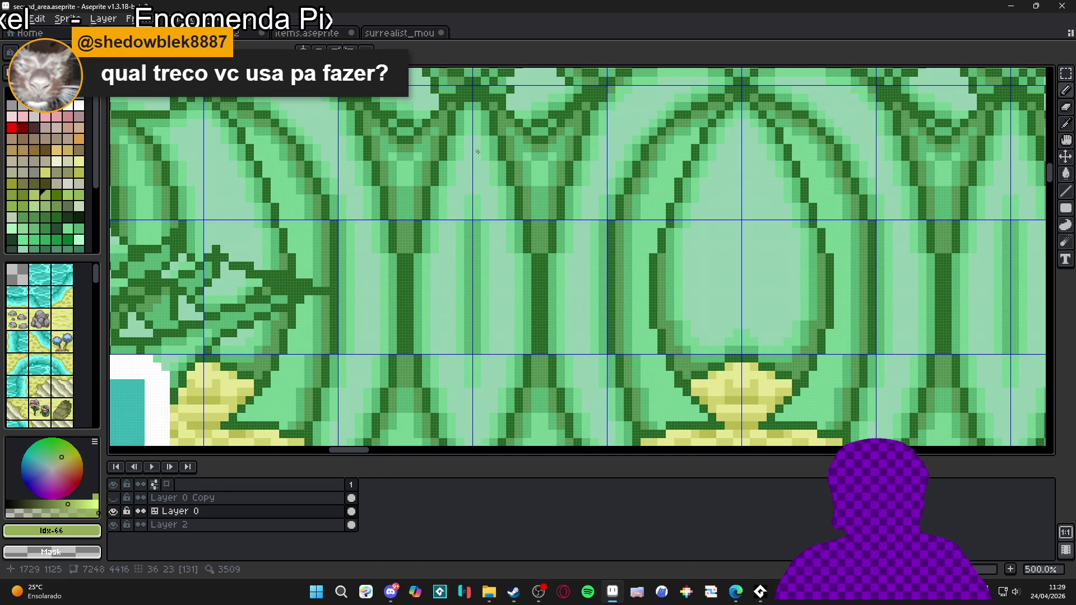
scroll(497, 160, down, 1)
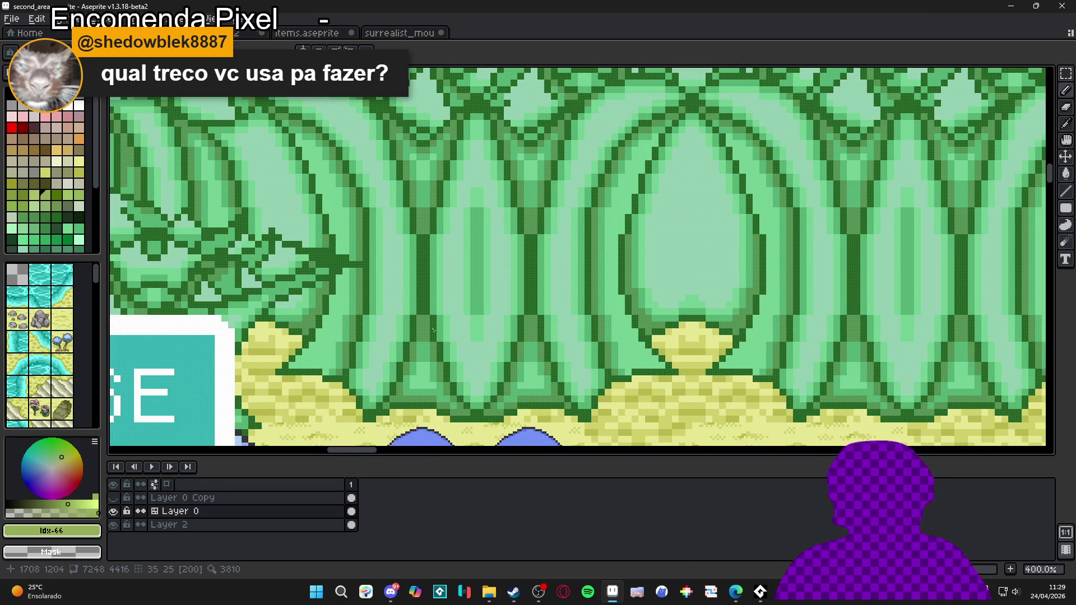
scroll(498, 352, down, 2)
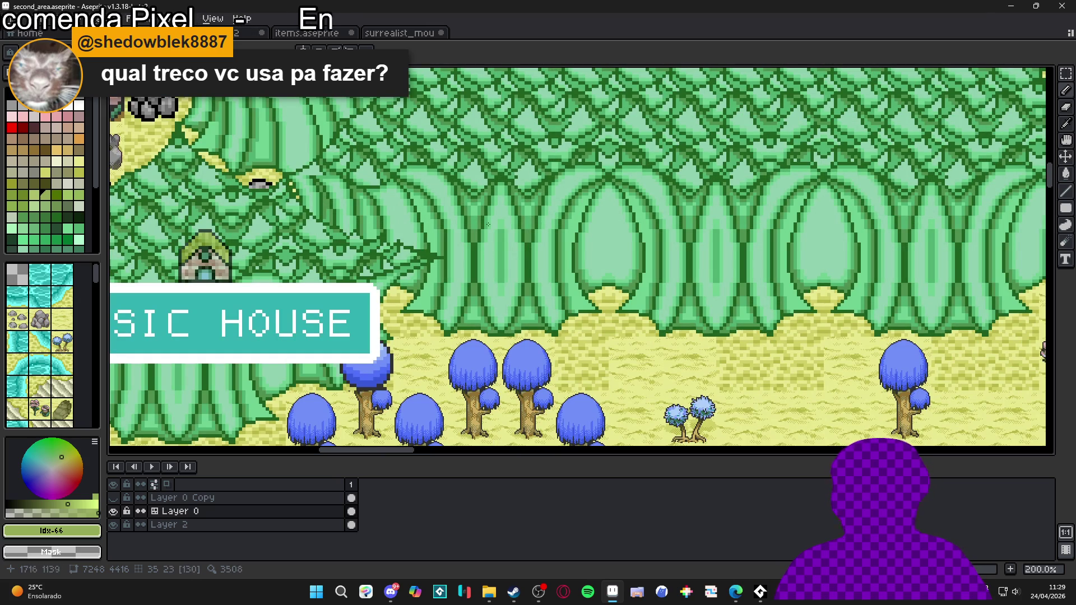
scroll(468, 228, down, 1)
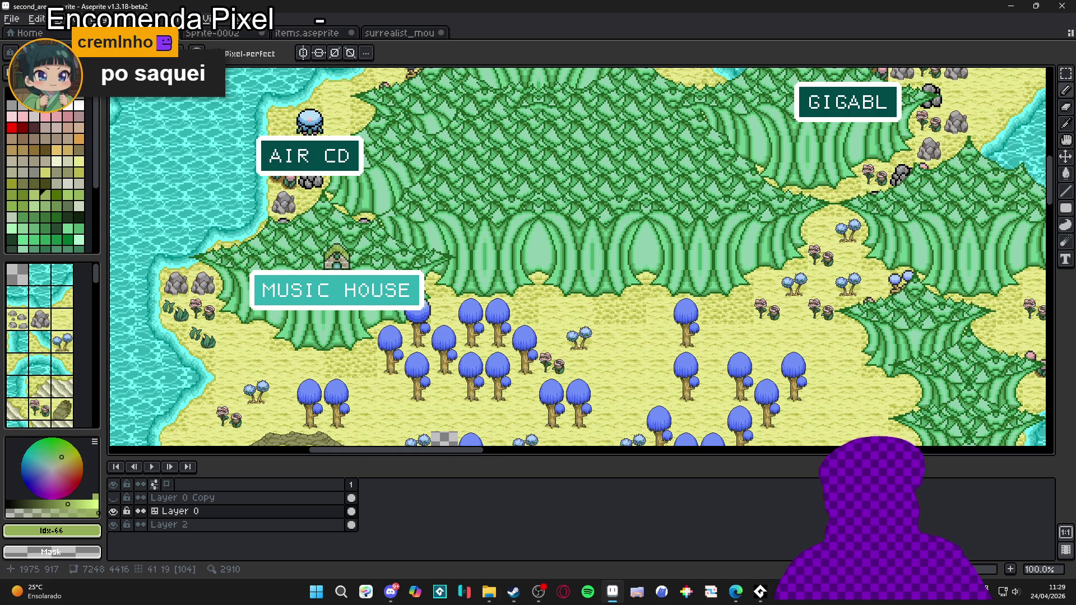
click(339, 33)
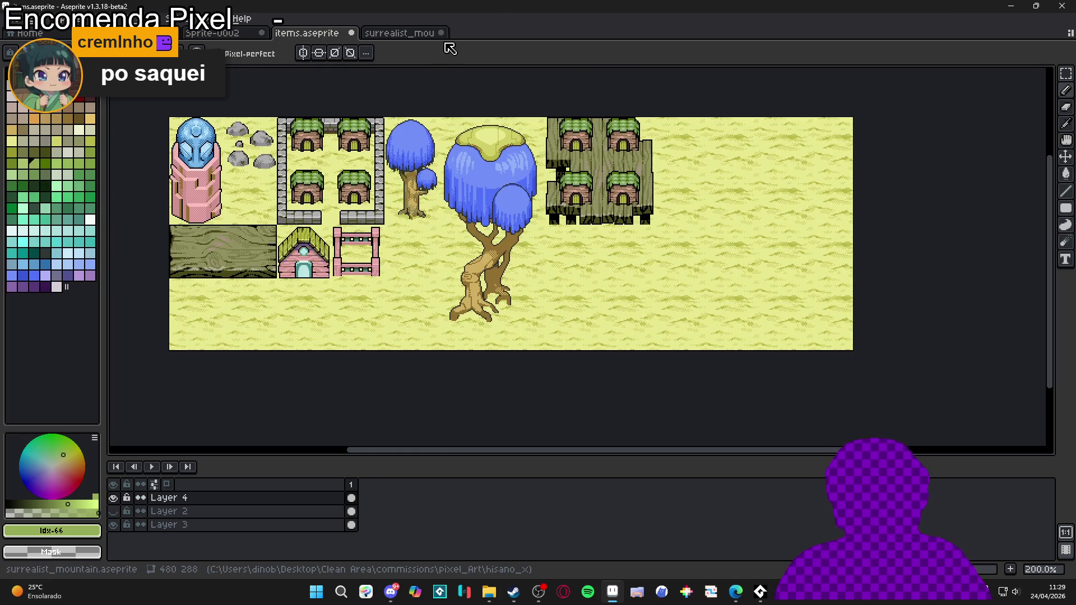
- Return to the surrealist mountain tileset and hide the tile grid
click(417, 34)
scroll(576, 229, down, 3)
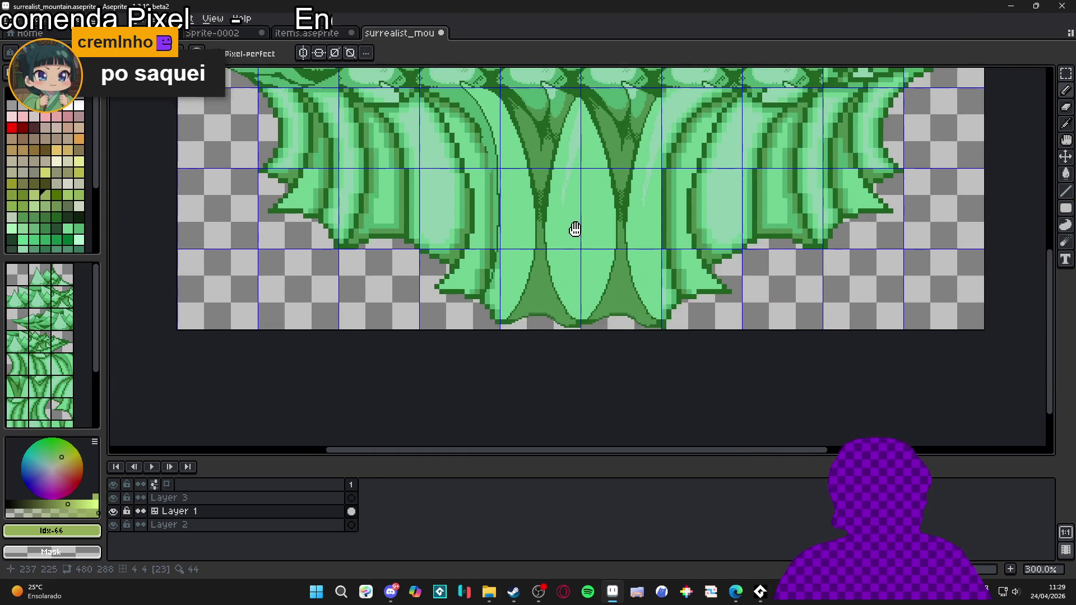
drag(576, 228, 581, 295)
key(ctrl+apostrophe)
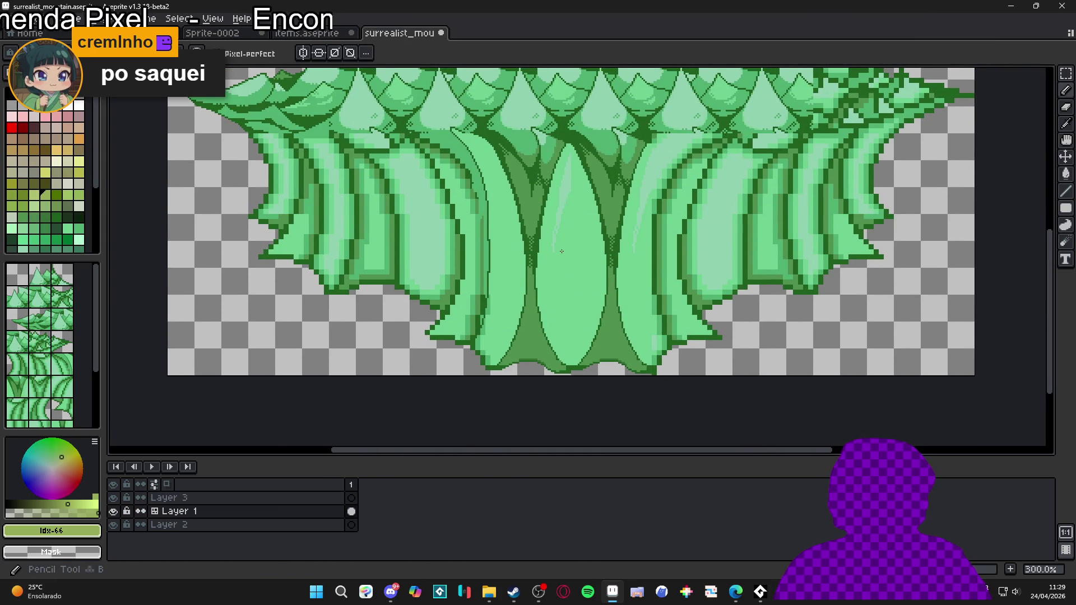
scroll(561, 251, down, 1)
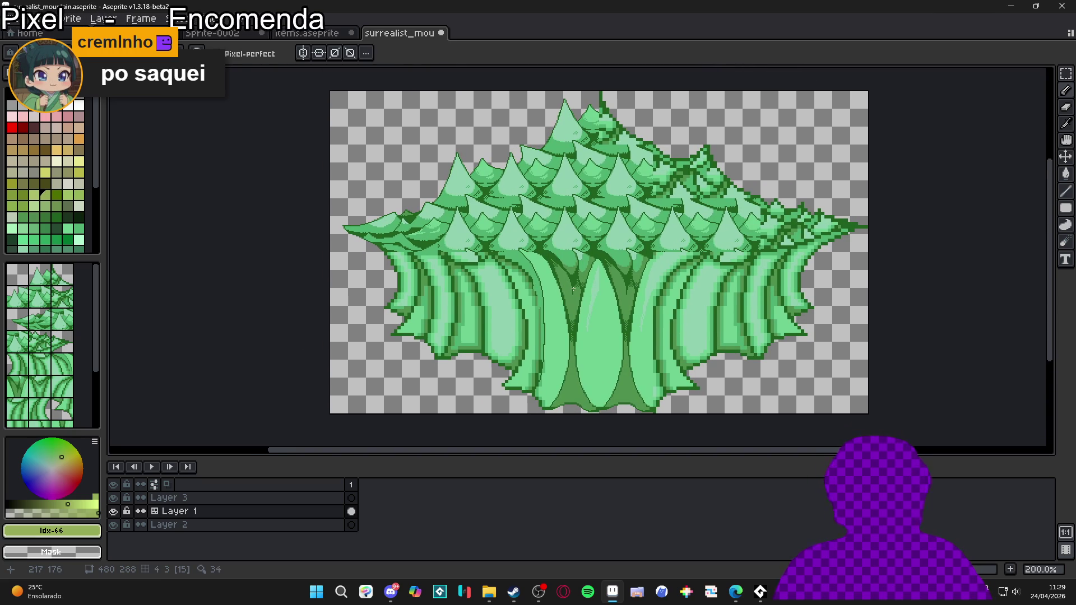
scroll(550, 327, up, 4)
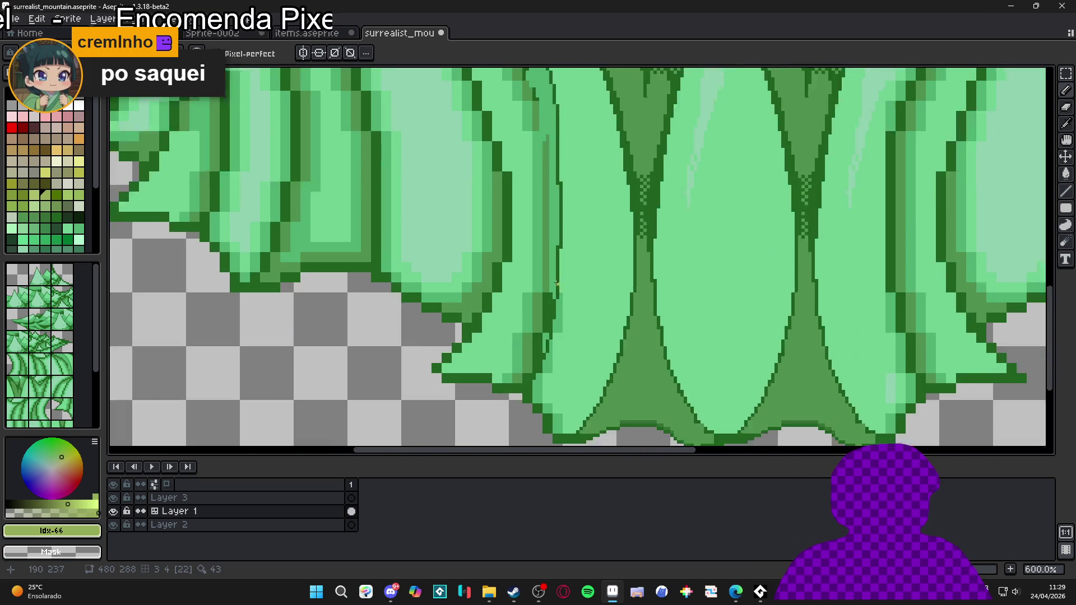
scroll(557, 283, up, 3)
- Eyedrop the light green and, with the Pencil, lighten the dark edge pixels on the leaf
alt+click(569, 285)
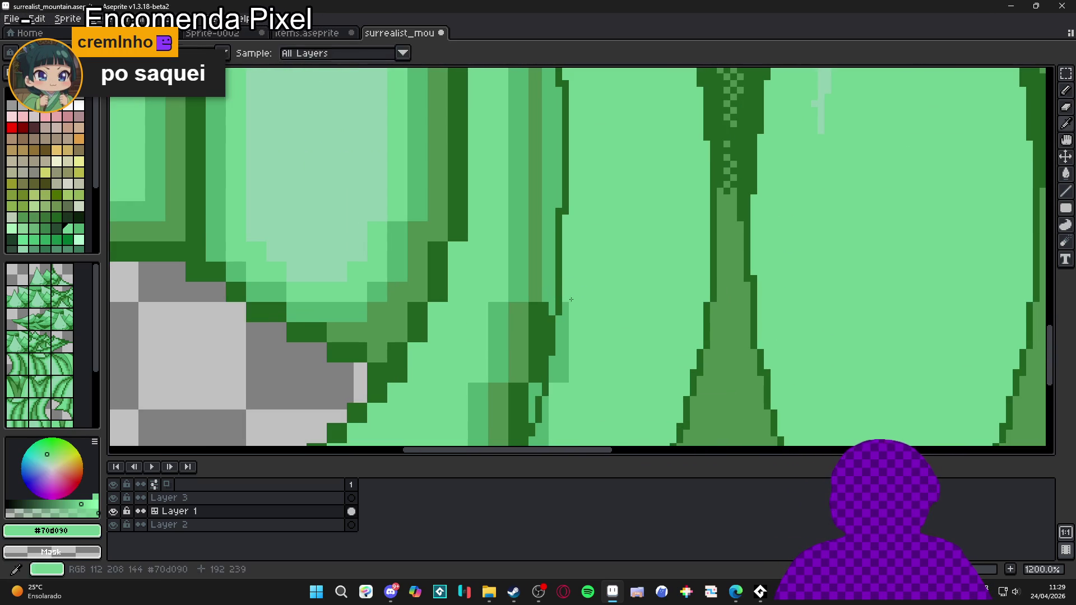
drag(562, 301, 561, 389)
key(ctrl+z)
click(558, 319)
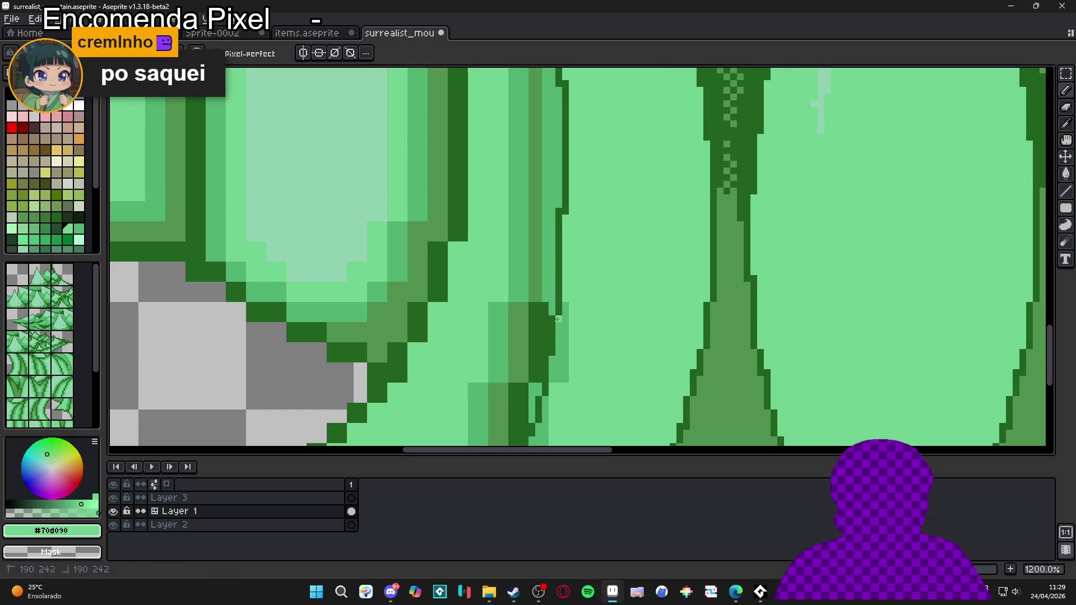
key(b)
scroll(551, 361, down, 2)
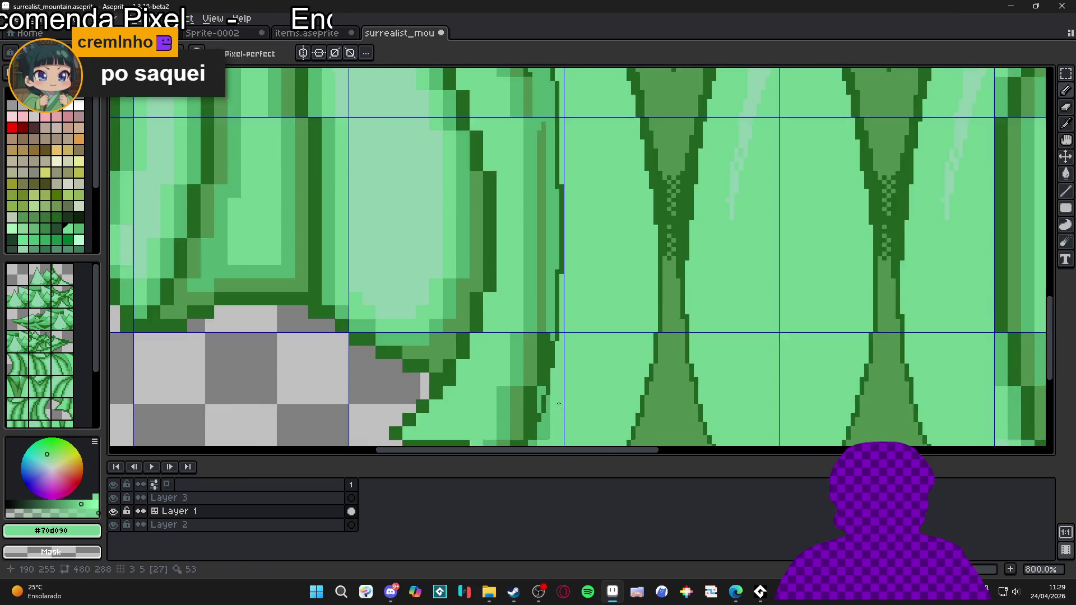
scroll(571, 263, up, 2)
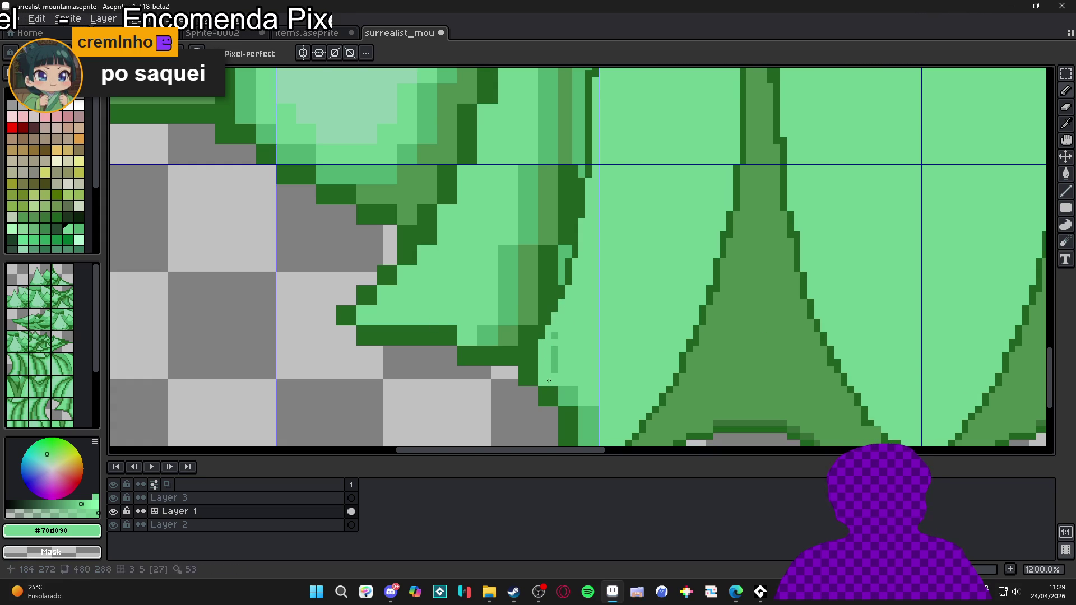
scroll(561, 360, down, 3)
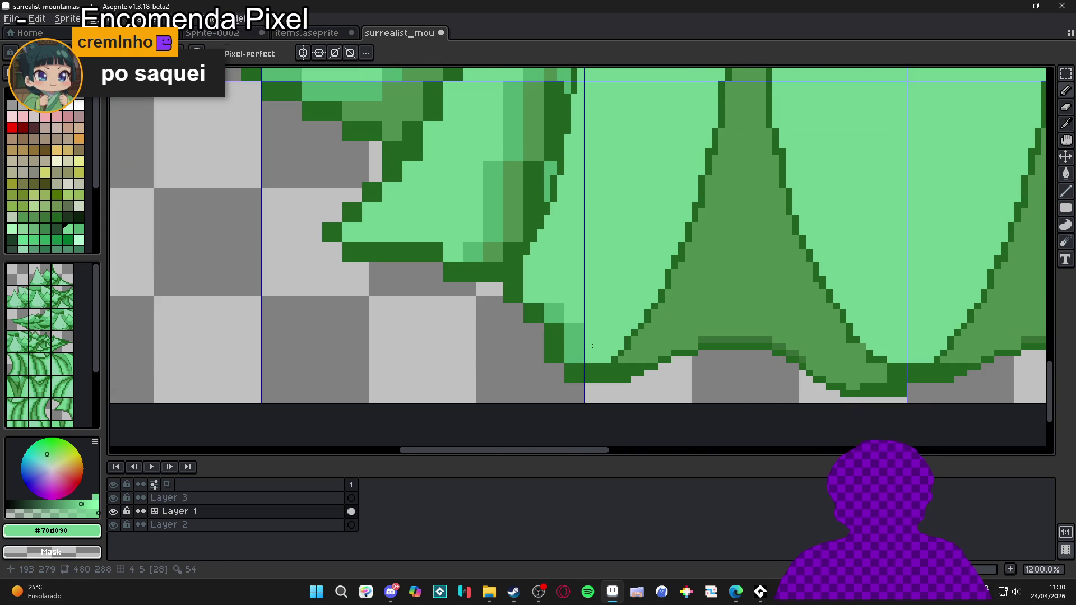
mouse_move(583, 362)
mouse_down()
mouse_move(547, 317)
mouse_move(581, 347)
mouse_up()
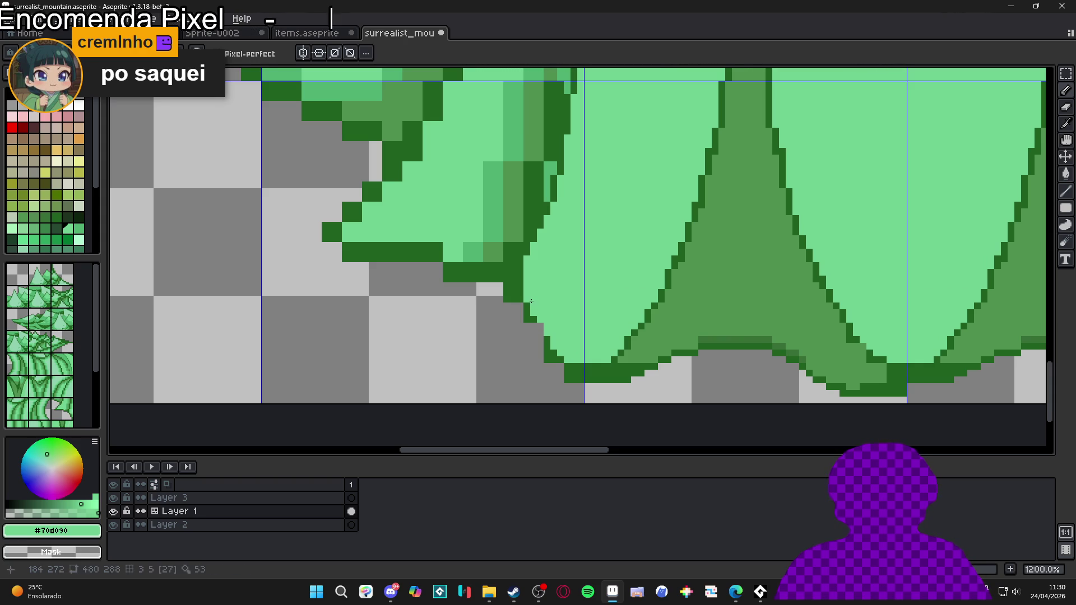
- Erase the leaf's bottom outline and repaint the dark band under the mountain with mid green
scroll(526, 280, down, 2)
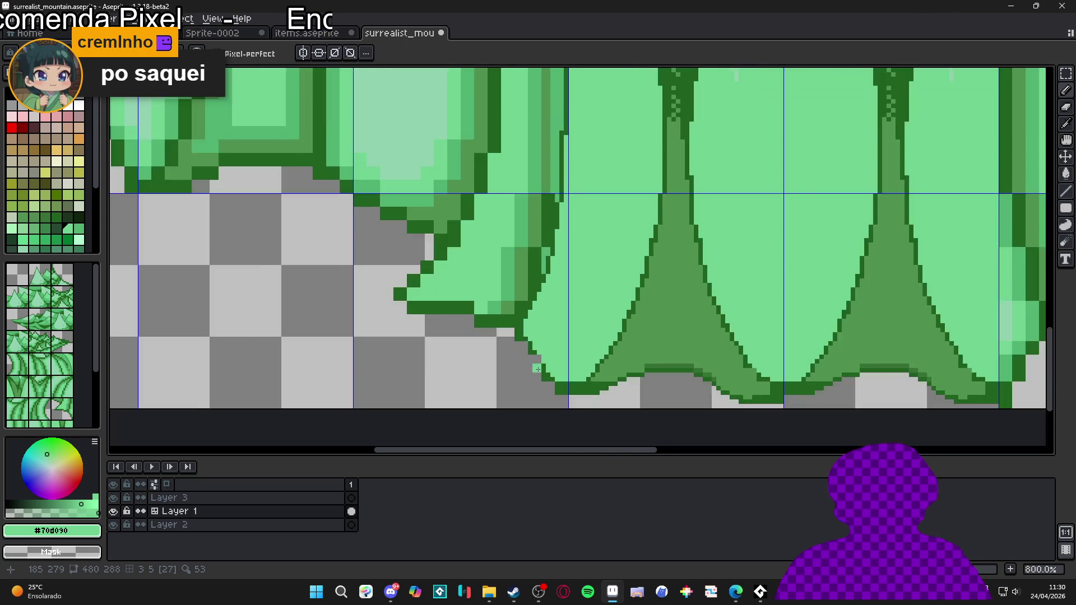
scroll(555, 387, up, 3)
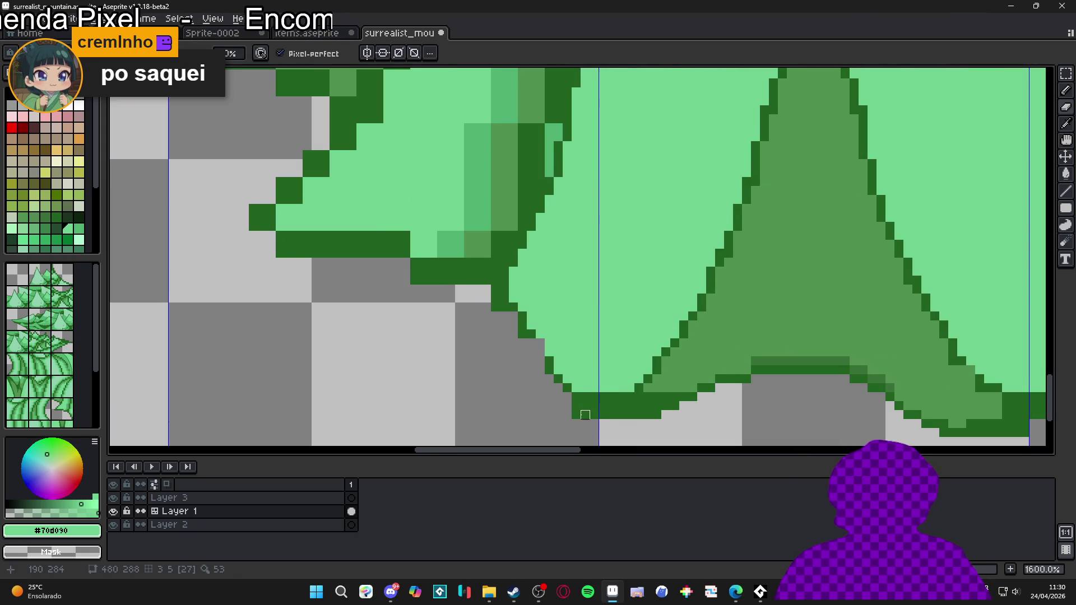
drag(585, 415, 697, 428)
mouse_move(576, 401)
mouse_down()
mouse_move(713, 409)
mouse_move(635, 404)
mouse_up()
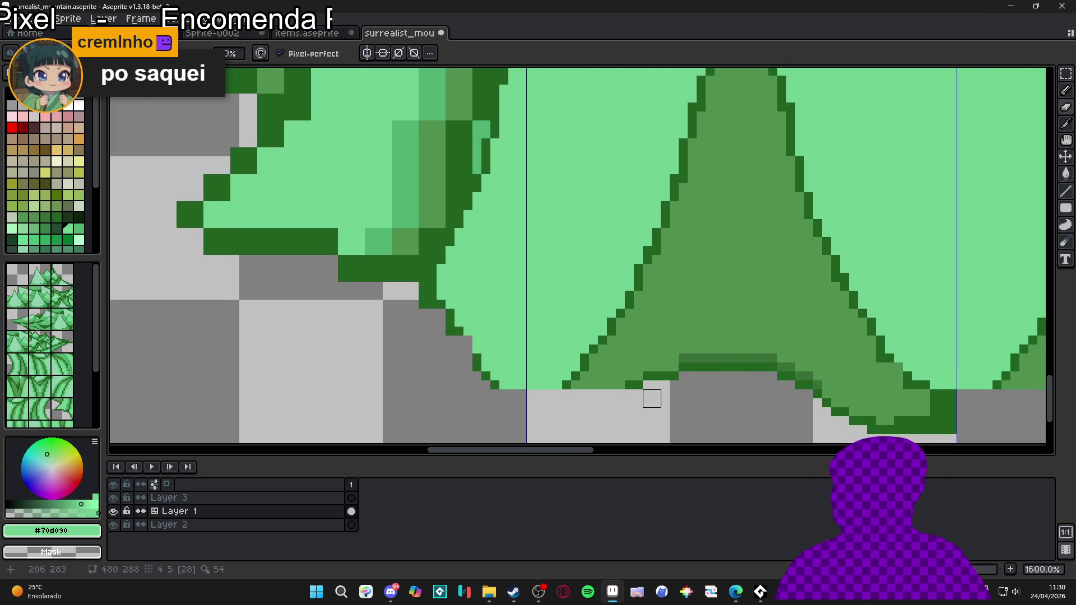
alt+click(687, 353)
drag(773, 357, 688, 358)
mouse_move(759, 367)
mouse_down()
mouse_move(775, 370)
mouse_move(695, 364)
mouse_up()
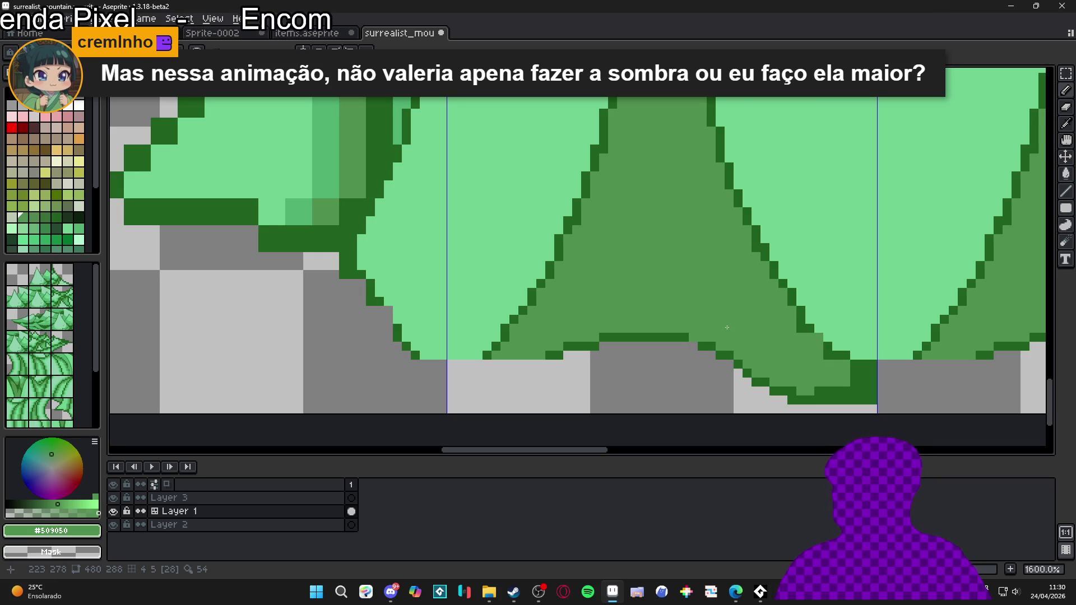
click(391, 597)
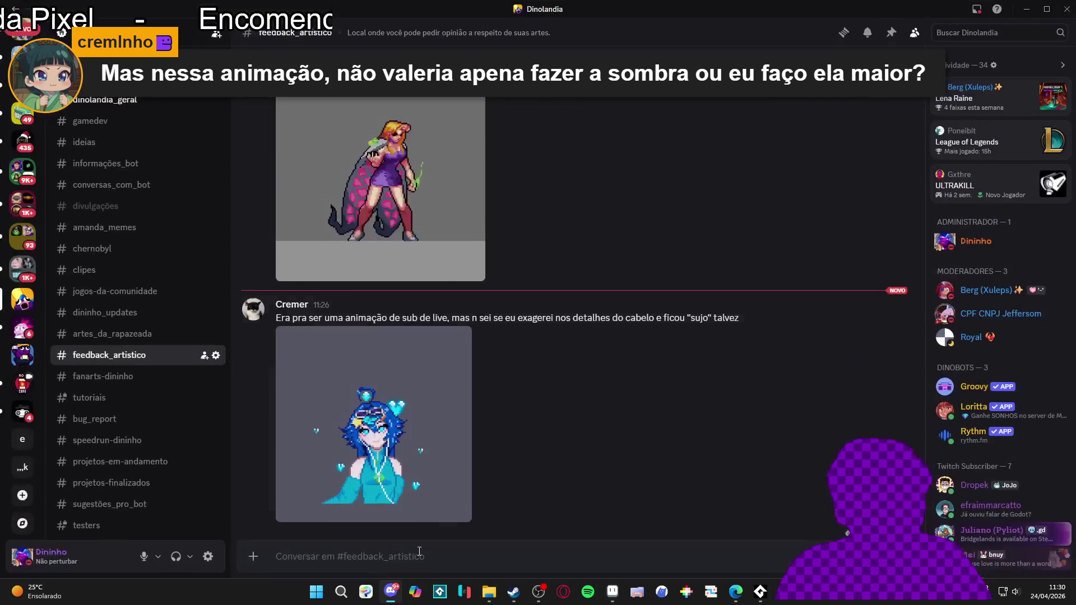
- View the posted blue-haired character animation full-size, then minimize the viewer back to the tileset
click(336, 465)
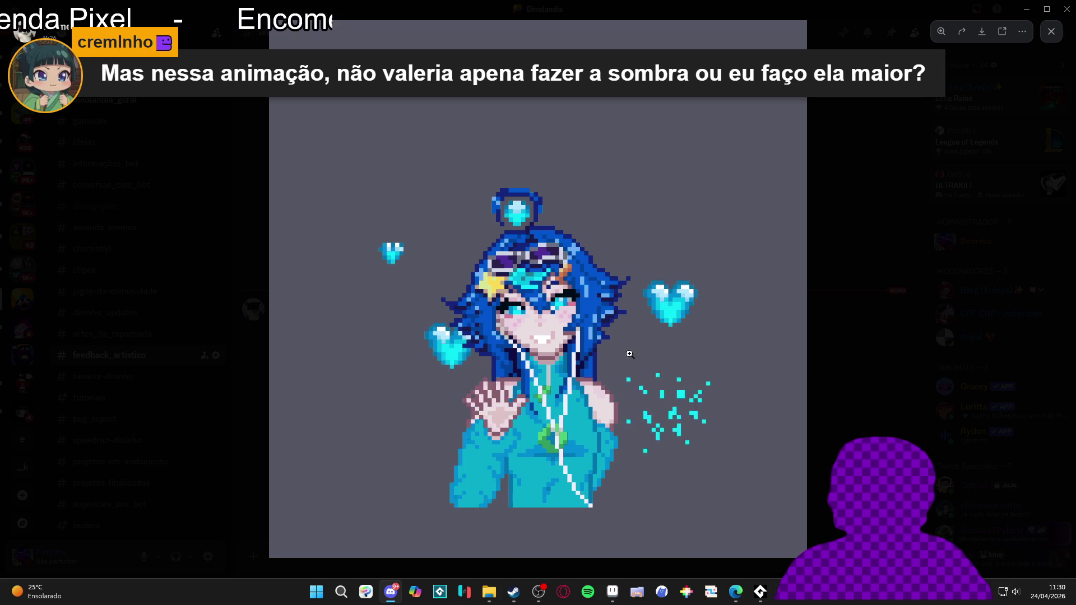
click(1027, 10)
scroll(567, 281, up, 1)
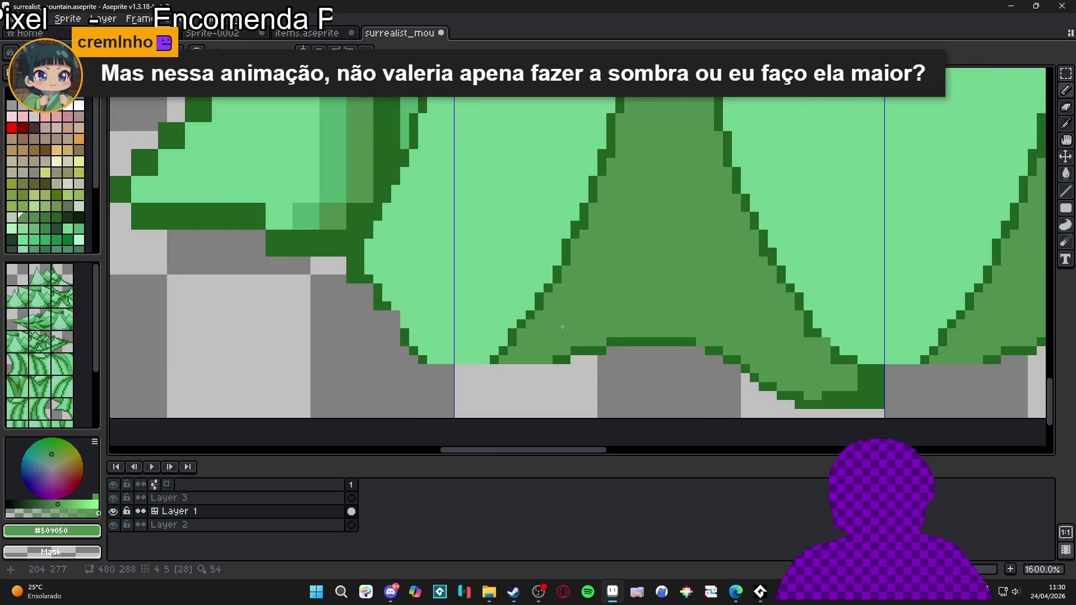
- Try three dark shading marks on the trunk, undoing each, then bring up the Discord viewer
mouse_move(575, 314)
mouse_down()
mouse_move(611, 306)
mouse_move(583, 280)
mouse_move(633, 322)
mouse_move(620, 301)
mouse_up()
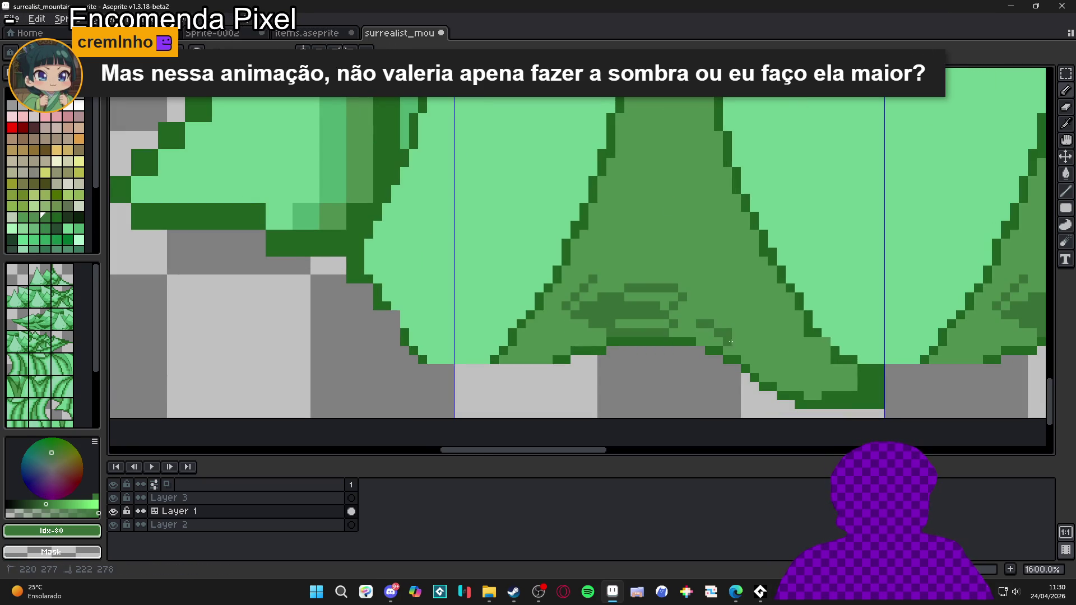
scroll(662, 270, down, 1)
key(ctrl+z)
key(ctrl+z)
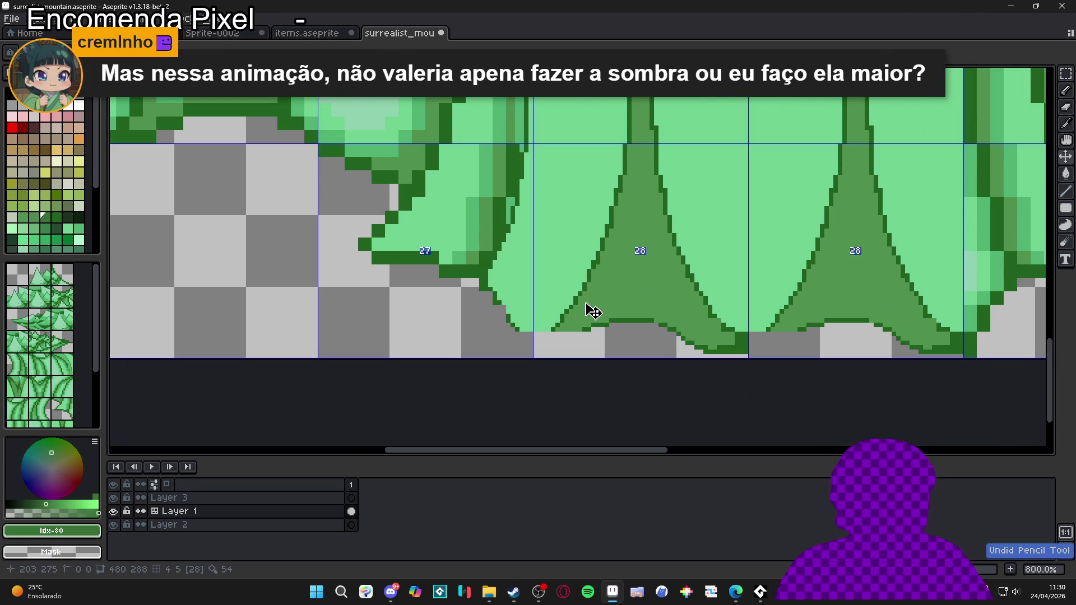
scroll(588, 315, up, 4)
click(532, 310)
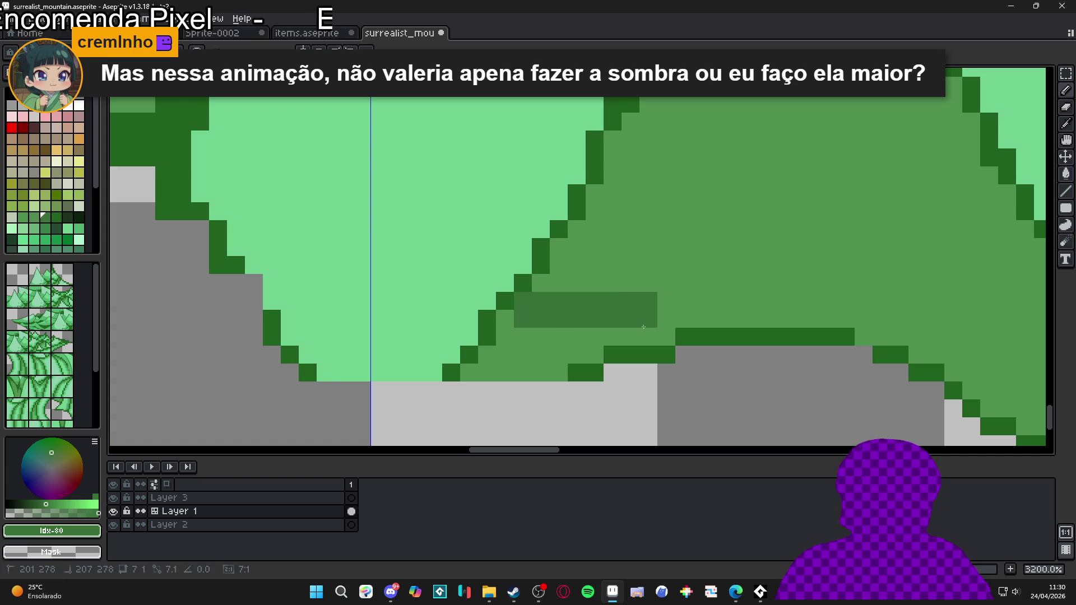
scroll(649, 321, down, 4)
scroll(611, 316, up, 4)
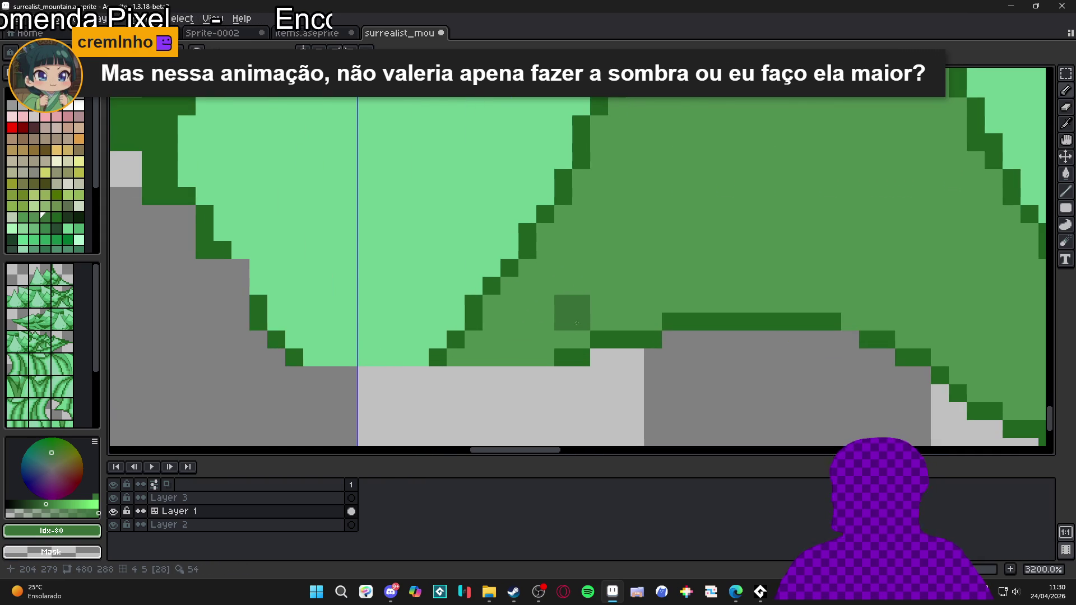
key(ctrl+z)
drag(508, 304, 553, 306)
key(ctrl+z)
scroll(598, 314, down, 2)
key(alt+Tab)
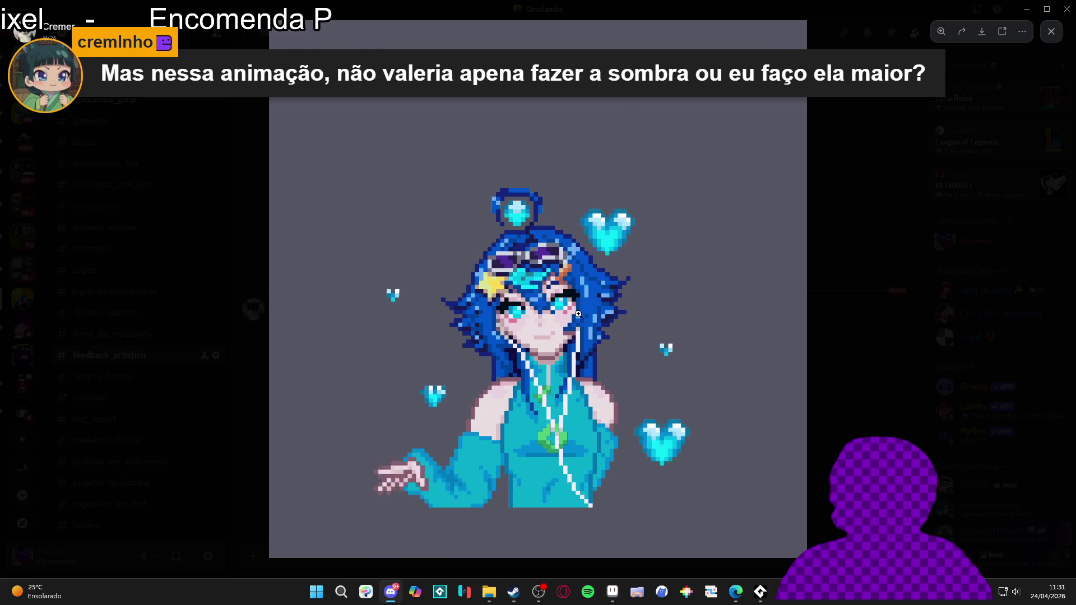
- Test two dark vertical strokes on the trunk, undo one, and compare against the Discord animation
key(alt+Tab)
scroll(573, 277, up, 1)
drag(653, 233, 654, 268)
drag(725, 214, 726, 286)
key(ctrl+z)
key(ctrl+z)
key(alt+Tab)
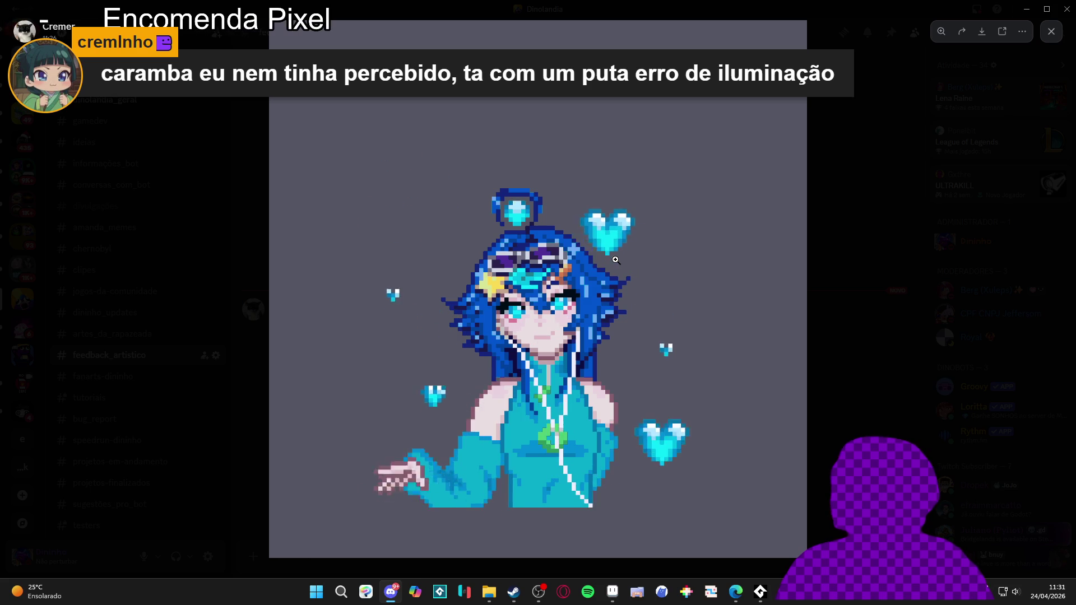
key(alt+Tab)
scroll(602, 263, down, 2)
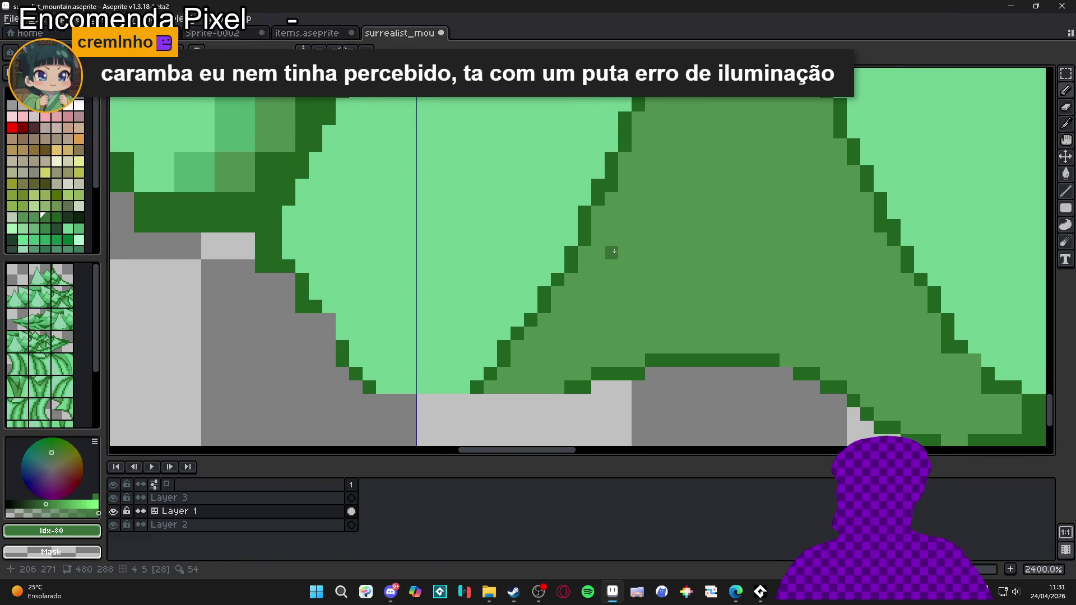
- Zoom and pan around the mountain tileset, briefly toggling the tile grid on and off
scroll(615, 247, down, 8)
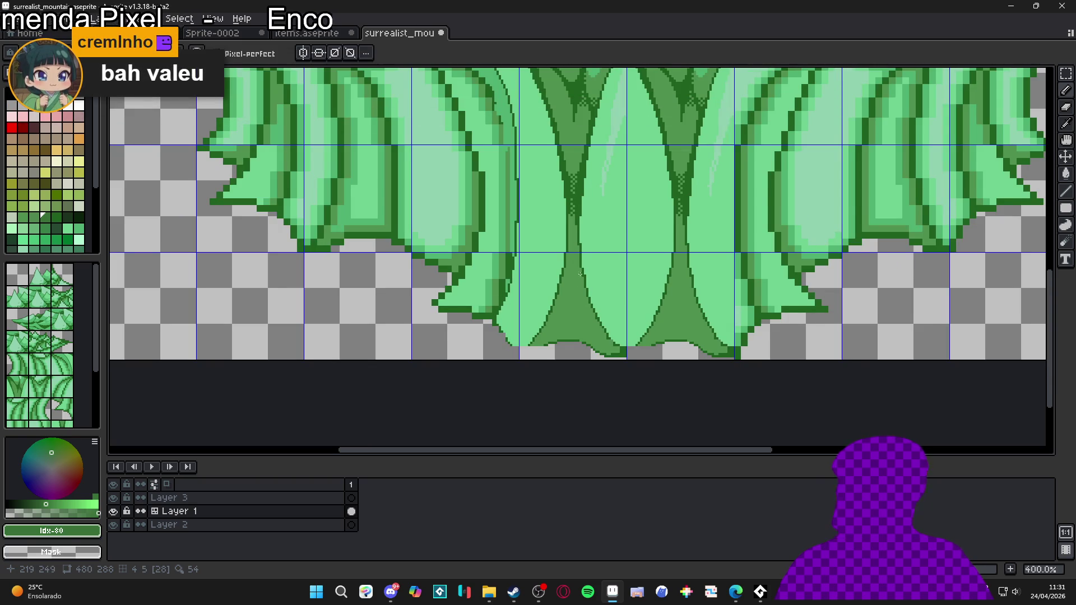
scroll(571, 246, down, 1)
scroll(576, 226, up, 1)
scroll(576, 227, up, 4)
scroll(567, 233, down, 2)
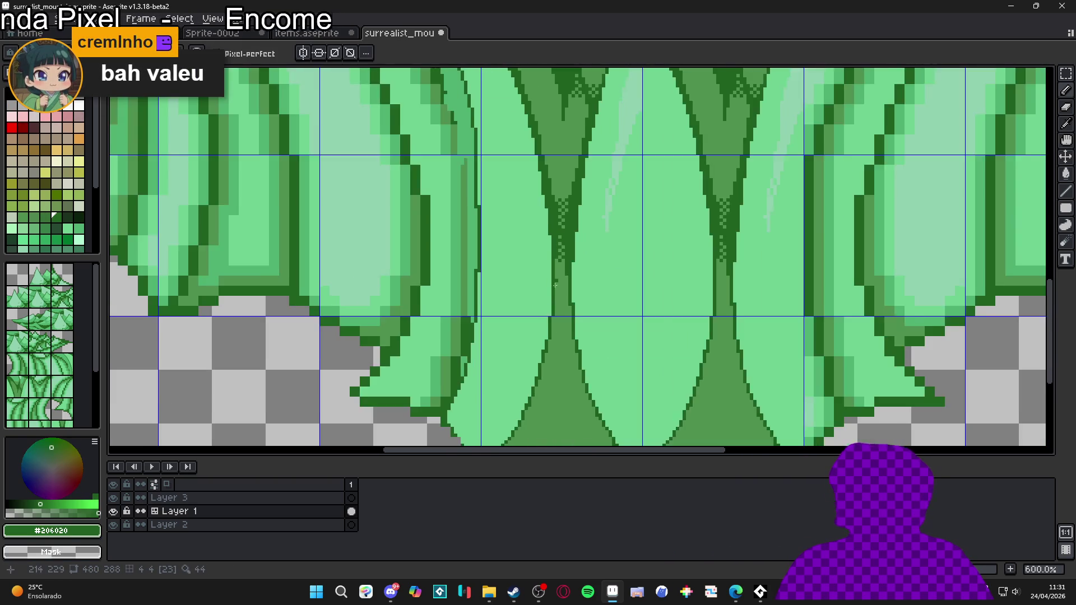
scroll(566, 312, up, 2)
scroll(560, 305, down, 5)
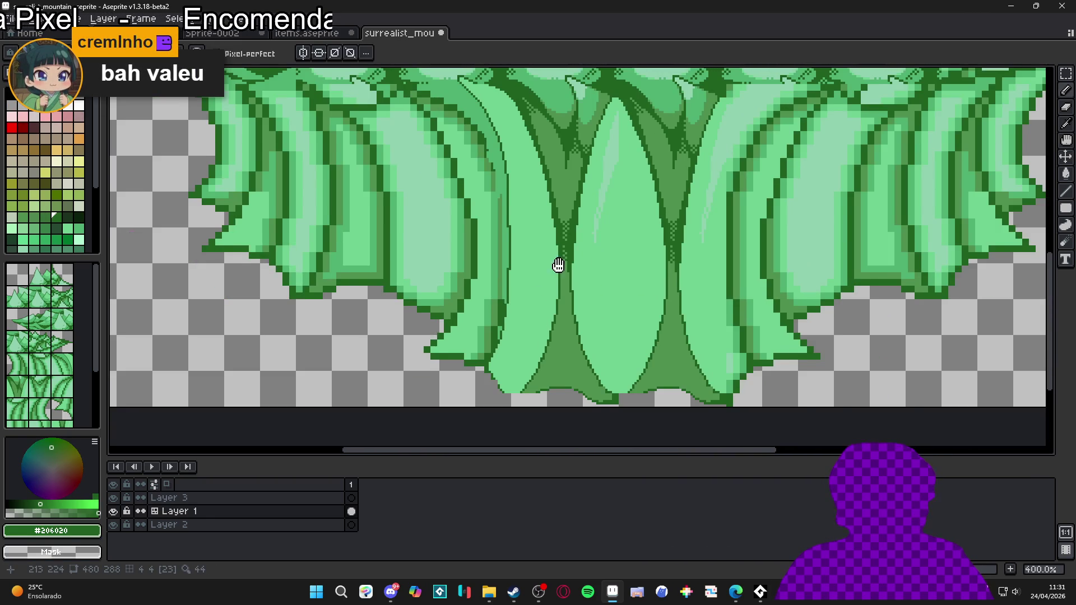
scroll(558, 265, up, 1)
scroll(560, 267, down, 2)
scroll(563, 271, up, 1)
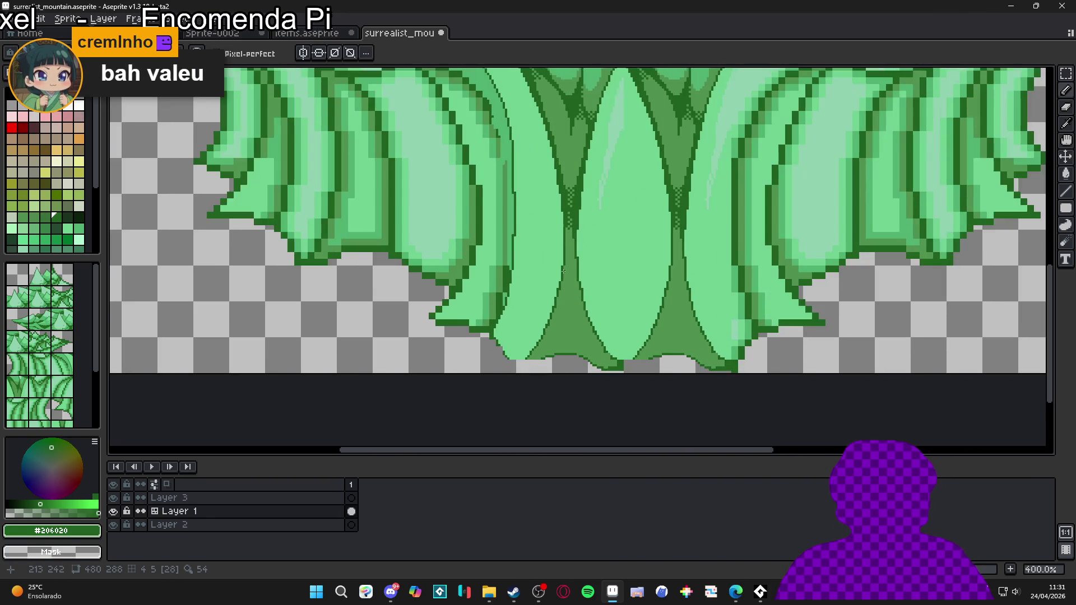
scroll(569, 266, down, 3)
scroll(542, 244, up, 2)
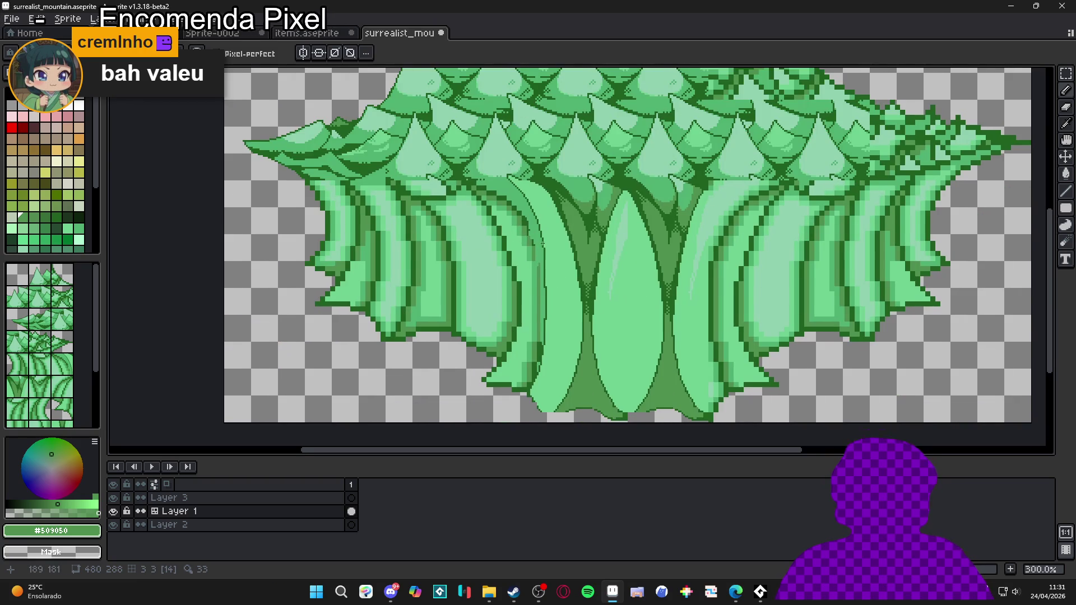
drag(541, 244, 552, 258)
key(ctrl+')
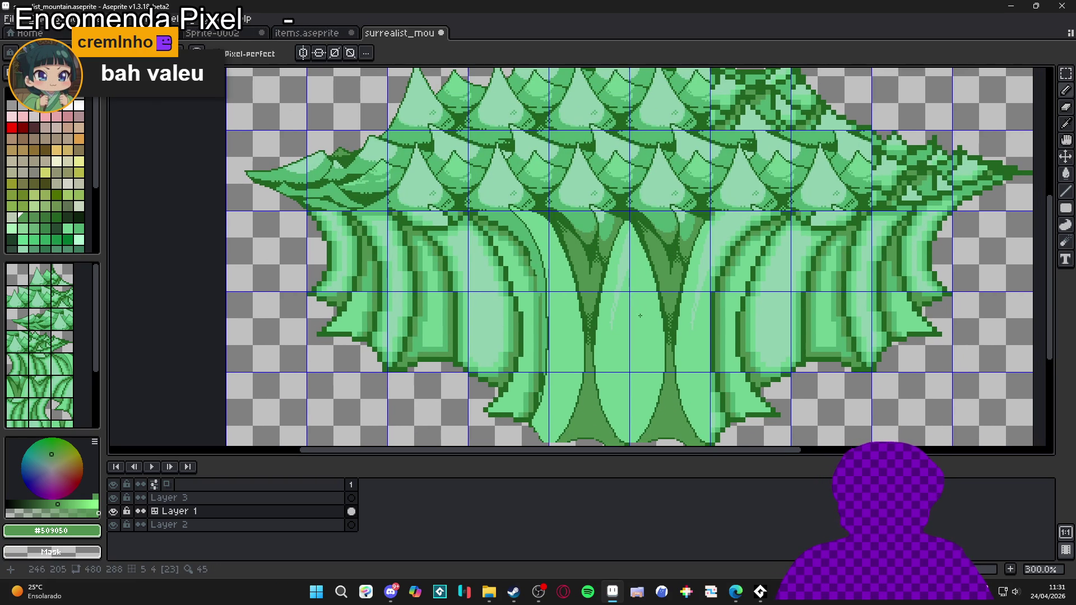
key(ctrl+')
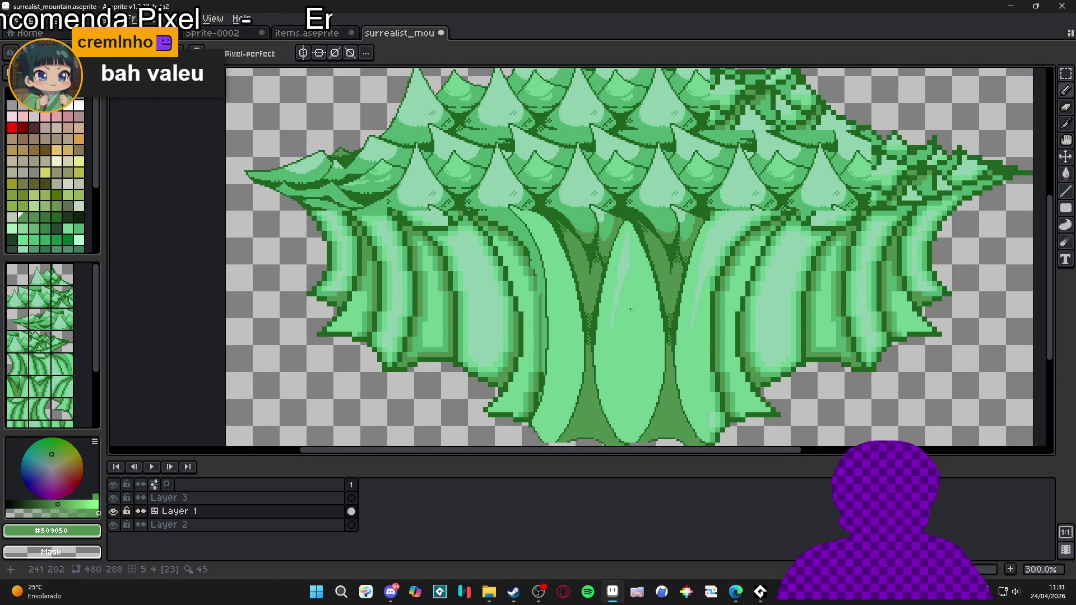
scroll(630, 309, up, 1)
- Pick the light green from the artwork and turn the tile grid back on
alt+click(615, 294)
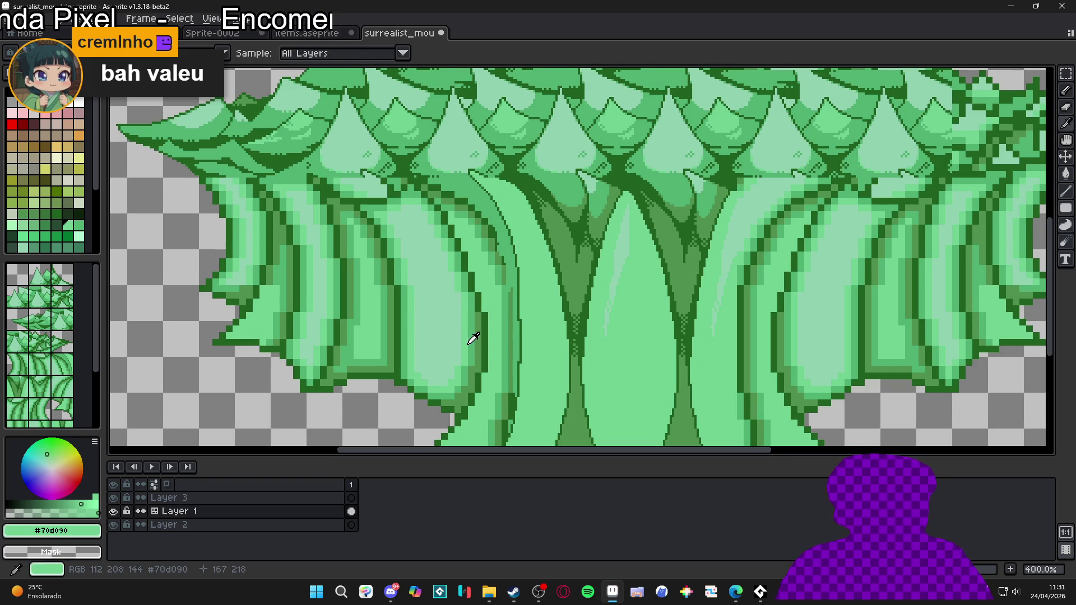
scroll(616, 303, down, 1)
scroll(564, 277, up, 2)
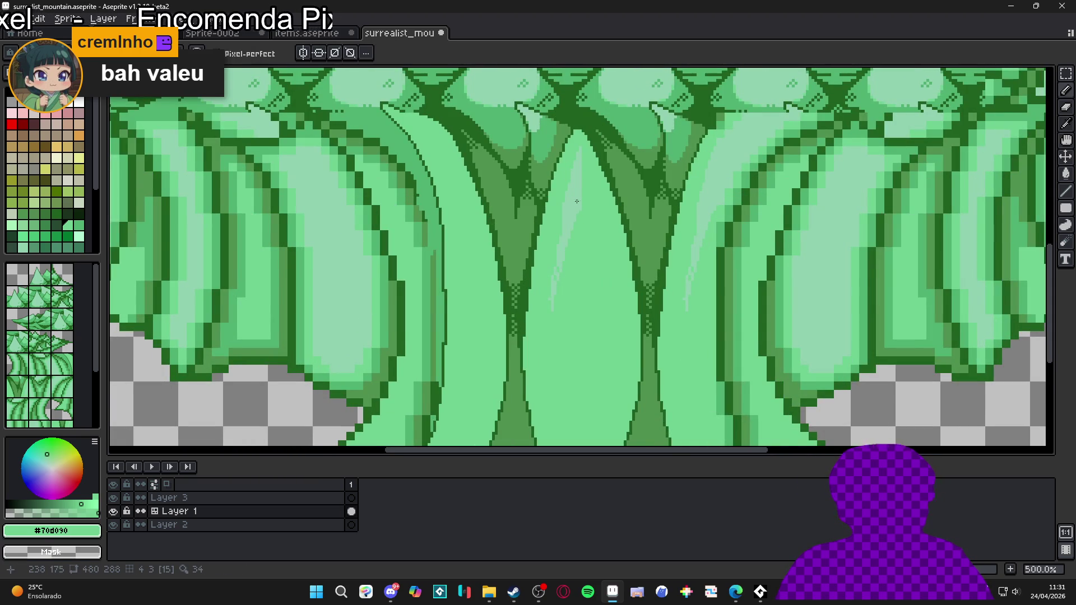
scroll(576, 201, down, 3)
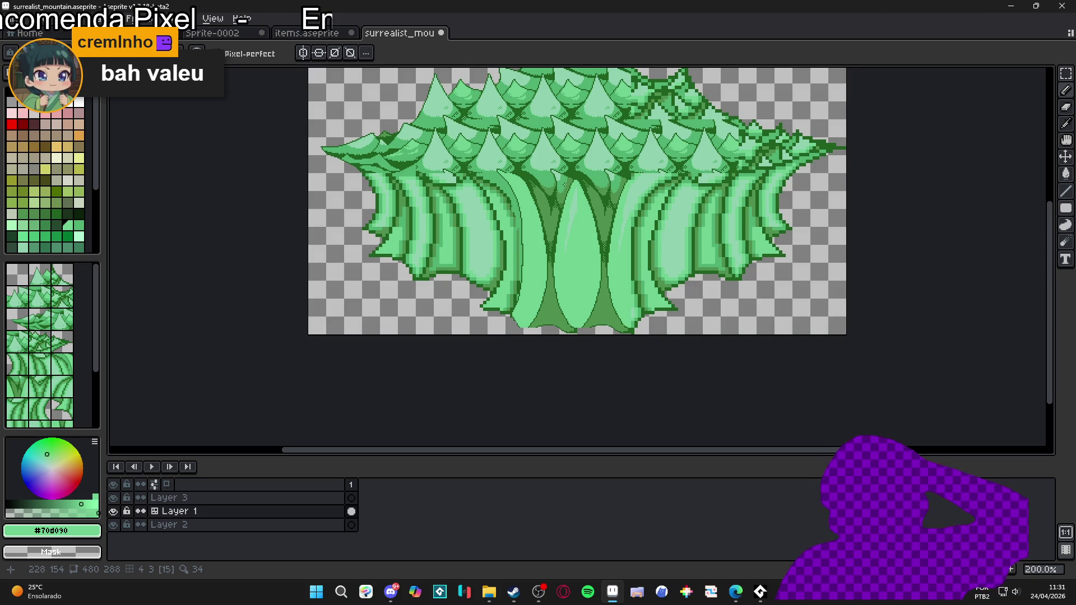
key(ctrl+apostrophe)
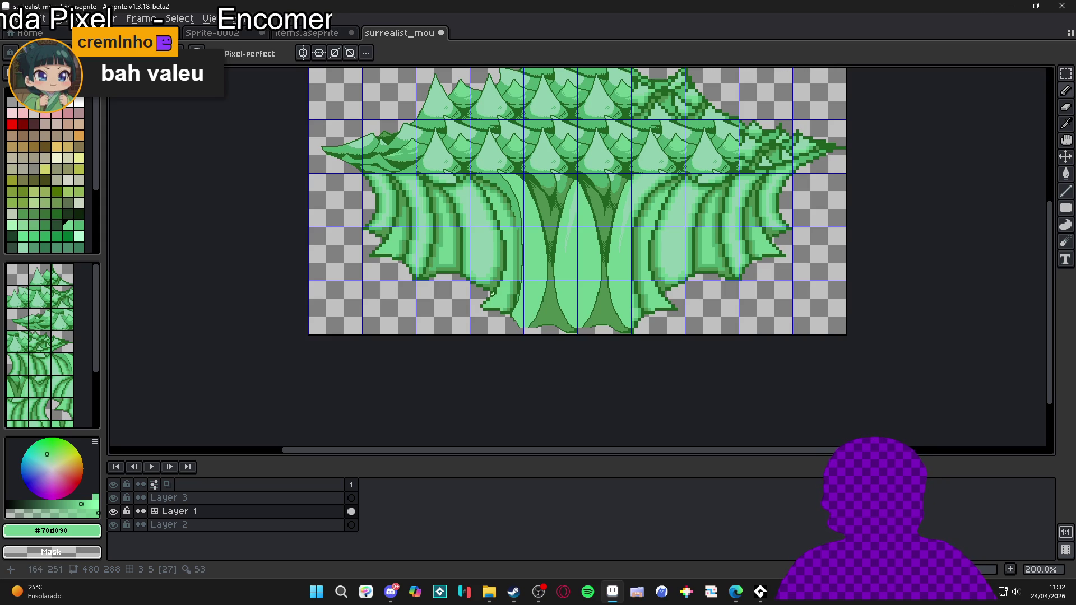
scroll(492, 293, up, 1)
scroll(515, 315, up, 4)
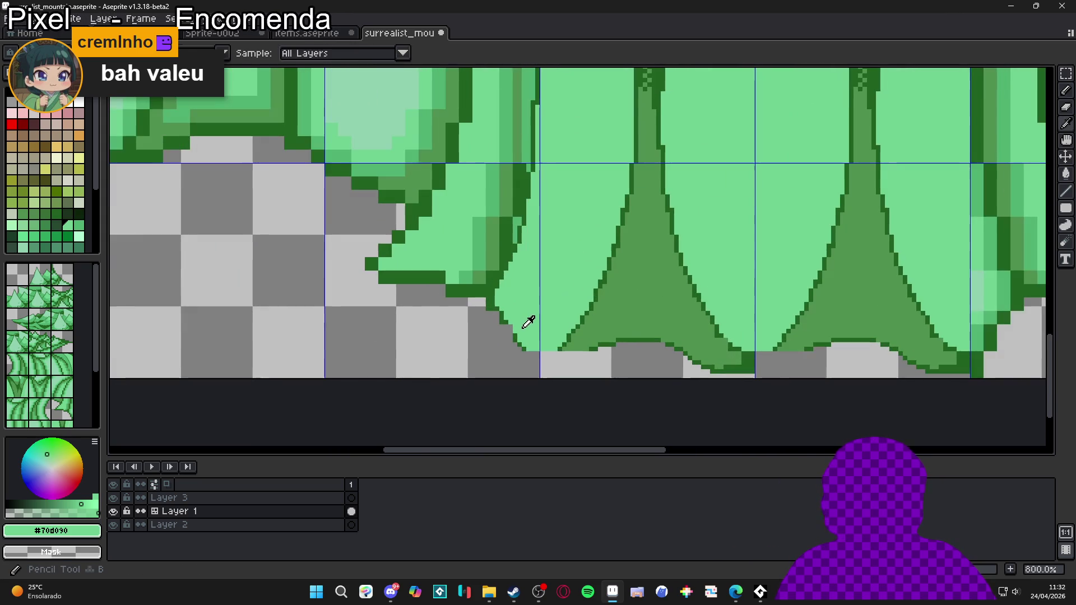
- Pick mid green #50b070 and repaint the dark outline pixels along the diagonal green band
mouse_move(523, 318)
mouse_down()
mouse_move(557, 271)
mouse_move(558, 184)
mouse_up()
scroll(558, 185, down, 1)
alt+click(553, 180)
scroll(496, 185, up, 1)
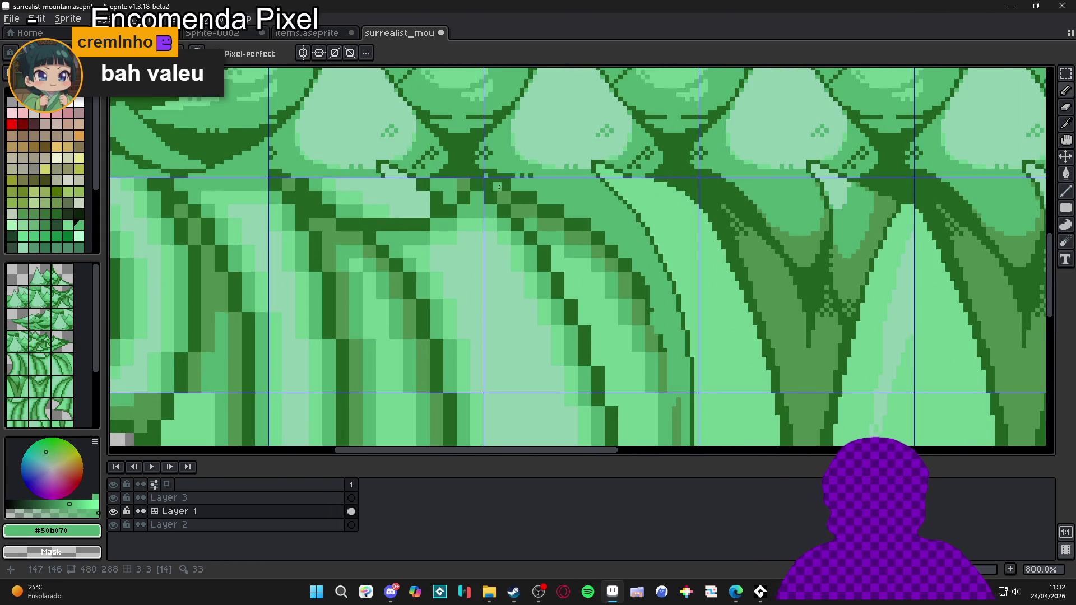
mouse_move(507, 189)
mouse_down()
mouse_move(539, 208)
mouse_move(509, 210)
mouse_move(536, 212)
mouse_move(607, 300)
mouse_up()
mouse_move(659, 338)
mouse_down()
mouse_move(575, 244)
mouse_move(651, 357)
mouse_up()
mouse_move(577, 265)
mouse_down()
mouse_move(639, 381)
mouse_move(578, 263)
mouse_move(605, 336)
mouse_up()
drag(560, 238, 584, 362)
- Paint lighter green along the leaf's lower, right and bottom edges, darkening its upper-left edge
scroll(581, 302, down, 3)
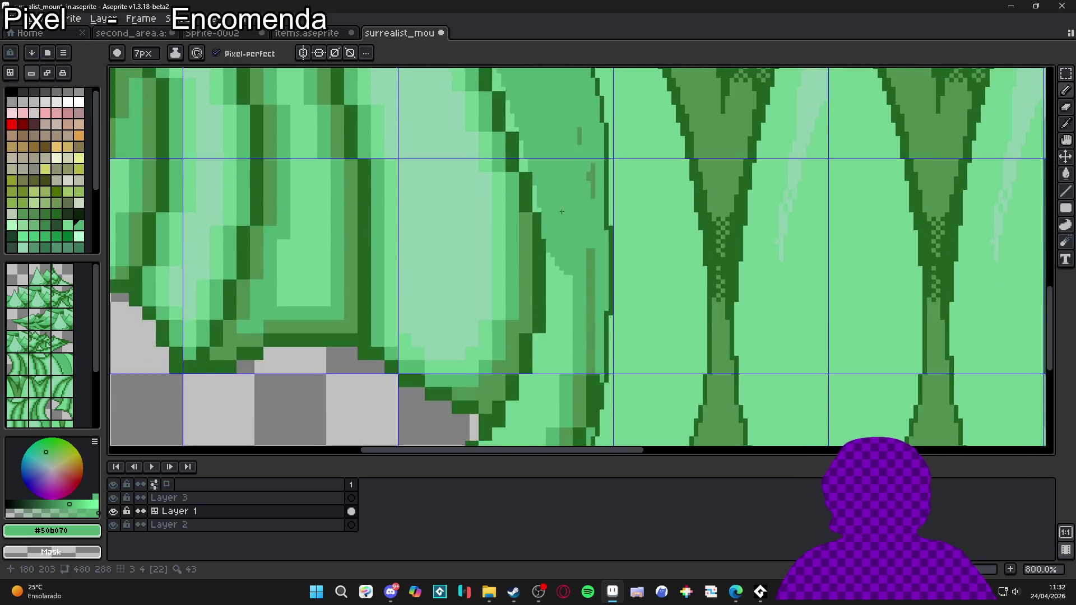
scroll(569, 337, up, 1)
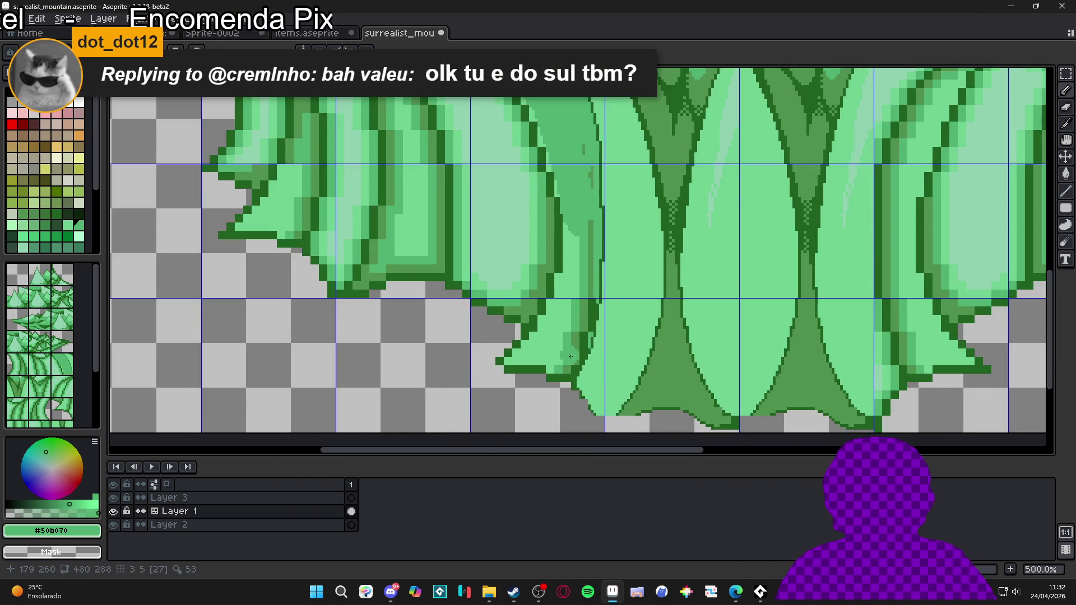
mouse_move(586, 371)
mouse_down()
mouse_move(523, 354)
mouse_move(557, 242)
mouse_up()
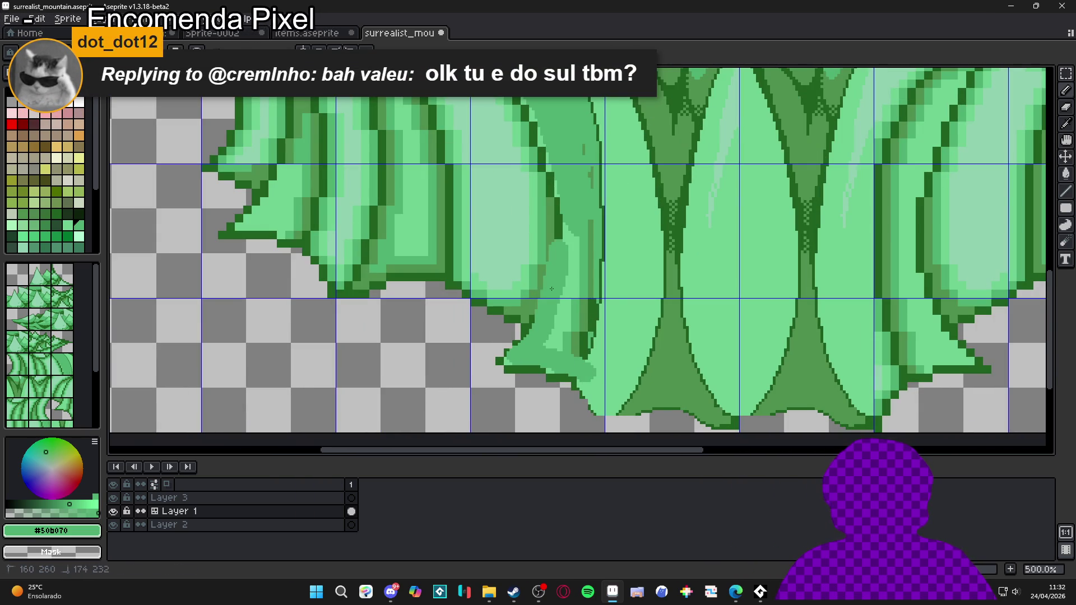
drag(534, 322, 495, 299)
mouse_move(445, 265)
mouse_down()
mouse_move(392, 279)
mouse_move(509, 330)
mouse_move(440, 305)
mouse_up()
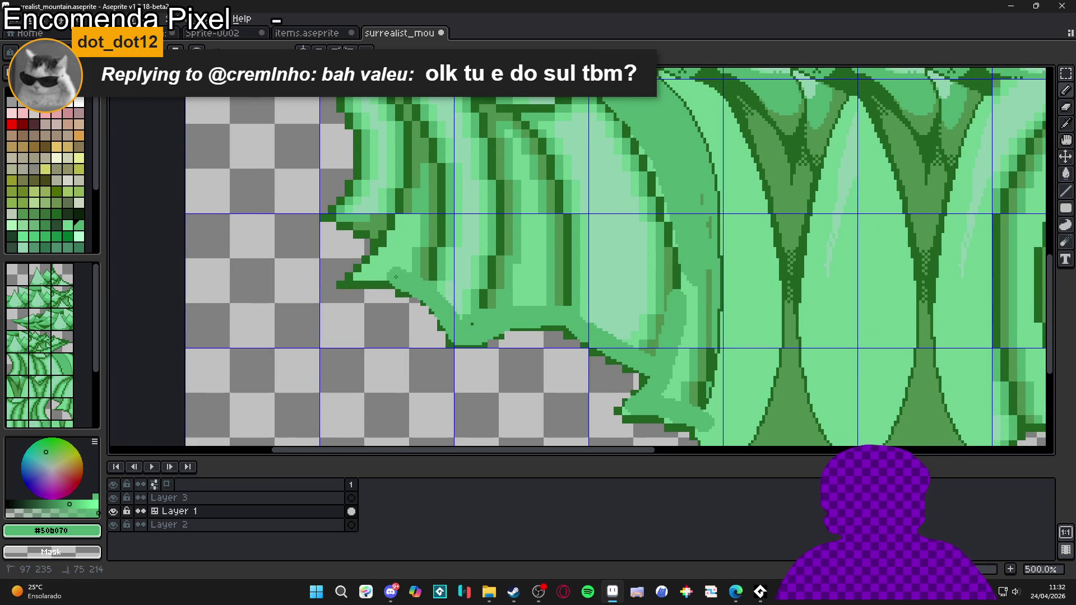
drag(369, 275, 367, 265)
- Draw a straight horizontal green line across the folds and save the tileset
mouse_move(401, 227)
mouse_down()
mouse_move(469, 335)
mouse_move(450, 342)
mouse_up()
drag(434, 272, 434, 267)
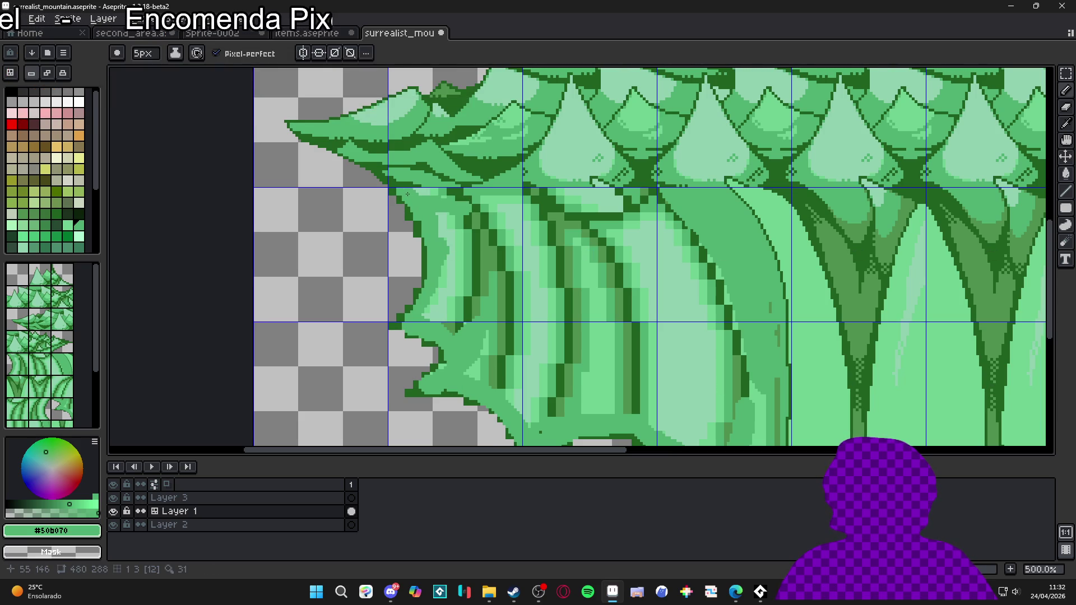
shift+click(667, 197)
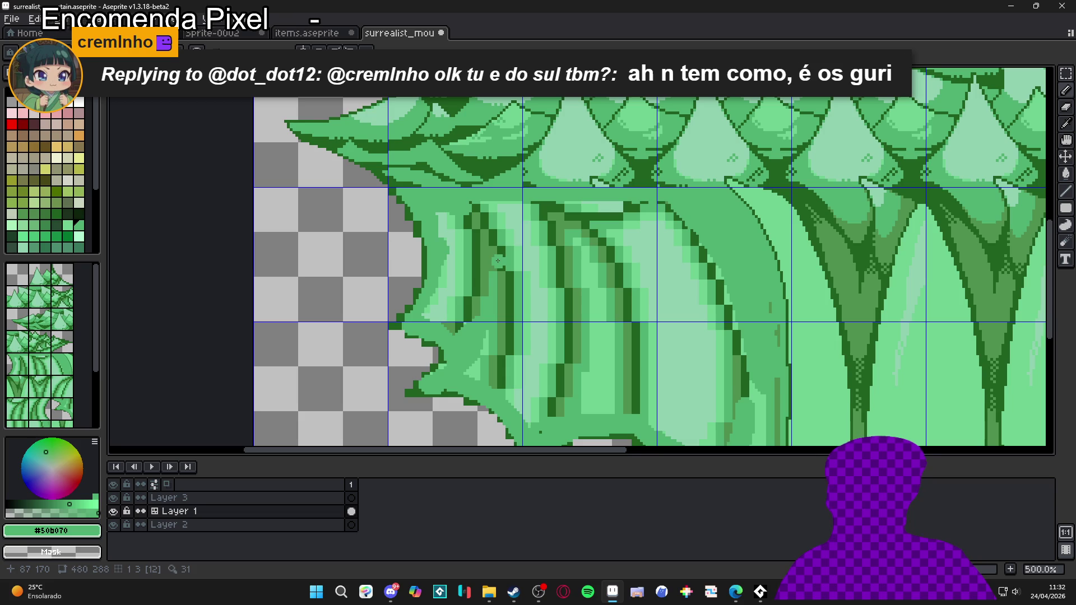
key(space)
key(ctrl+s)
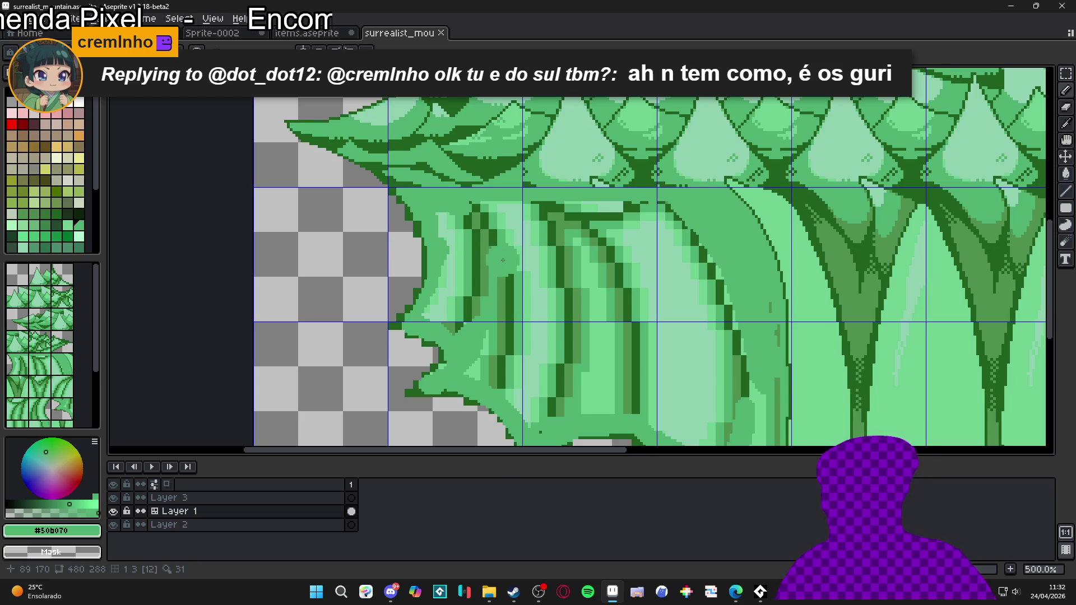
- Paint a mid-green band across the trunk top and repaint the trunk's right and lower edges
drag(463, 218, 677, 214)
scroll(725, 267, down, 3)
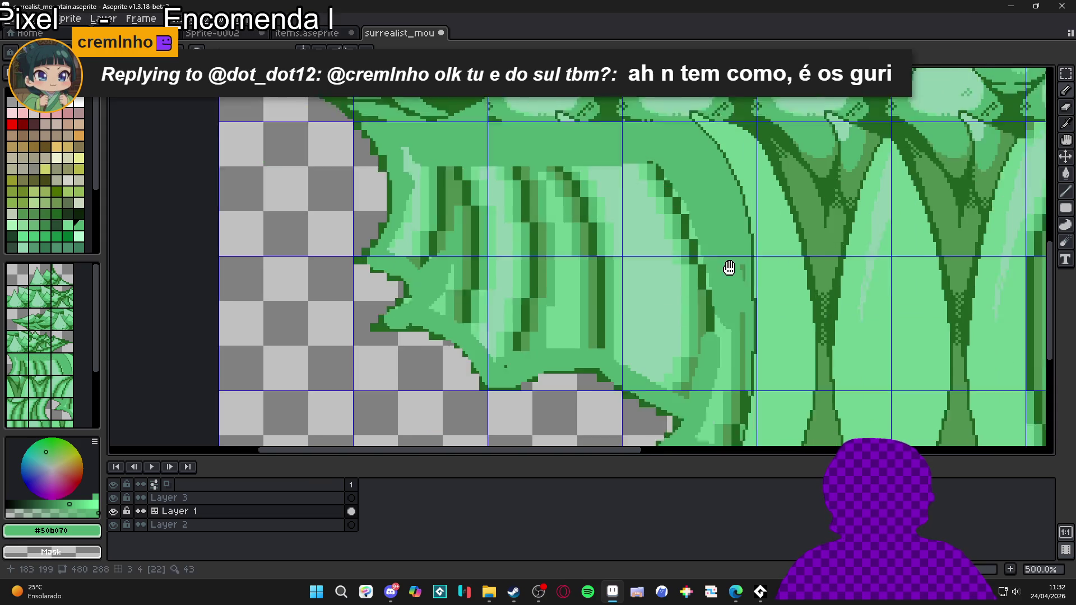
drag(721, 318, 716, 375)
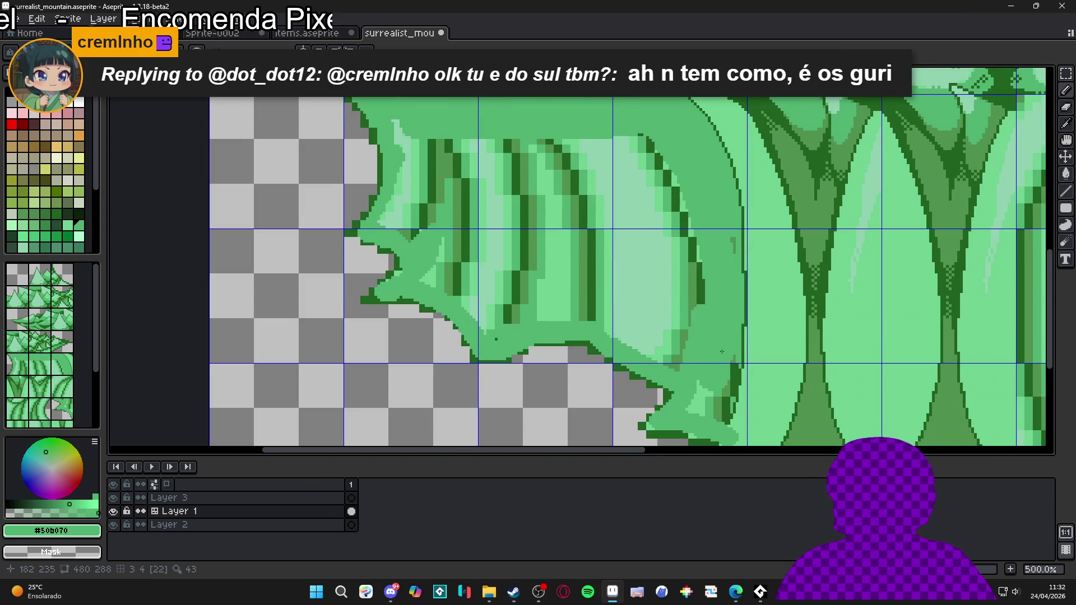
drag(721, 392, 715, 409)
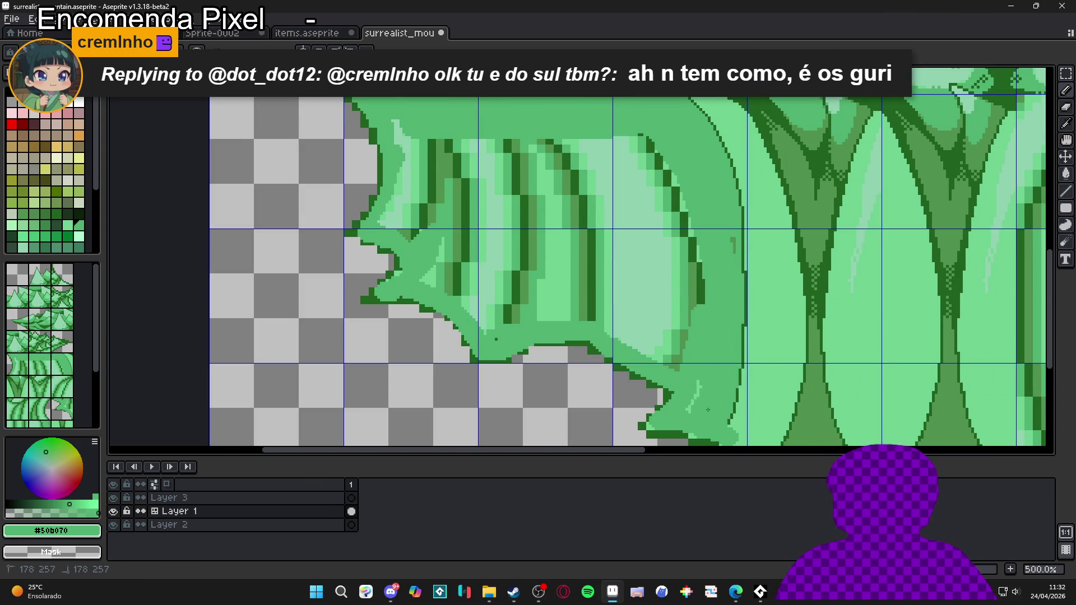
mouse_move(700, 381)
mouse_down()
mouse_move(594, 313)
mouse_move(655, 359)
mouse_up()
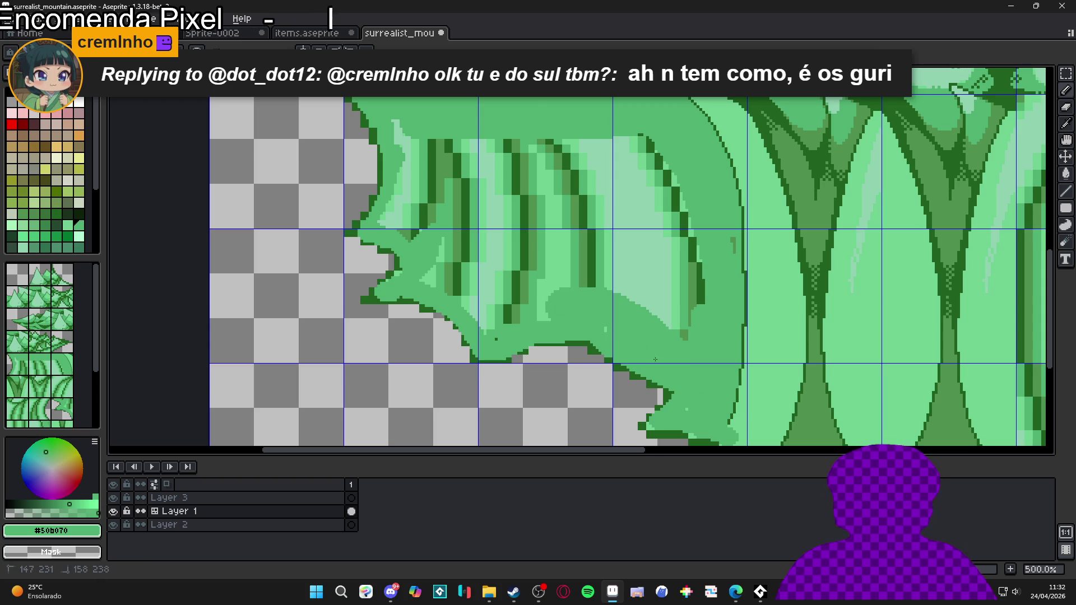
- Cover the dark diagonal stripes and striped upper-left foliage with flat base green
drag(508, 339, 422, 275)
mouse_move(625, 336)
mouse_down()
mouse_move(682, 333)
mouse_move(704, 286)
mouse_up()
mouse_move(726, 249)
mouse_down()
mouse_move(616, 140)
mouse_move(464, 143)
mouse_move(392, 224)
mouse_move(485, 282)
mouse_move(554, 294)
mouse_move(639, 263)
mouse_move(547, 283)
mouse_move(577, 285)
mouse_up()
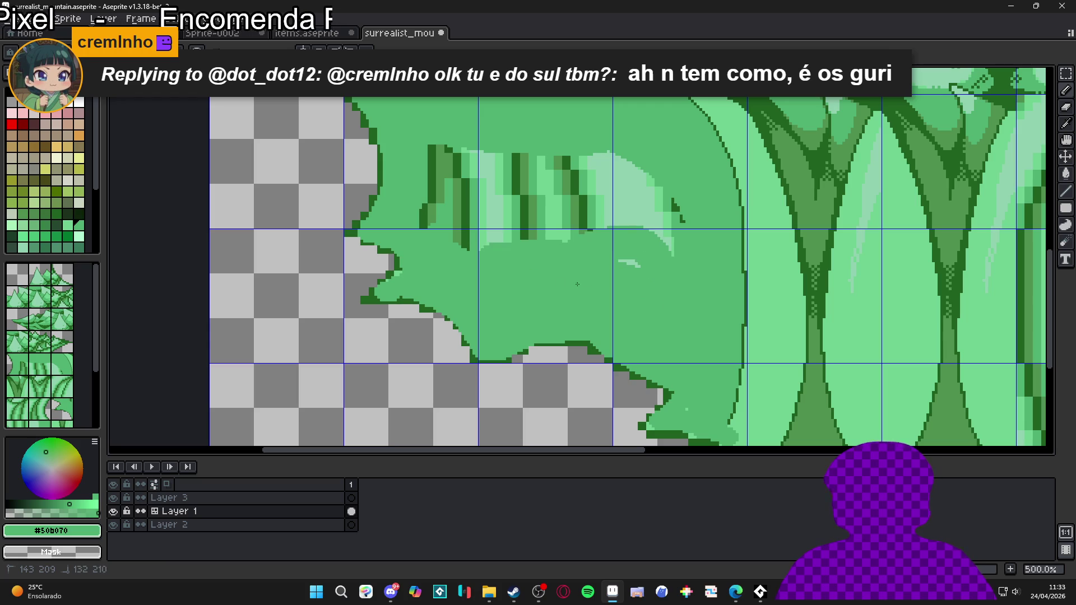
mouse_move(452, 160)
mouse_down()
mouse_move(499, 213)
mouse_move(582, 184)
mouse_move(633, 263)
mouse_move(689, 242)
mouse_move(633, 168)
mouse_up()
click(476, 154)
scroll(645, 303, down, 3)
scroll(645, 303, right, 2)
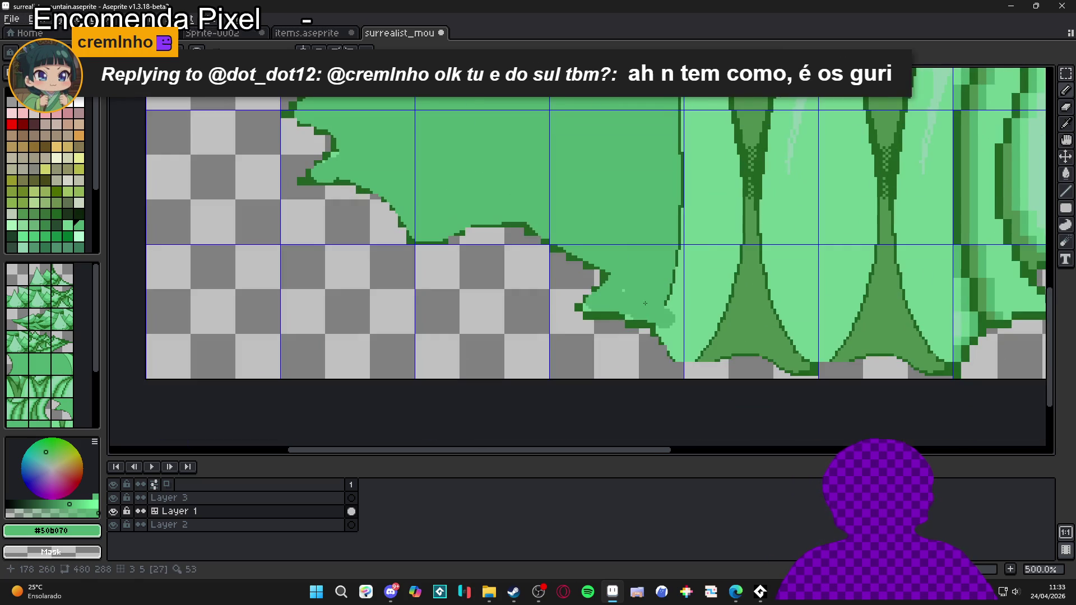
- Cover stray light-green pixels on the lower-left edge with medium green
scroll(619, 296, up, 2)
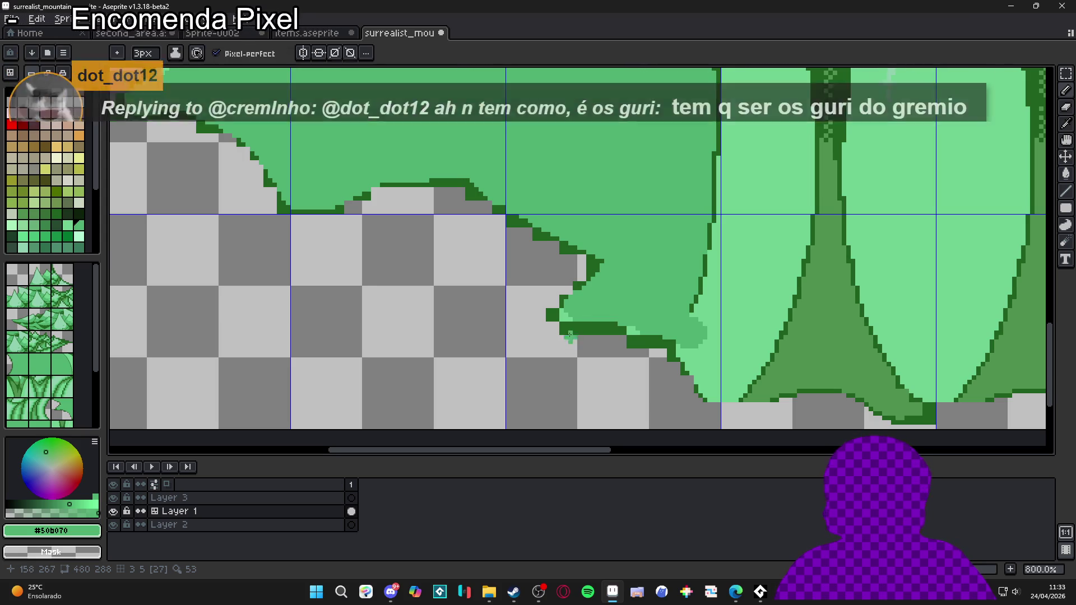
scroll(564, 320, up, 3)
click(566, 319)
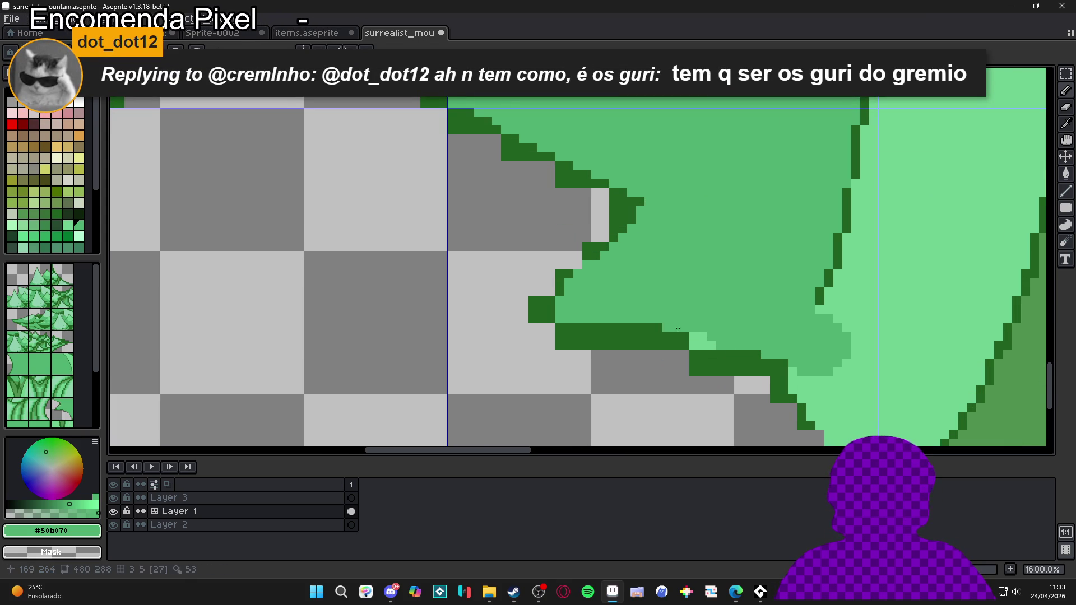
click(710, 345)
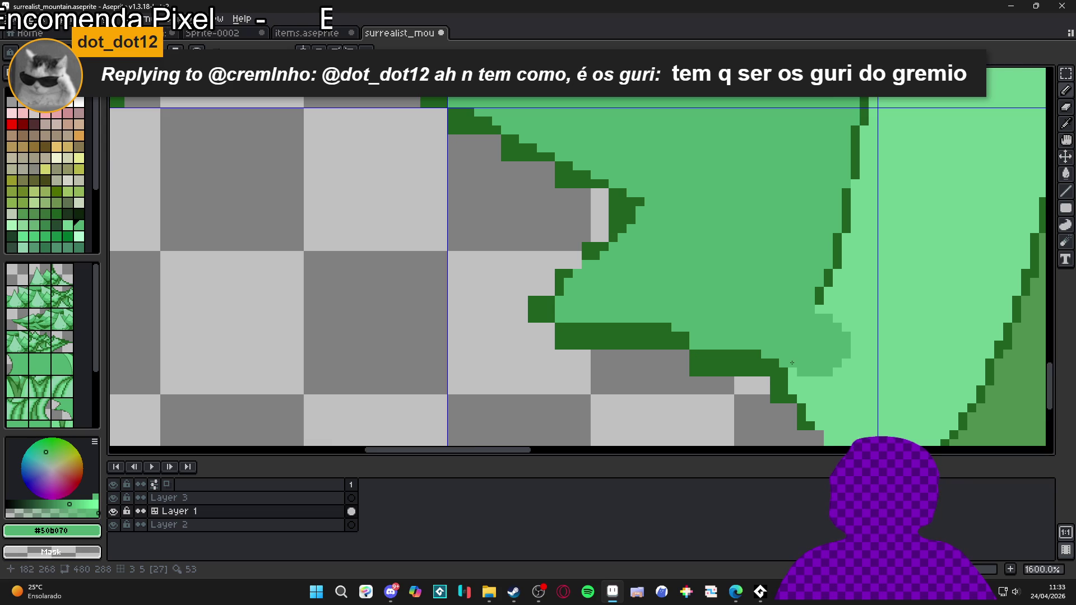
scroll(791, 363, down, 4)
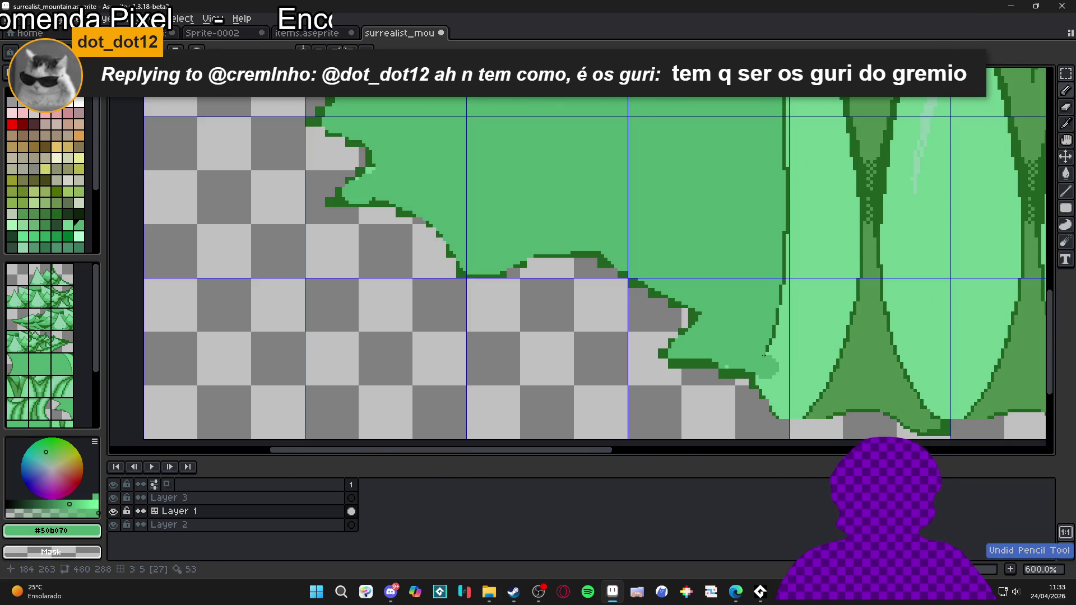
scroll(763, 355, up, 3)
- Pick light green #70d090 and repaint pixels along the mountain edge with it
alt+click(782, 396)
drag(764, 380, 767, 375)
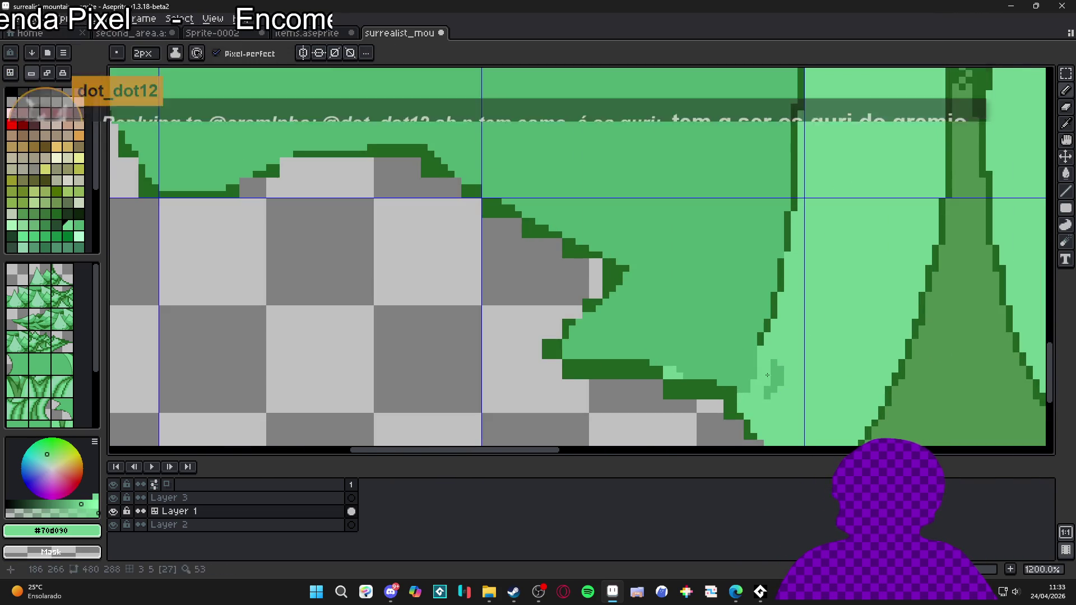
click(769, 381)
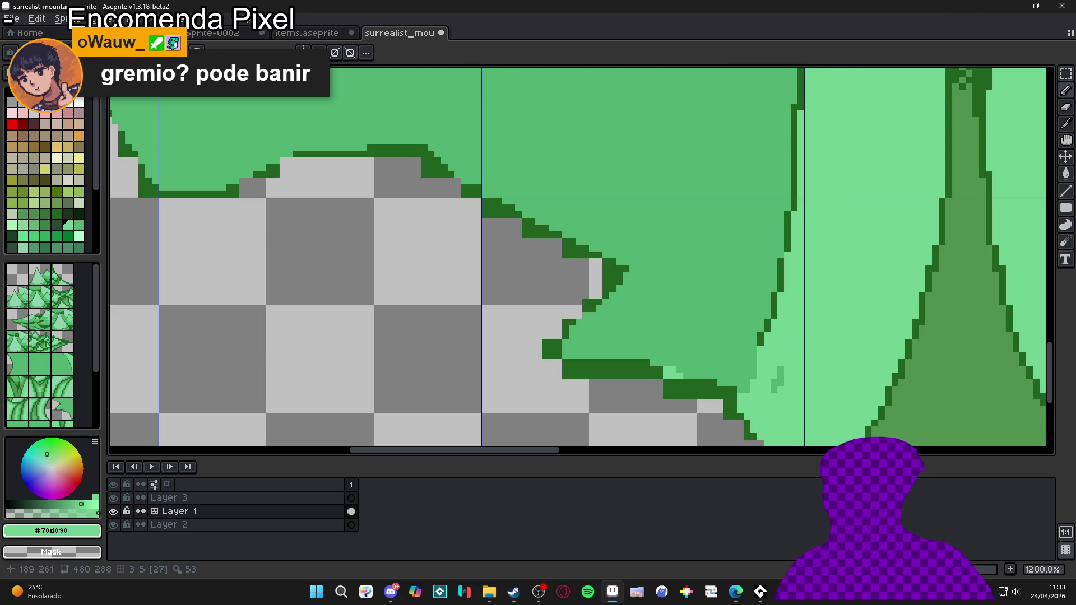
scroll(761, 362, up, 1)
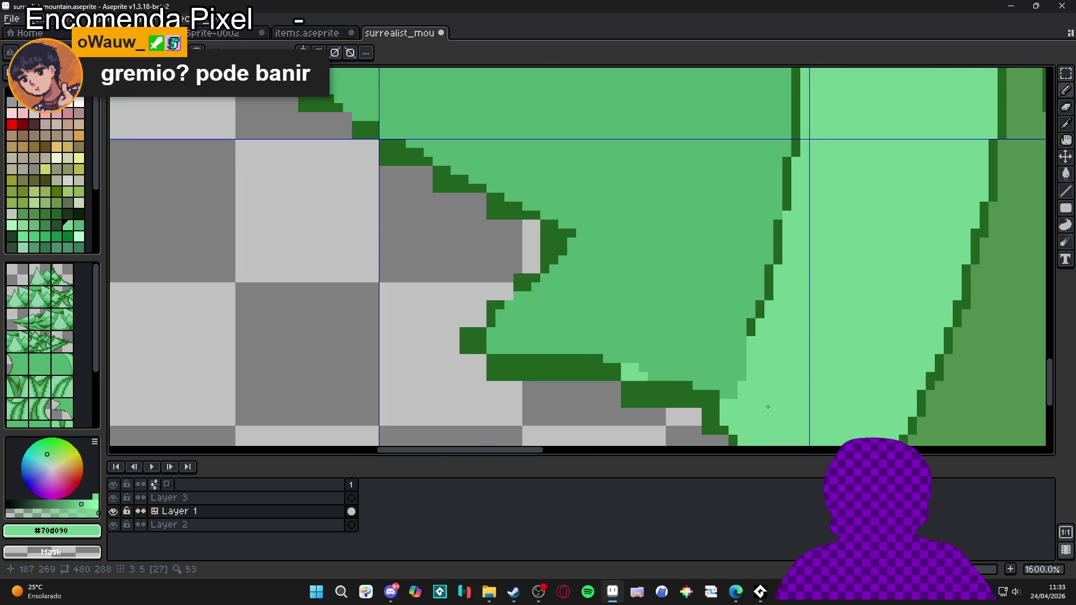
click(742, 368)
click(733, 386)
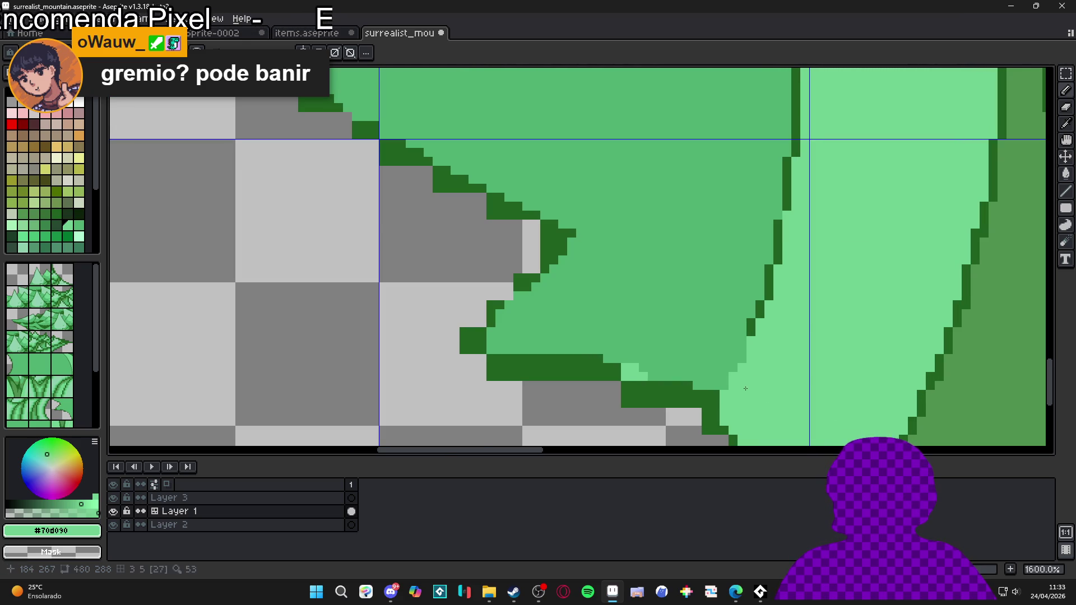
- Repaint the dark lower-left edge pixels with #50b070 and erase the excess outline
alt+click(678, 363)
mouse_move(633, 368)
mouse_down()
mouse_move(517, 349)
mouse_move(707, 396)
mouse_move(586, 373)
mouse_move(665, 404)
mouse_move(468, 363)
mouse_move(469, 327)
mouse_move(488, 290)
mouse_move(549, 237)
mouse_move(383, 152)
mouse_move(630, 356)
mouse_up()
key(e)
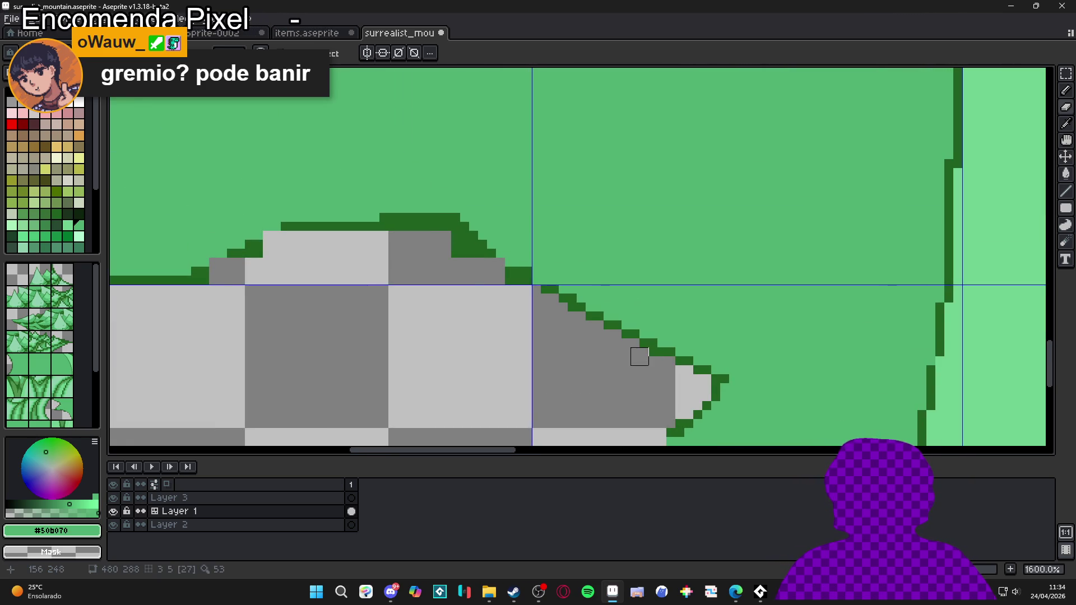
- Clear the dark green outline pixels off the bump's edges and redraw the peak's top row dark green
drag(487, 276, 545, 319)
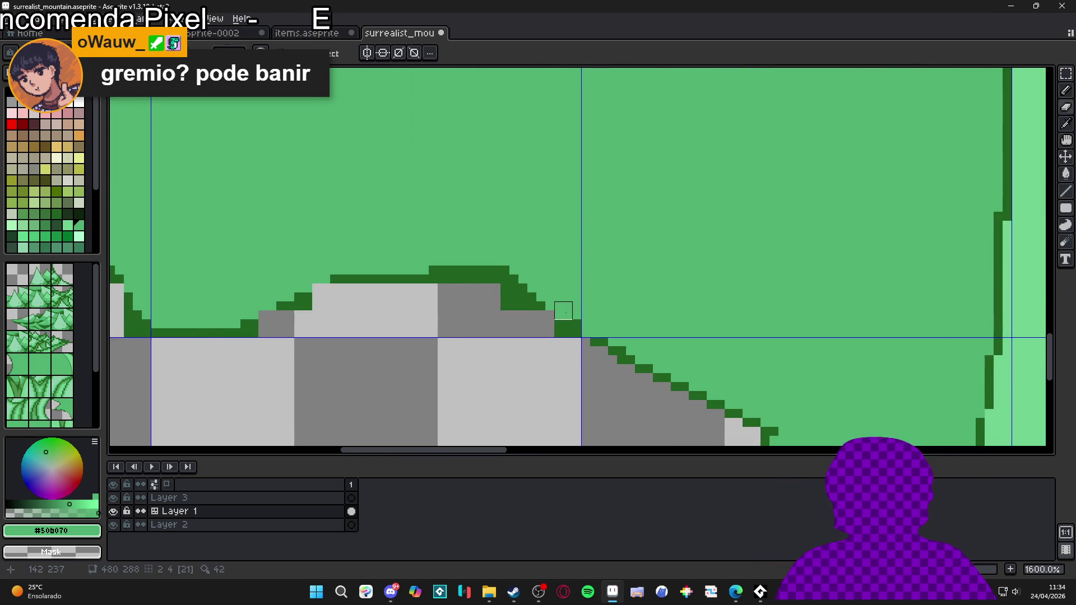
click(577, 323)
right_click(567, 333)
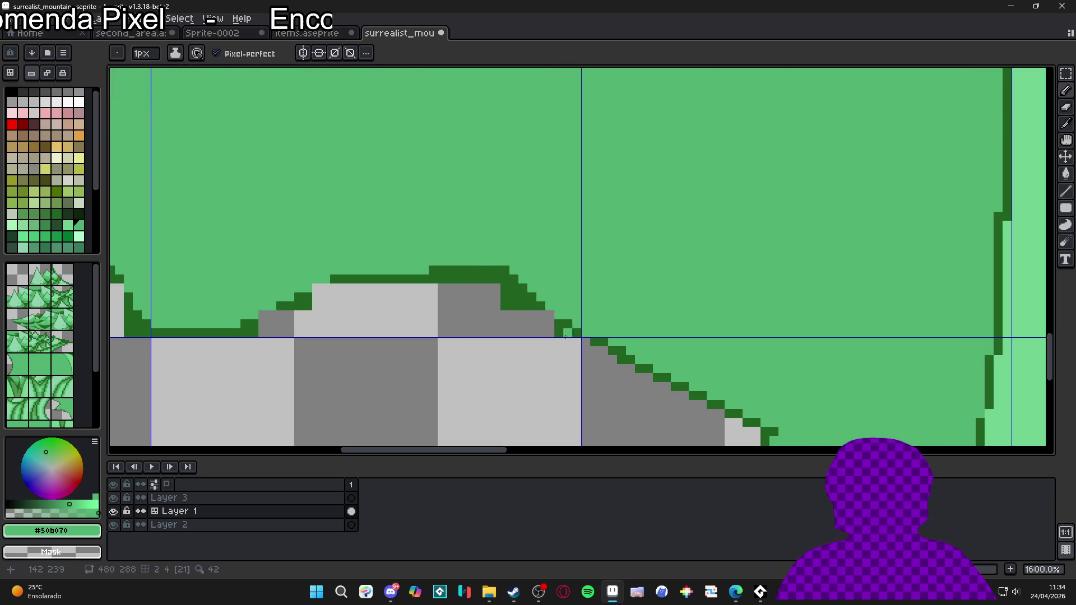
right_click(558, 333)
right_click(509, 306)
right_click(491, 279)
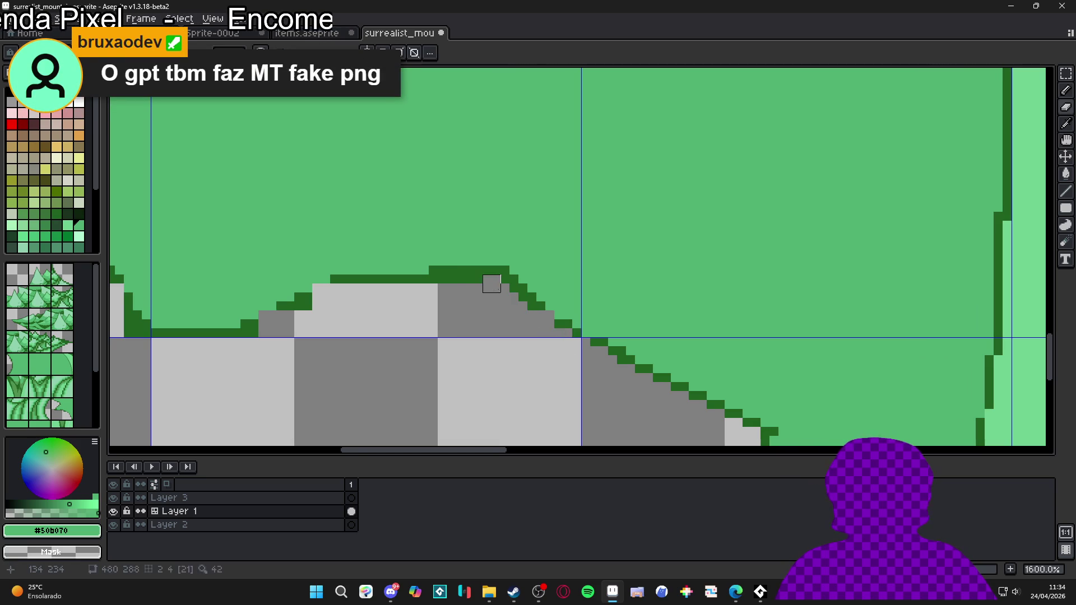
right_click(505, 293)
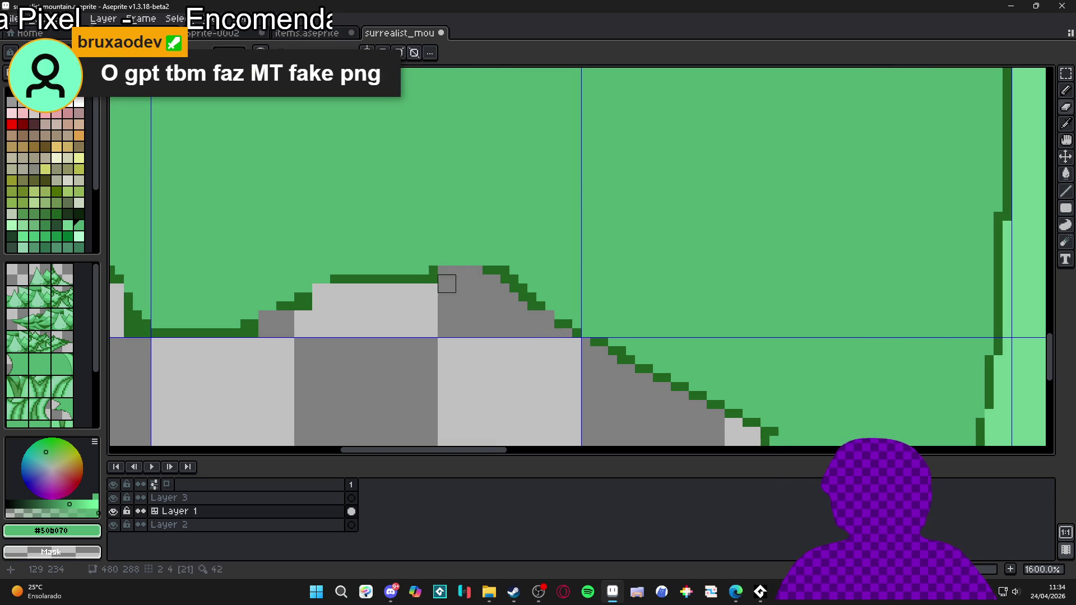
right_click(447, 274)
drag(447, 275, 480, 274)
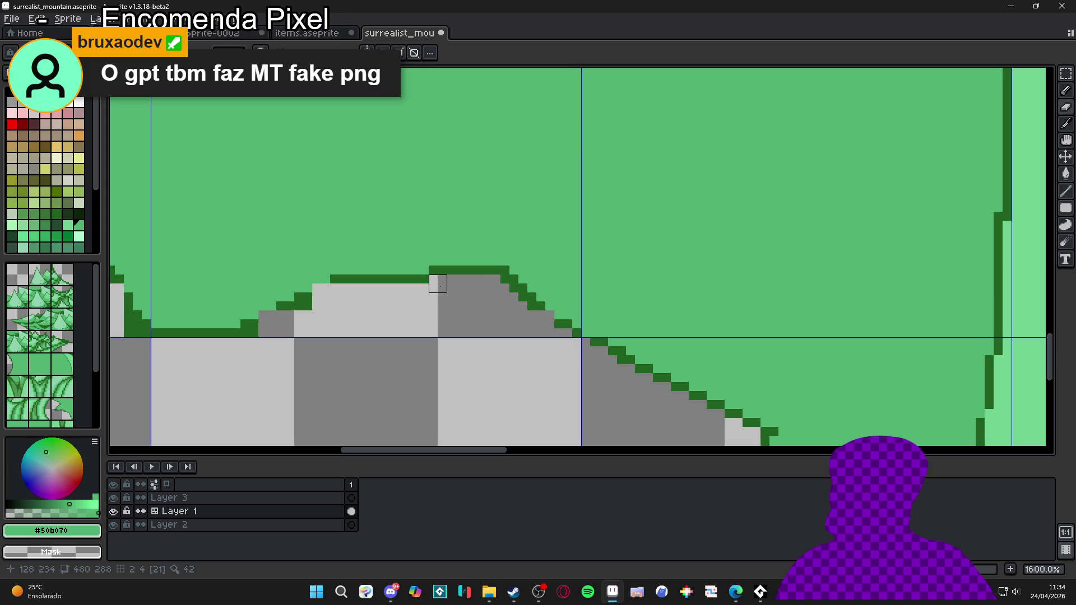
- Redraw the bump's left slope outline as a dark green pixel staircase
scroll(437, 283, up, 1)
scroll(470, 286, up, 1)
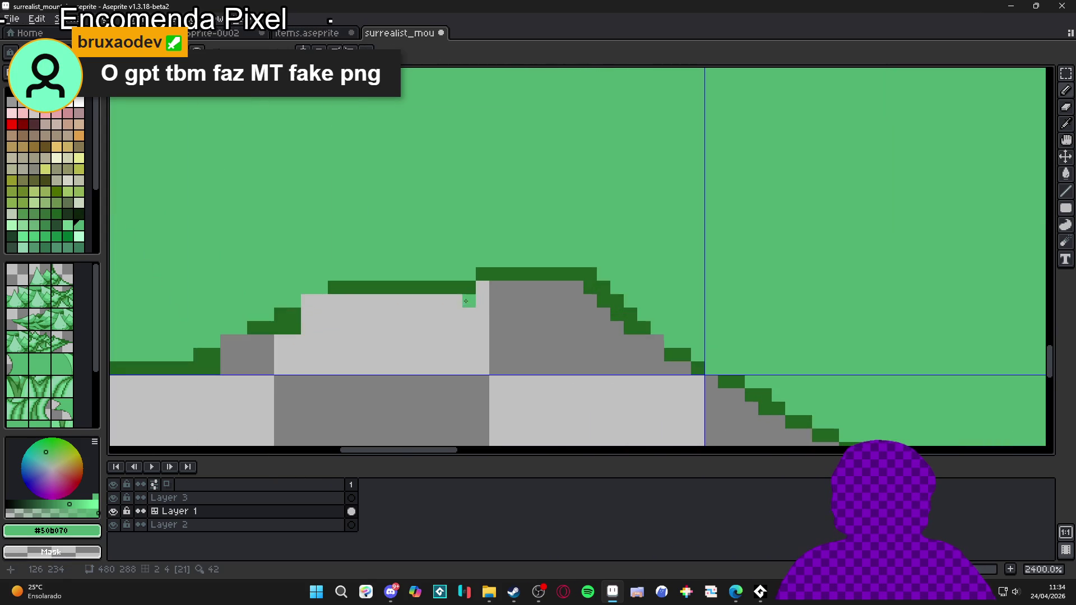
alt+click(471, 285)
drag(392, 311, 595, 322)
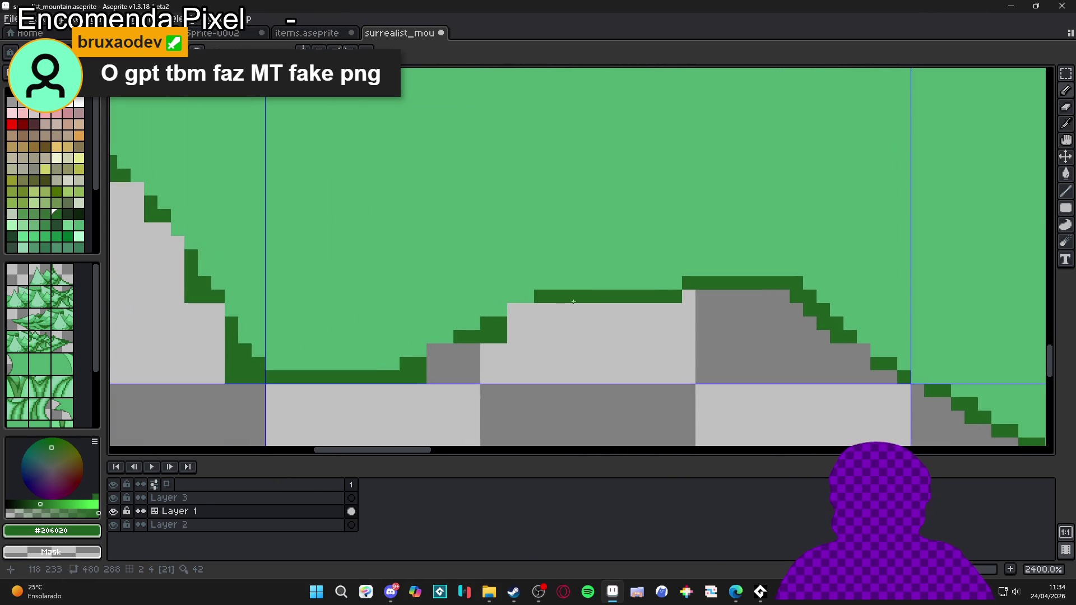
shift+click(435, 349)
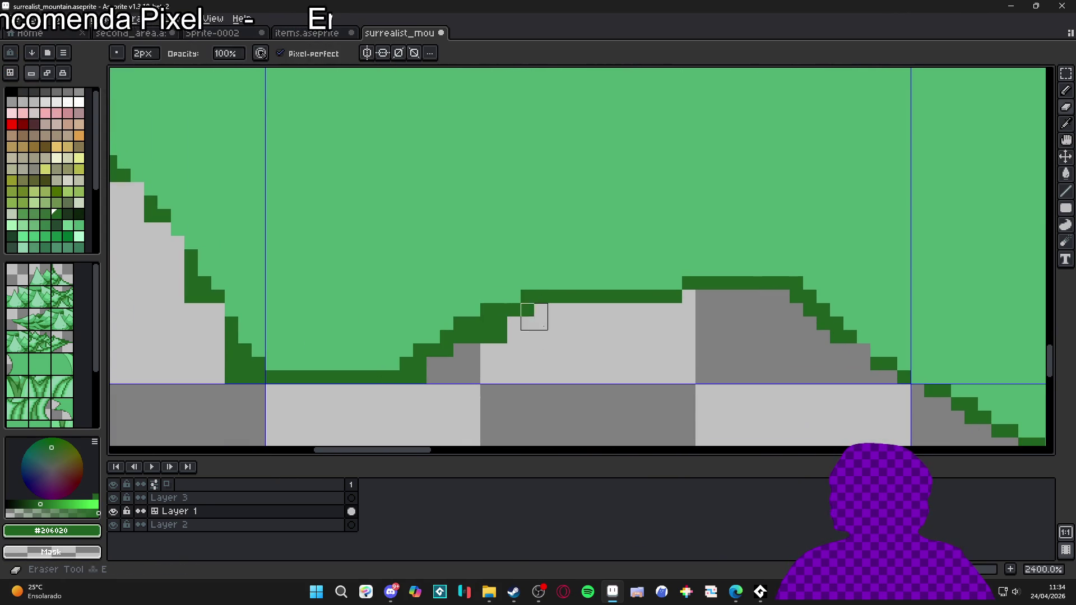
mouse_move(493, 344)
mouse_down()
mouse_move(521, 312)
mouse_move(399, 394)
mouse_move(415, 364)
mouse_move(507, 317)
mouse_move(372, 382)
mouse_up()
key(b)
click(446, 363)
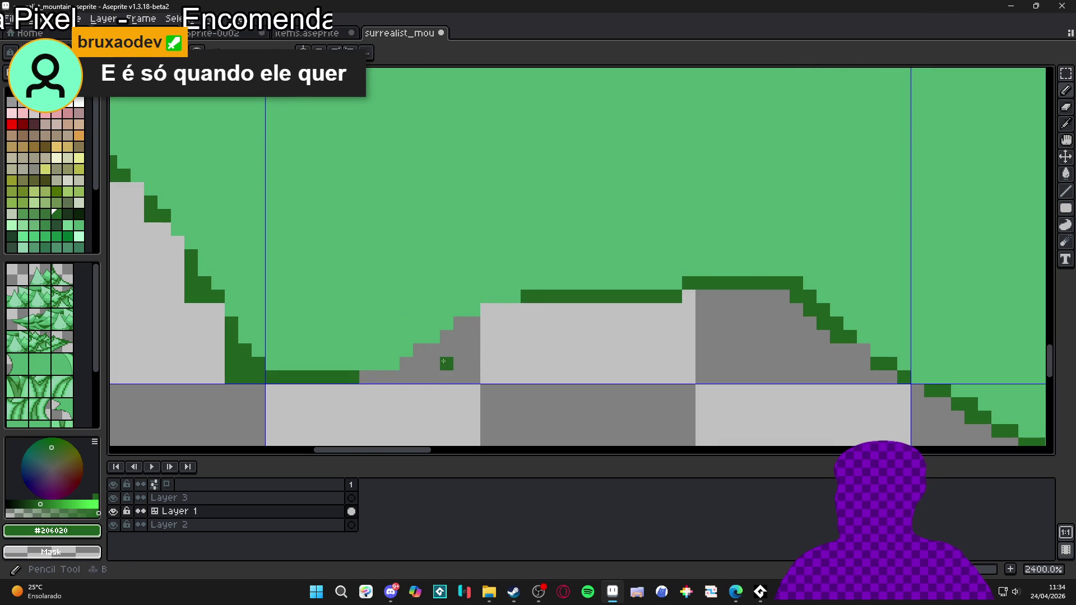
- Save the tileset file with Ctrl+S
scroll(443, 361, down, 5)
key(ctrl+s)
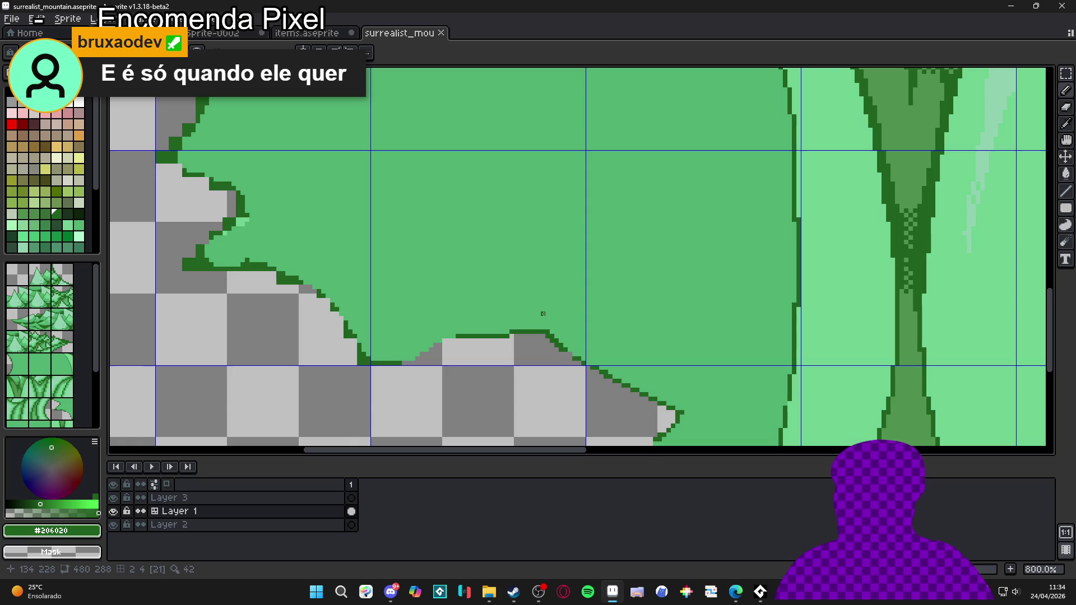
scroll(542, 313, down, 3)
scroll(495, 389, up, 4)
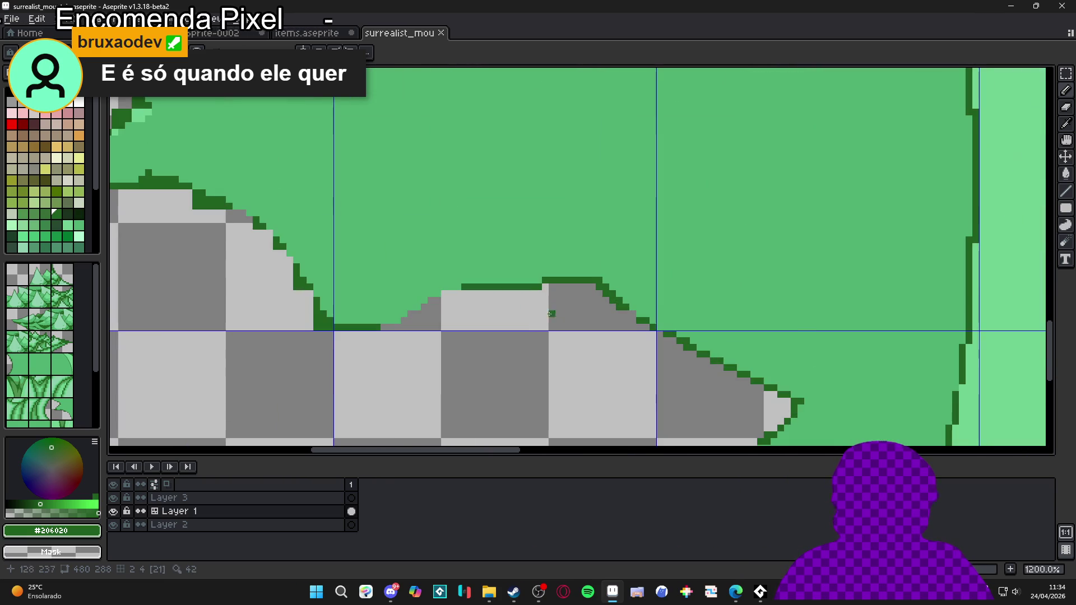
- Paint the leftover dark green ridge and staircase pixels with background green and grey
alt+click(623, 322)
scroll(622, 322, up, 4)
drag(572, 300, 536, 283)
drag(590, 319, 608, 336)
drag(518, 283, 499, 282)
mouse_move(626, 355)
mouse_down()
mouse_move(588, 360)
mouse_move(597, 349)
mouse_move(664, 395)
mouse_move(680, 428)
mouse_up()
key(m)
click(597, 350)
mouse_move(485, 283)
mouse_down()
mouse_move(420, 291)
mouse_move(630, 328)
mouse_move(668, 319)
mouse_up()
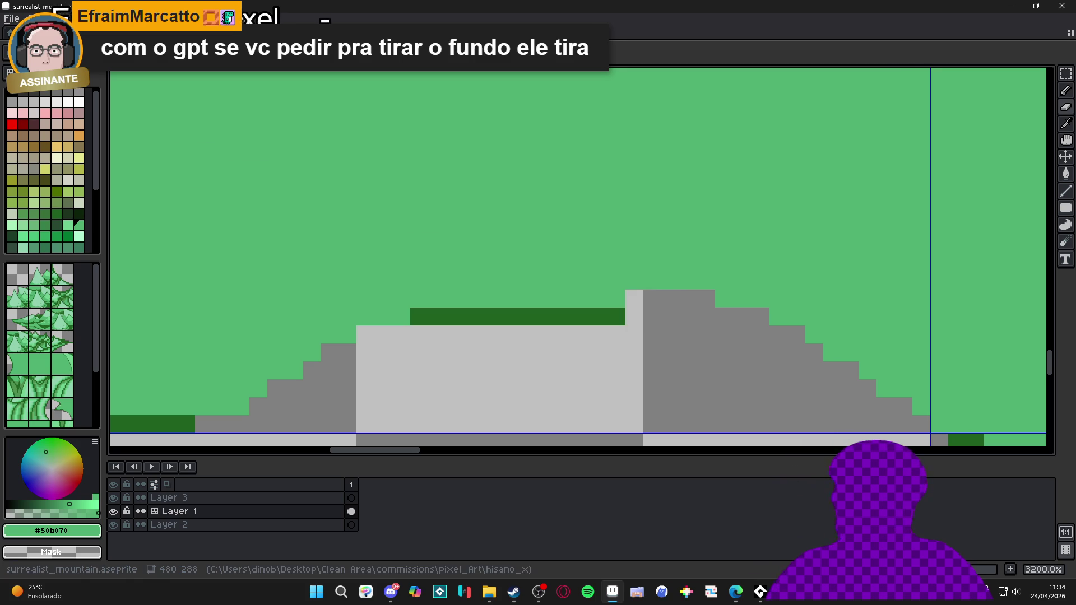
- Zoom out and open the live Preview window of the tileset with F7
key(alt+Tab)
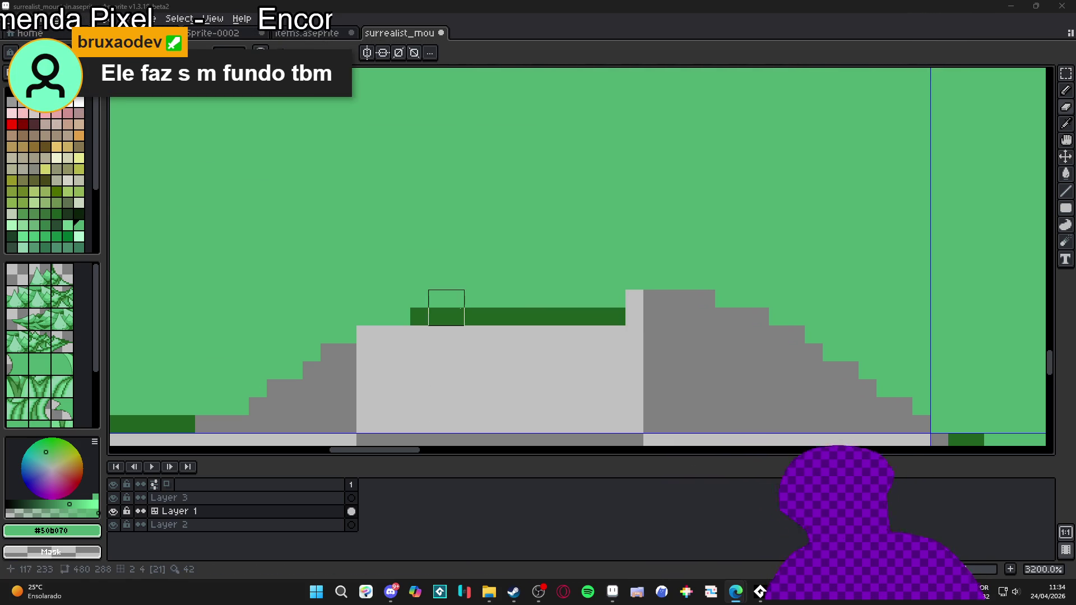
scroll(473, 317, down, 6)
scroll(473, 317, down, 3)
scroll(601, 268, up, 2)
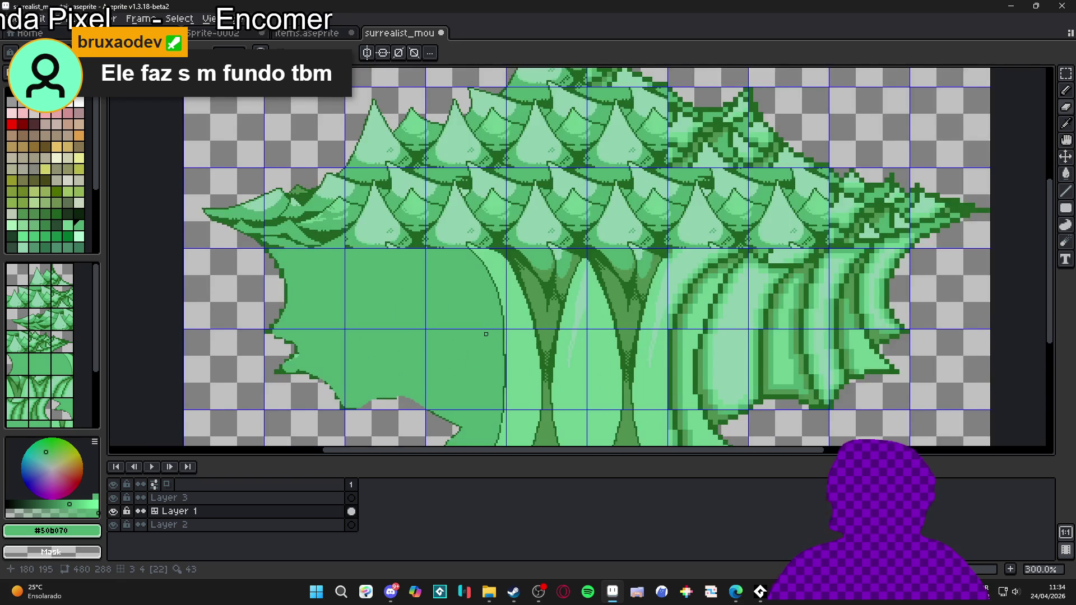
key(F7)
- Toggle the tile grid over the canvas with Ctrl+'
scroll(833, 260, up, 3)
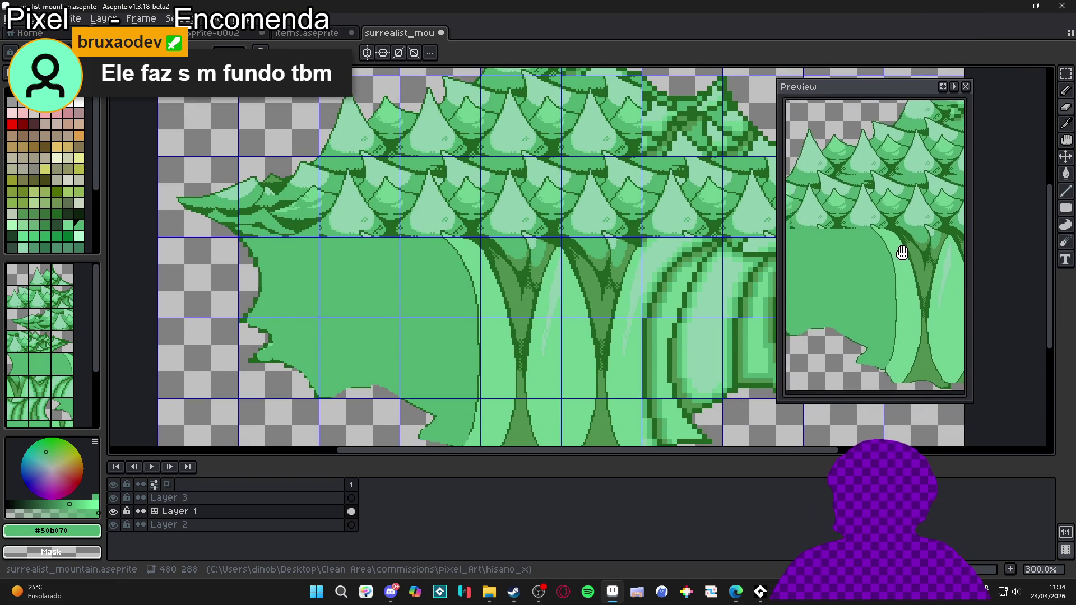
scroll(442, 252, down, 2)
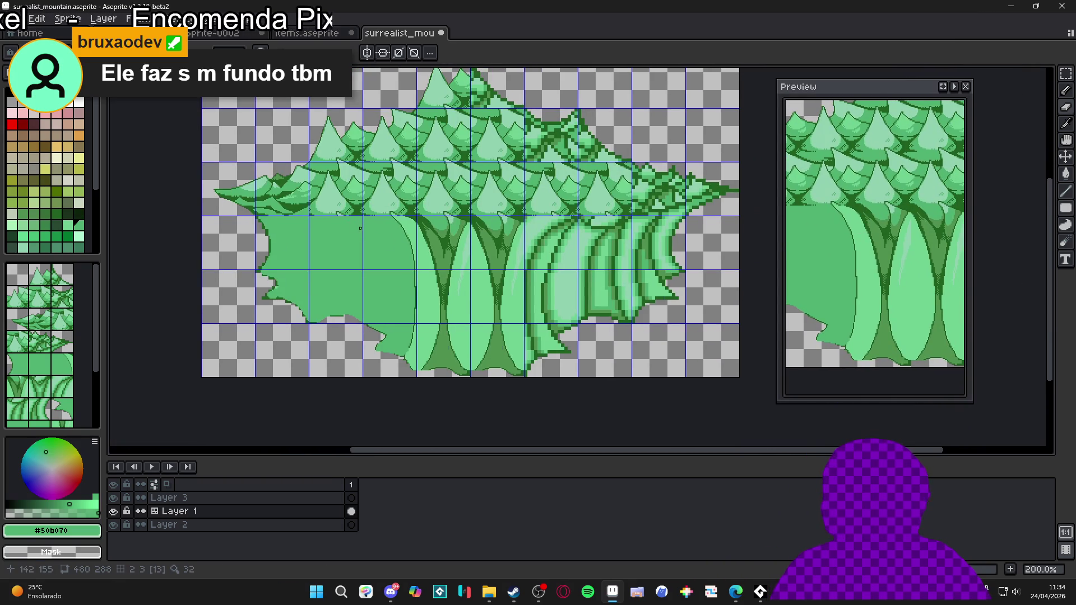
scroll(404, 274, down, 1)
scroll(356, 247, up, 1)
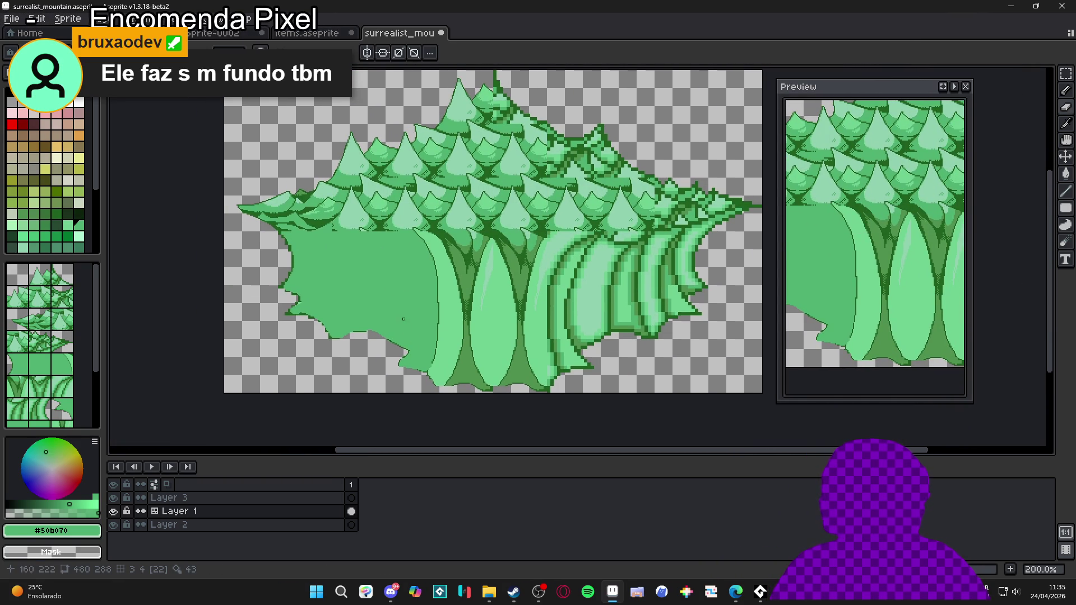
key(ctrl+apostrophe)
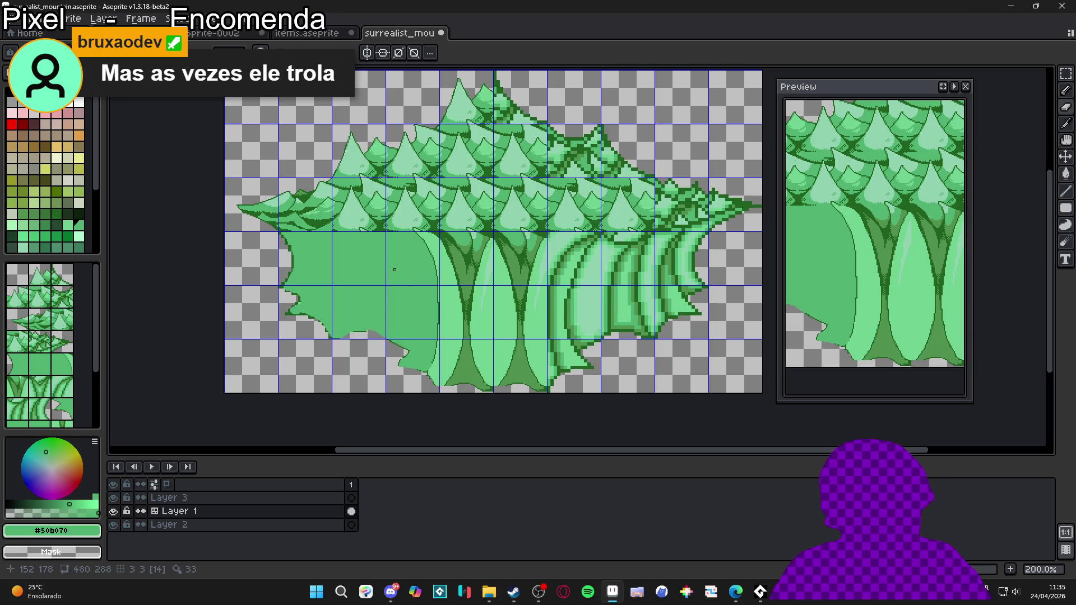
- Draw the curved fold line in dark green #206020 down beside the trunk to the existing curve
scroll(394, 239, up, 4)
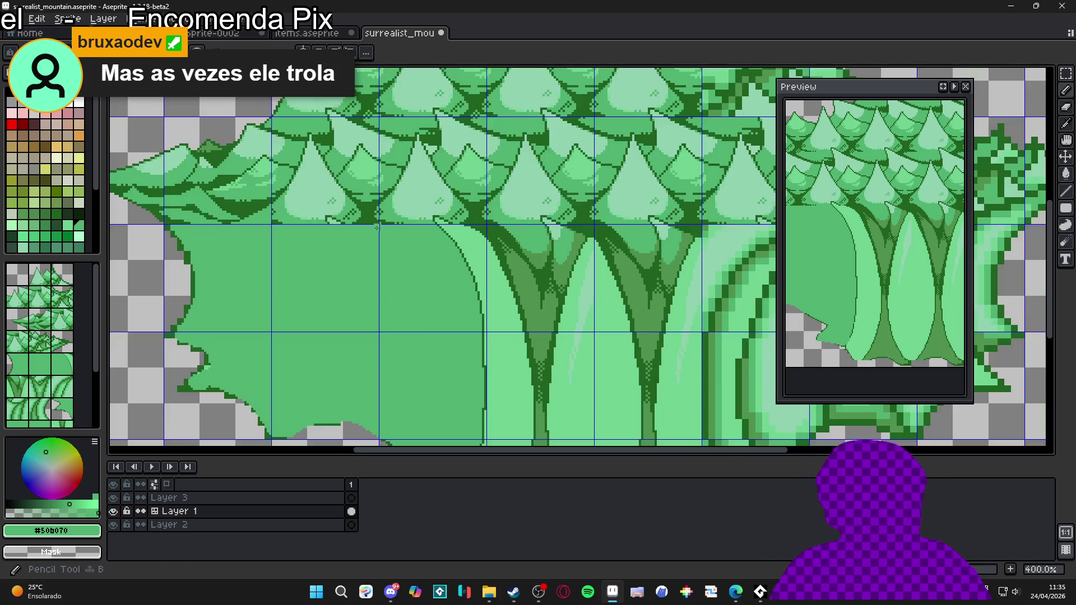
alt+click(389, 213)
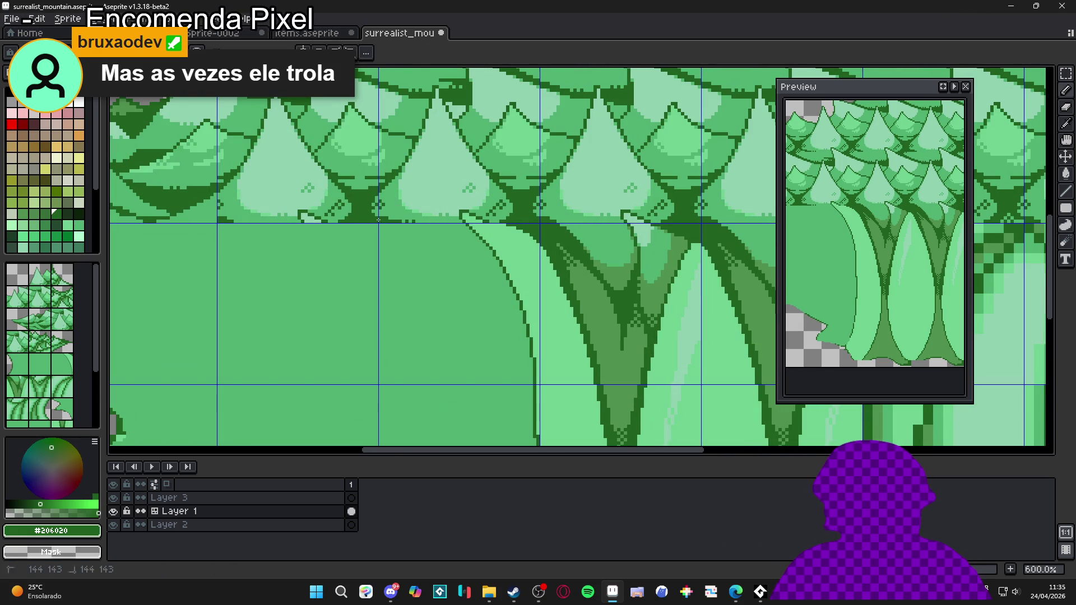
mouse_move(445, 308)
mouse_down()
mouse_move(531, 438)
mouse_move(496, 298)
mouse_up()
scroll(486, 286, down, 2)
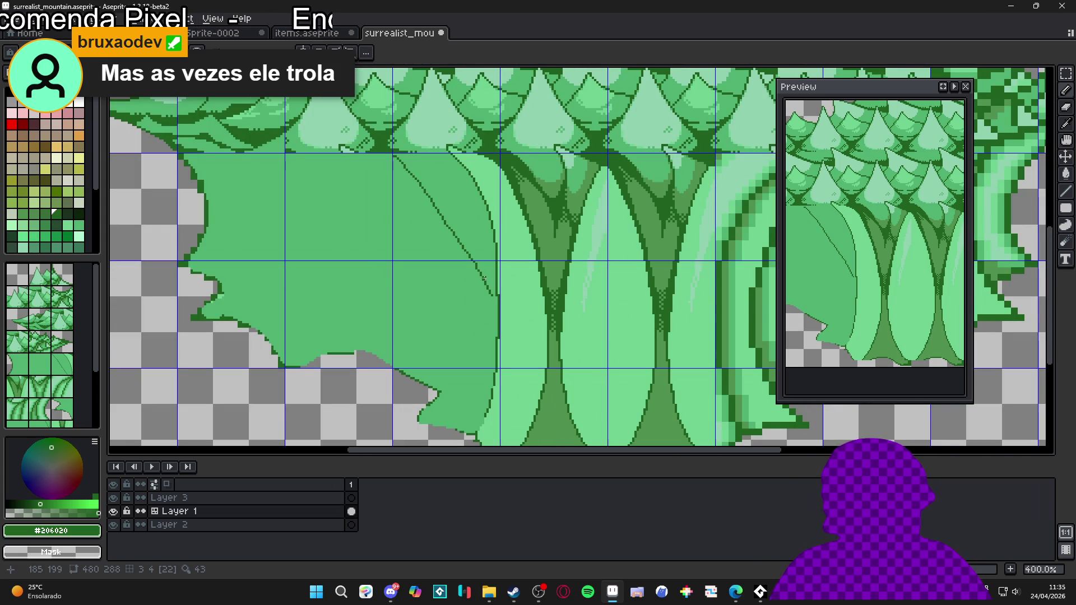
scroll(467, 183, up, 2)
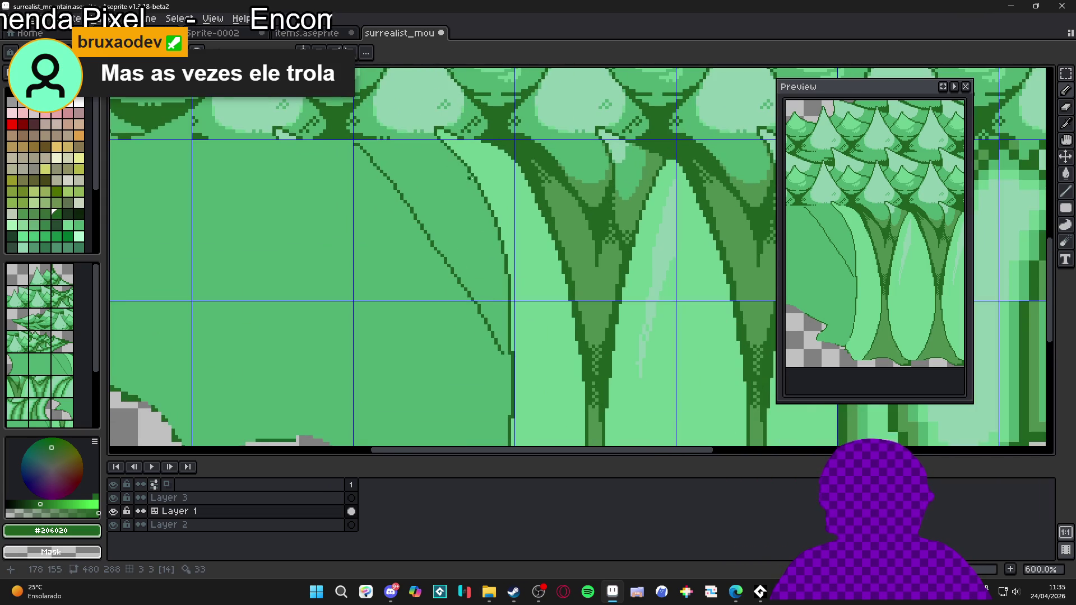
drag(482, 198, 504, 166)
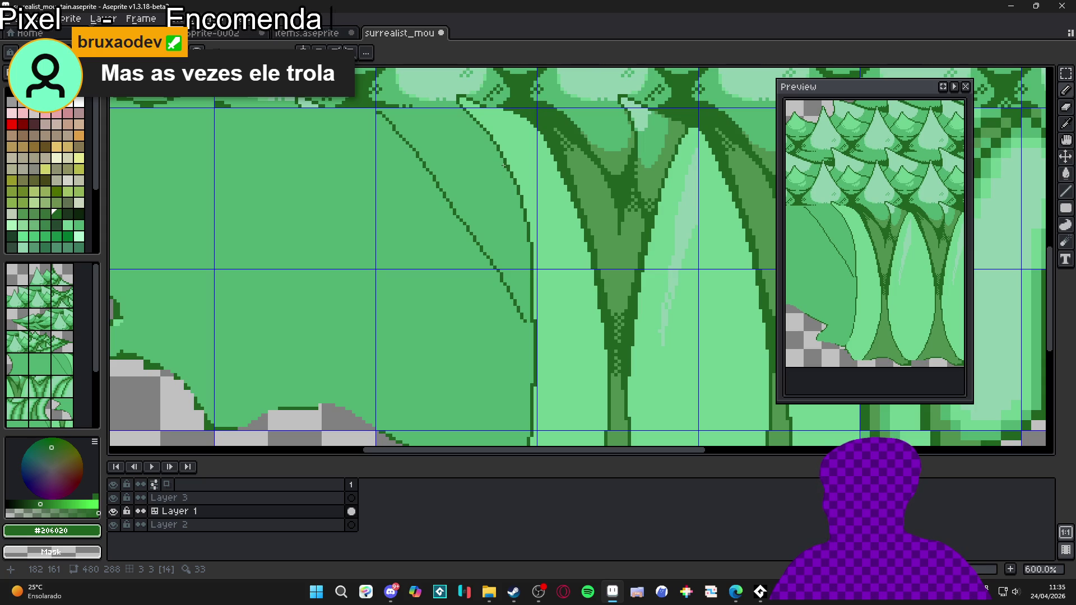
scroll(508, 168, up, 1)
mouse_move(517, 184)
mouse_down()
mouse_move(514, 329)
mouse_move(538, 336)
mouse_move(535, 359)
mouse_up()
scroll(514, 330, up, 3)
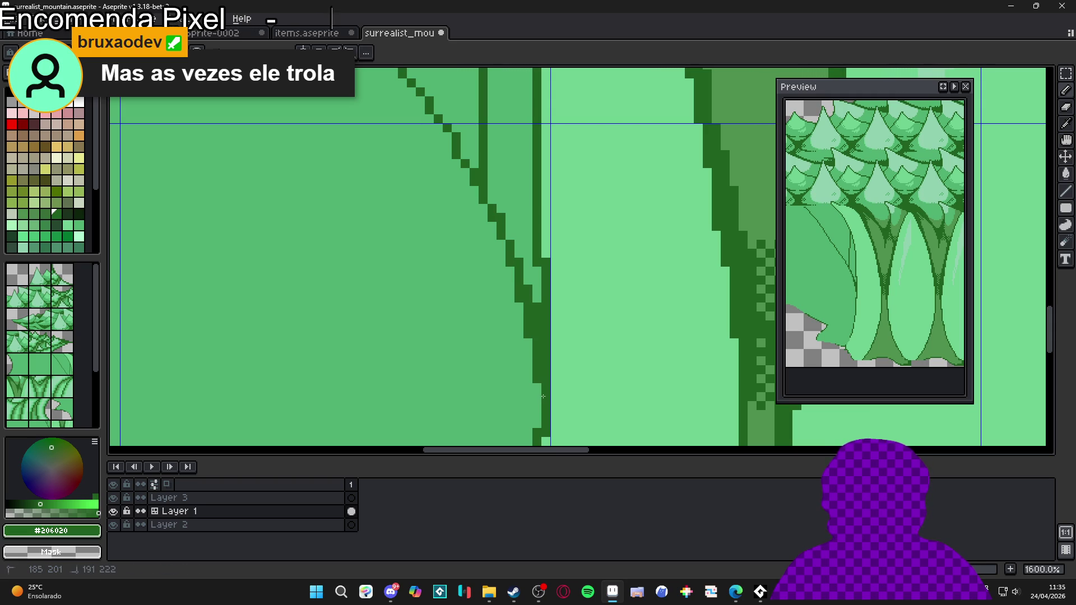
- Draw a short dark line and touch up the dark pixels along the diagonal edge
scroll(509, 200, down, 4)
scroll(485, 326, up, 4)
click(484, 326)
key(ctrl+z)
mouse_move(462, 312)
mouse_down()
mouse_move(498, 319)
mouse_move(496, 297)
mouse_move(470, 296)
mouse_move(490, 273)
mouse_move(503, 211)
mouse_move(481, 274)
mouse_up()
click(498, 320)
click(481, 275)
click(462, 296)
click(479, 285)
click(489, 267)
click(452, 287)
click(462, 277)
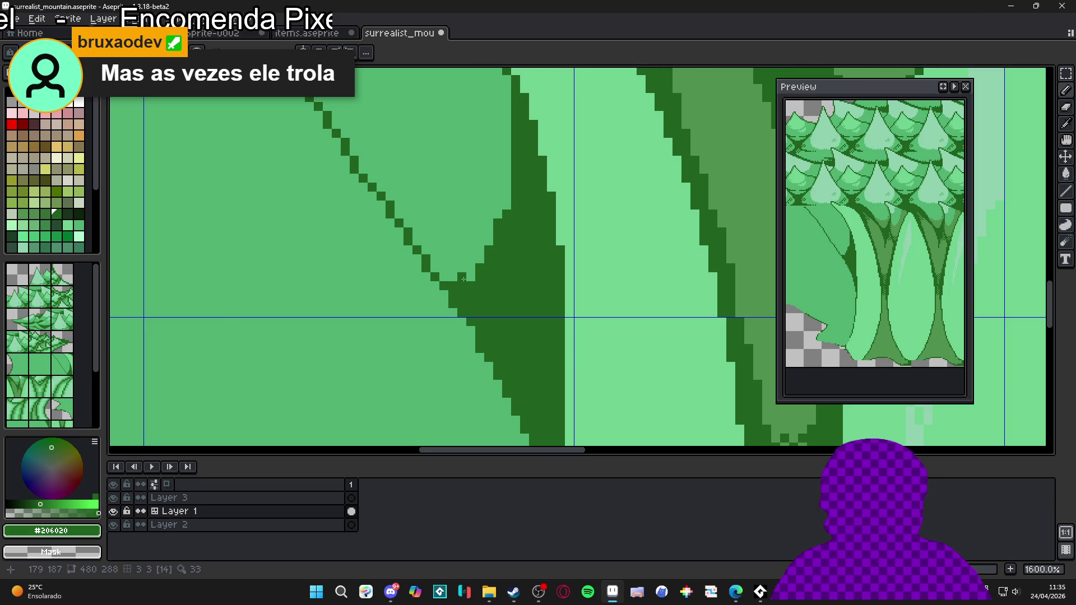
- Sample the background, trunk and ground greens from the canvas
scroll(479, 267, down, 2)
scroll(478, 259, up, 1)
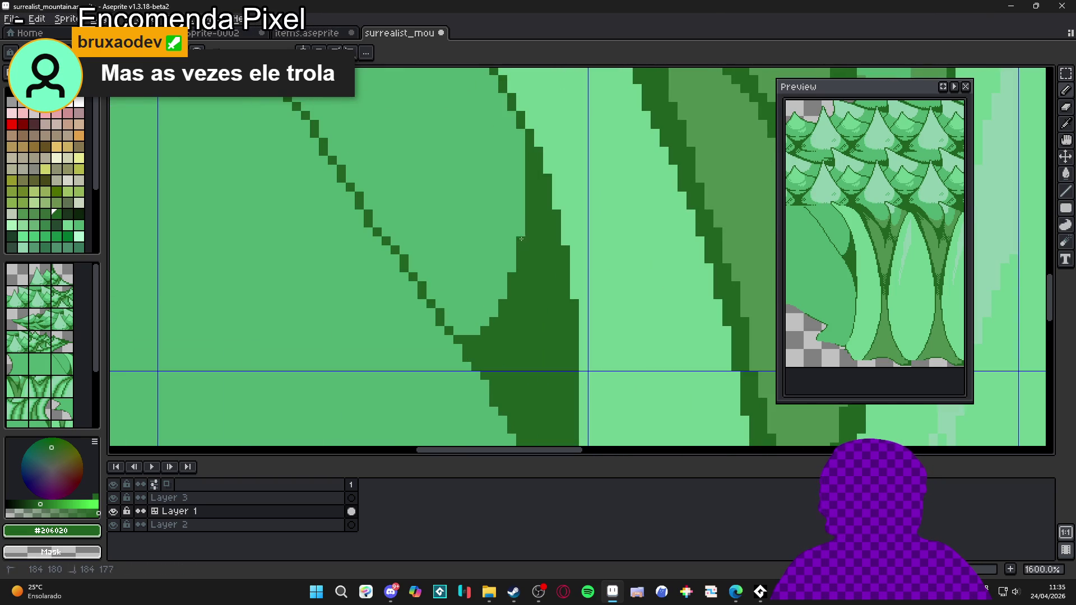
scroll(521, 247, down, 2)
scroll(490, 231, up, 1)
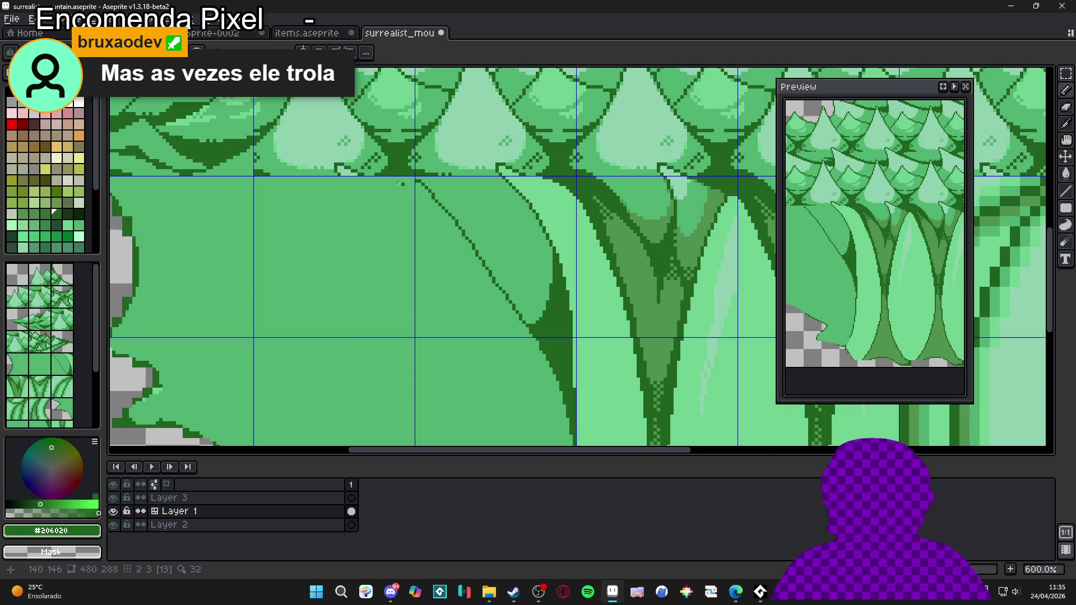
alt+click(398, 183)
scroll(476, 252, down, 1)
scroll(510, 287, up, 2)
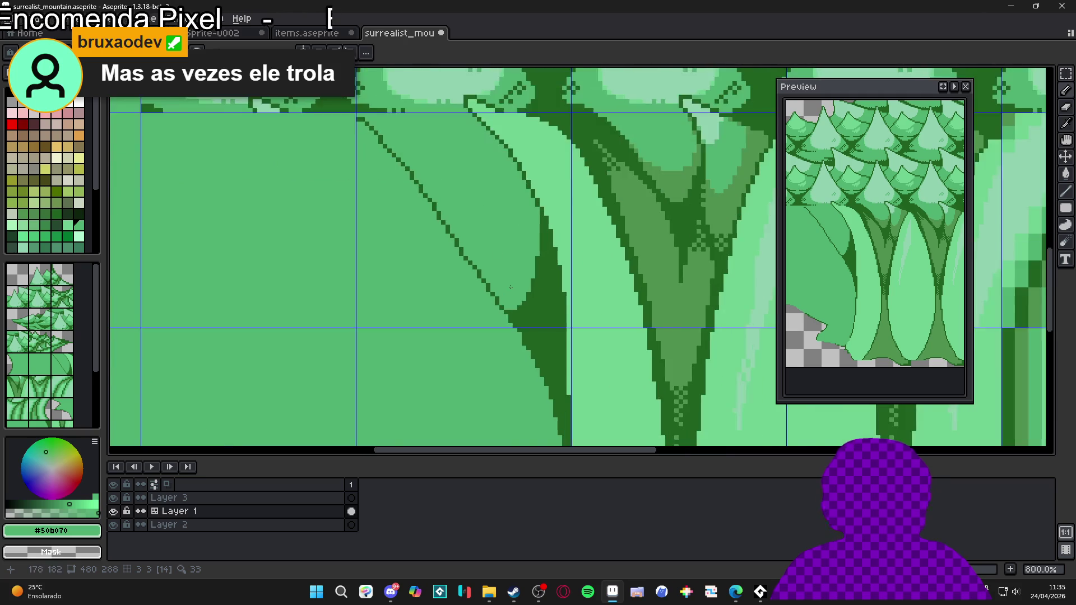
scroll(511, 287, down, 2)
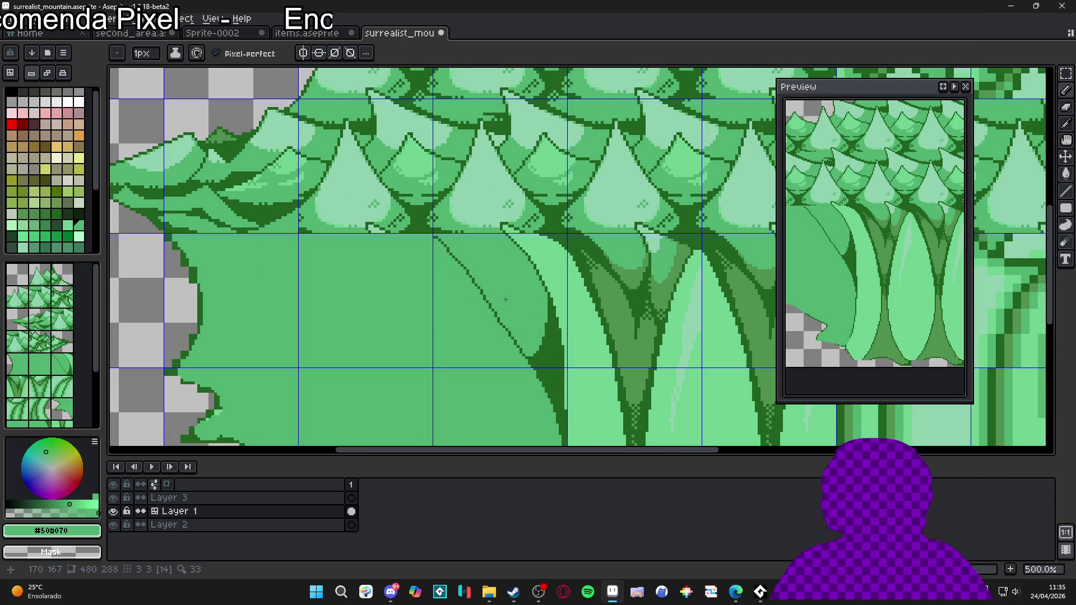
scroll(510, 320, down, 2)
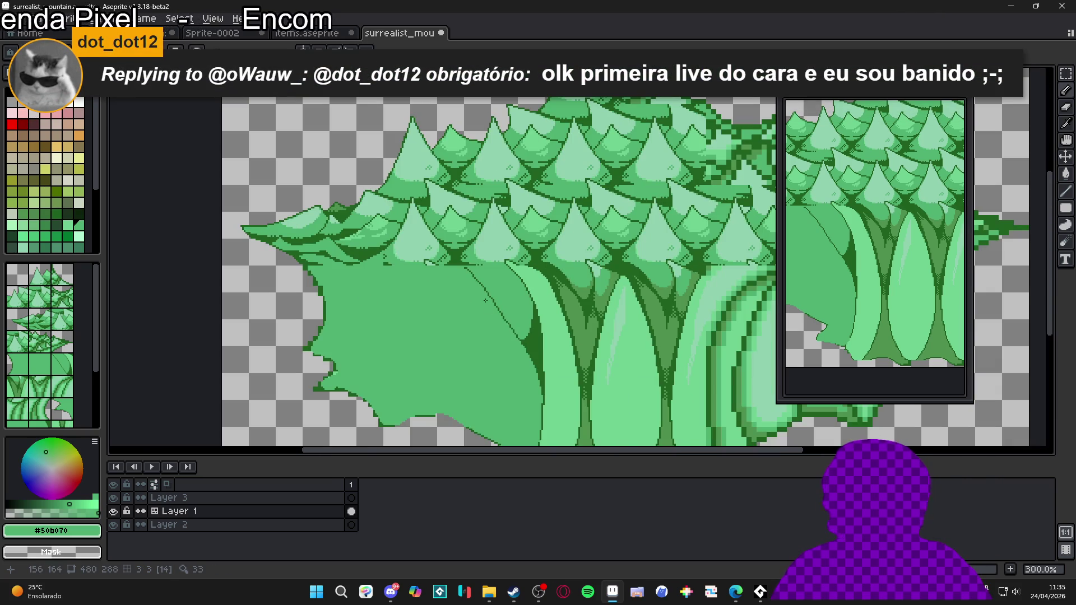
scroll(485, 301, up, 7)
alt+click(447, 241)
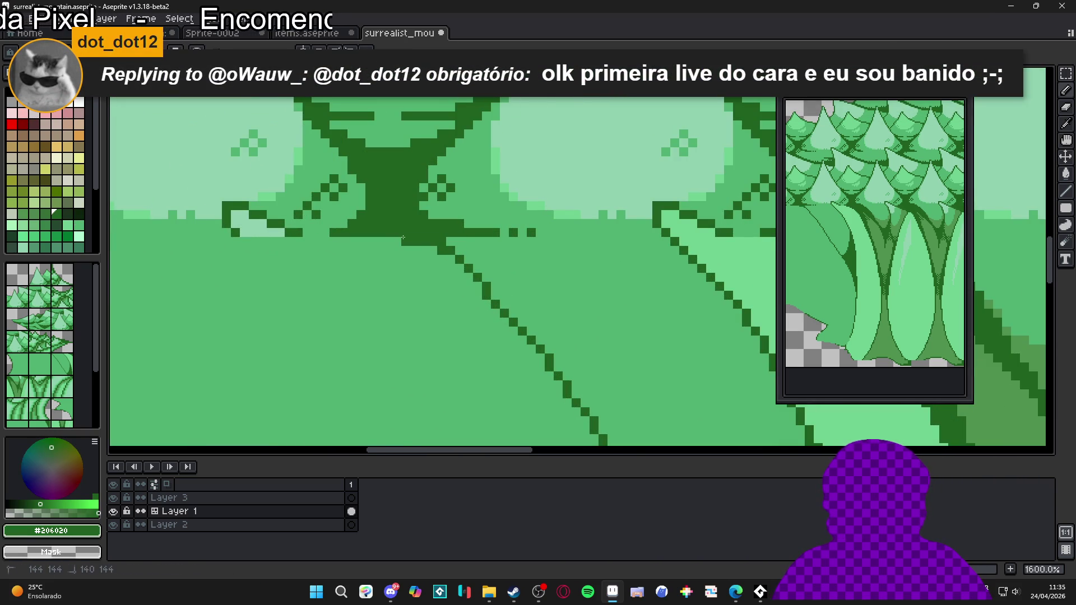
alt+click(414, 251)
- Pick the dark outline green from the mountain's lower edge
drag(426, 235, 459, 227)
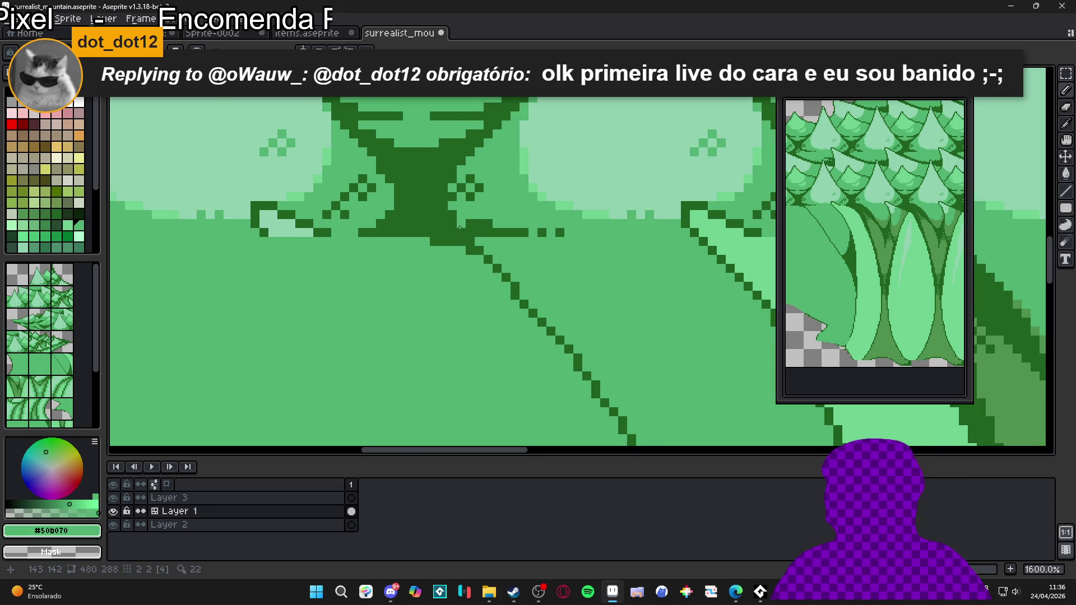
scroll(530, 324, down, 5)
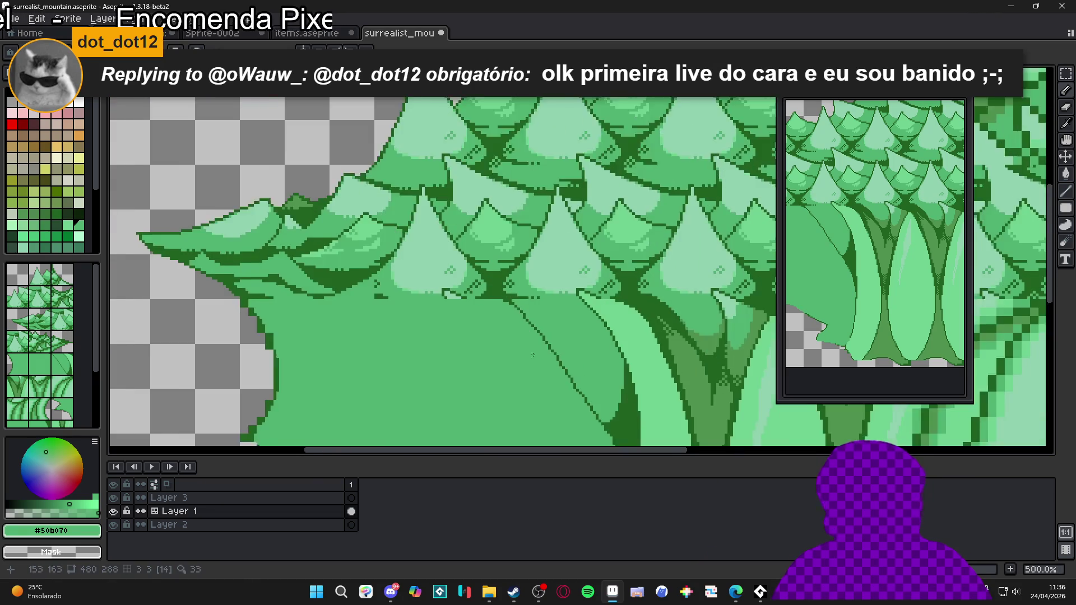
scroll(535, 269, down, 2)
scroll(532, 287, up, 3)
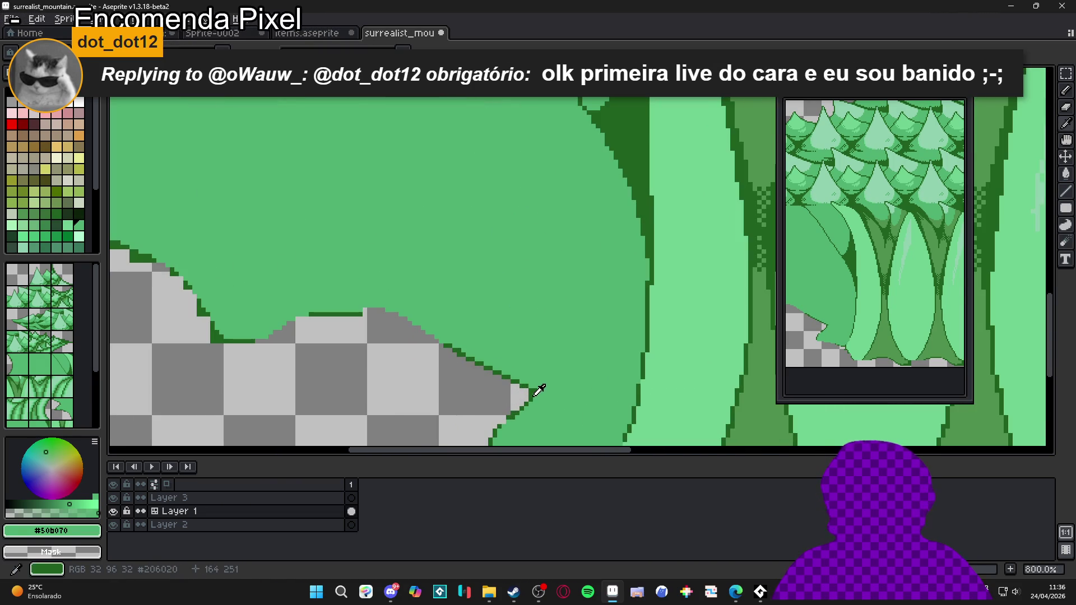
alt+click(531, 396)
scroll(531, 396, down, 1)
mouse_move(533, 392)
mouse_down()
mouse_move(535, 279)
mouse_move(564, 351)
mouse_move(502, 164)
mouse_up()
- Turn on the tile grid and zoom out to check tile boundaries across the sprite
key(ctrl+apostrophe)
scroll(501, 163, down, 3)
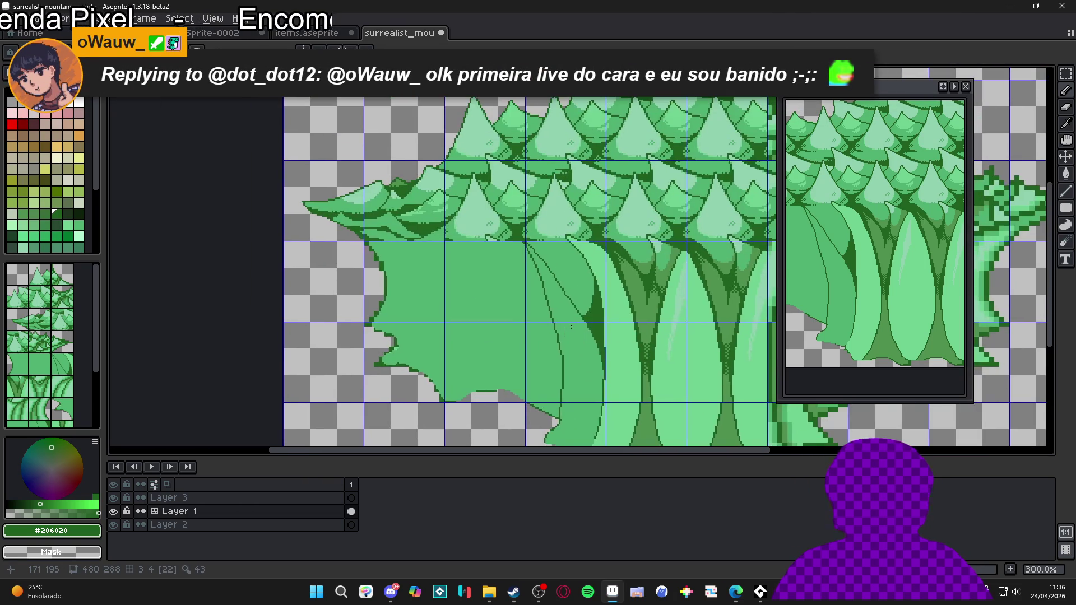
drag(514, 309, 465, 307)
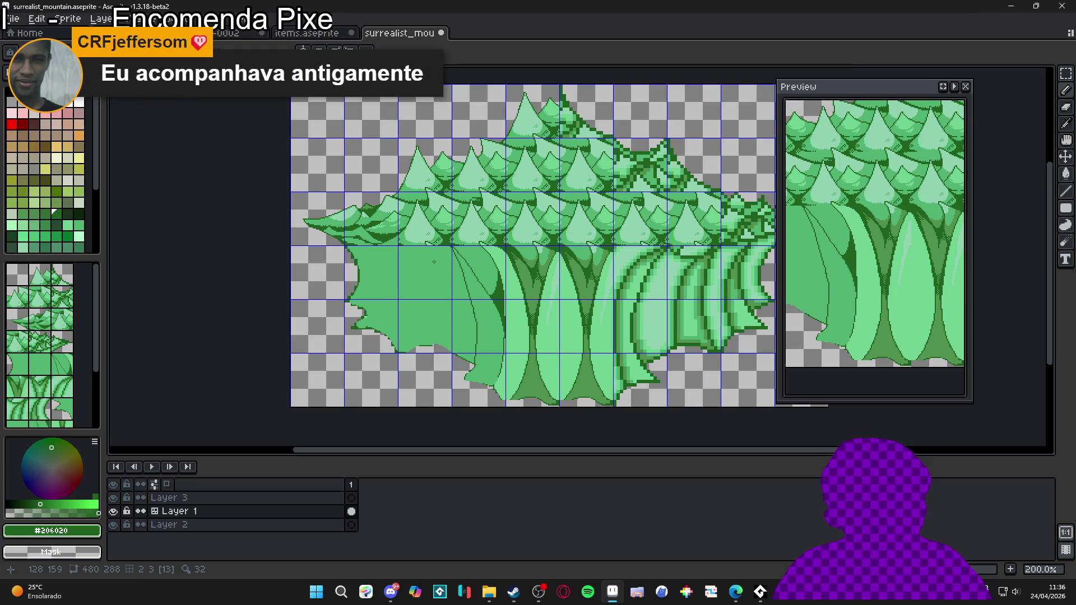
scroll(415, 258, up, 2)
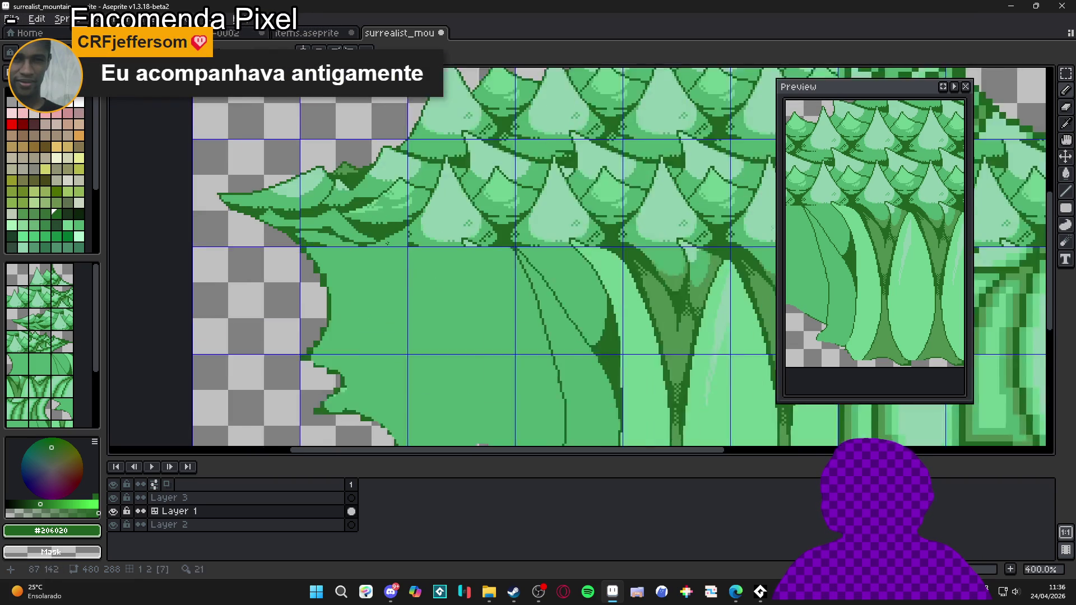
scroll(399, 295, down, 1)
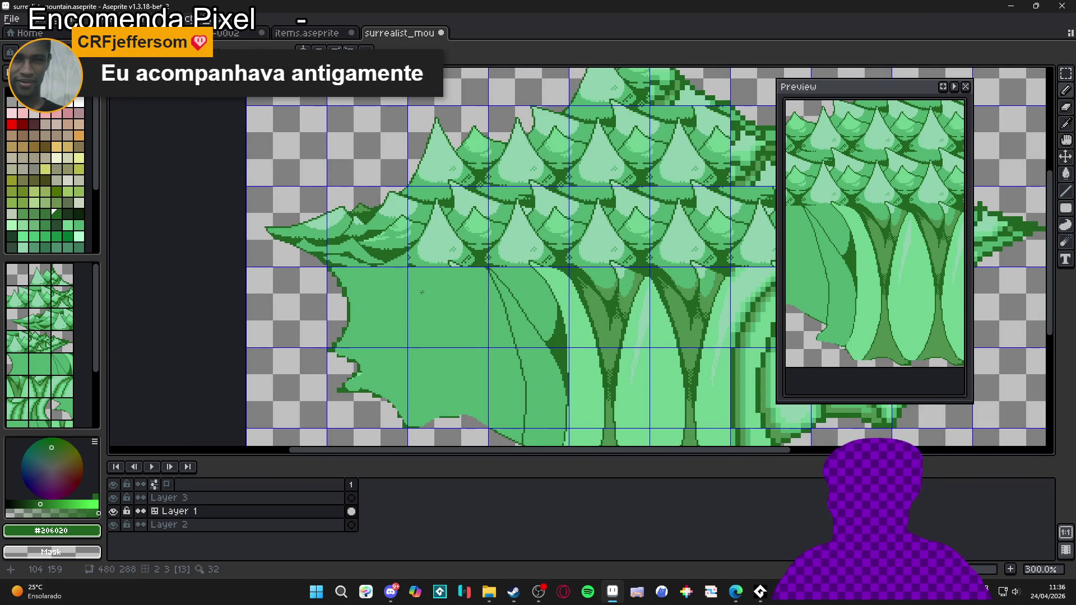
scroll(482, 235, down, 1)
mouse_move(618, 290)
mouse_down()
mouse_move(473, 284)
mouse_move(550, 289)
mouse_up()
scroll(442, 294, down, 1)
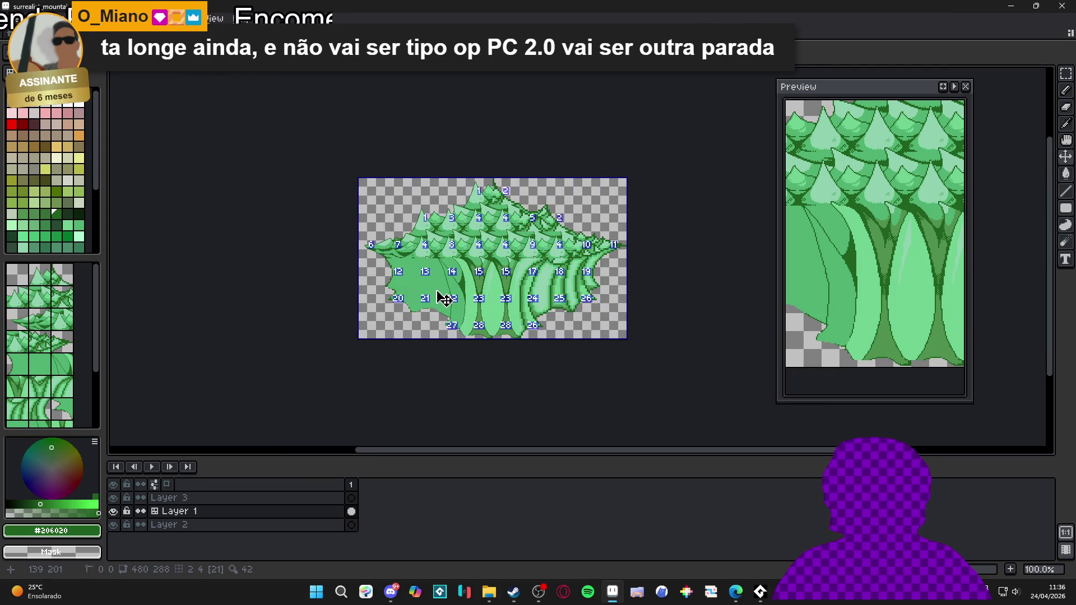
scroll(443, 293, up, 1)
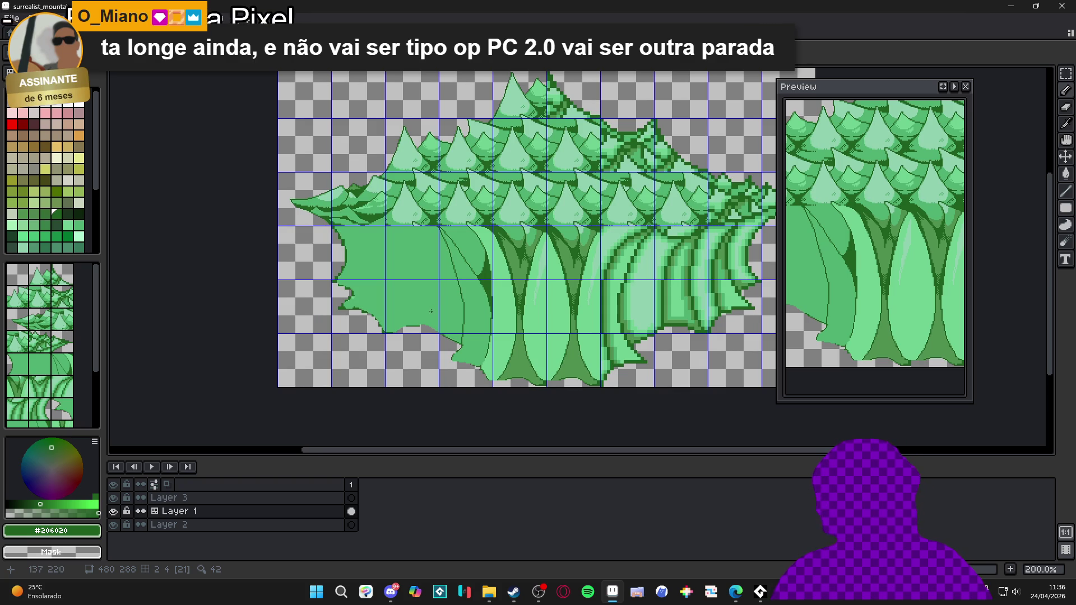
scroll(439, 310, down, 1)
scroll(443, 308, up, 1)
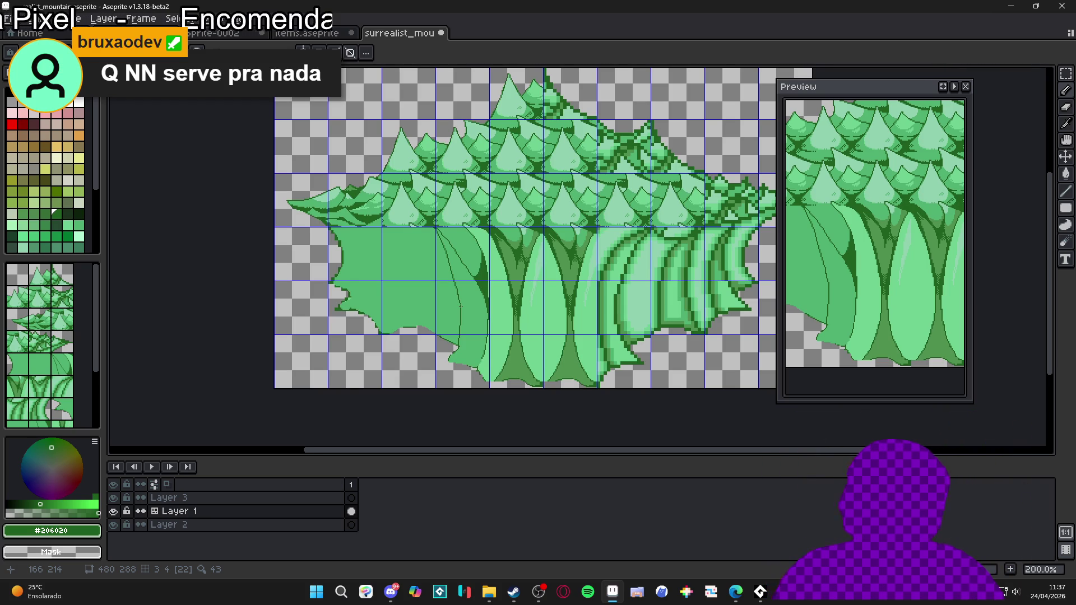
- Thicken the curved fold line and clean its edge pixels, alternating #206020 and #50b070
scroll(473, 255, up, 3)
scroll(503, 293, up, 4)
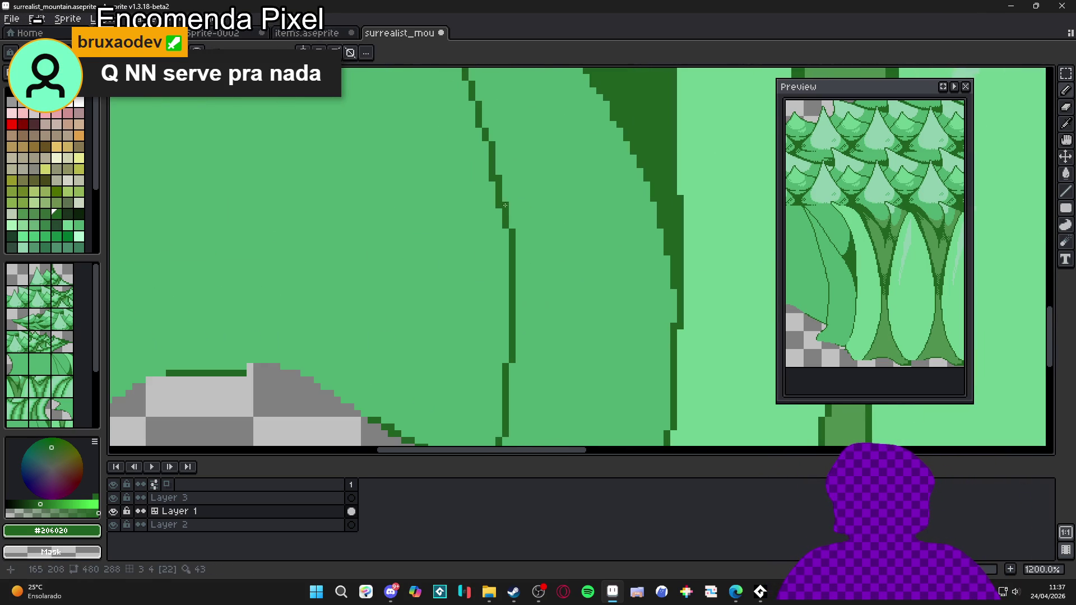
mouse_move(496, 177)
mouse_down()
mouse_move(521, 257)
mouse_move(510, 230)
mouse_up()
alt+click(521, 257)
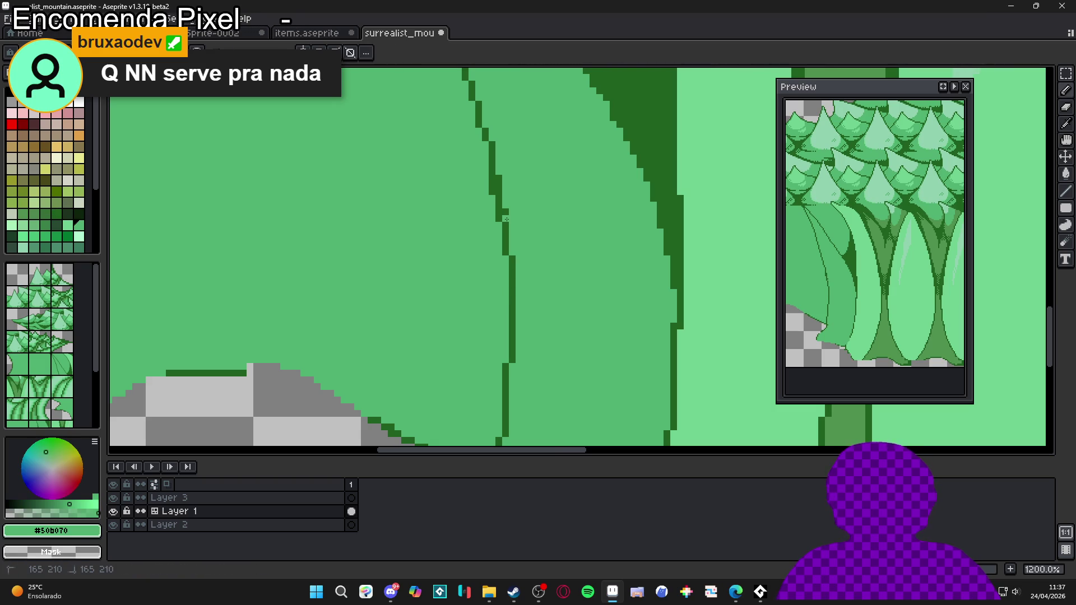
mouse_move(506, 188)
mouse_down()
mouse_move(488, 175)
mouse_move(507, 209)
mouse_up()
alt+click(490, 151)
alt+click(499, 157)
scroll(505, 214, down, 3)
scroll(499, 203, up, 3)
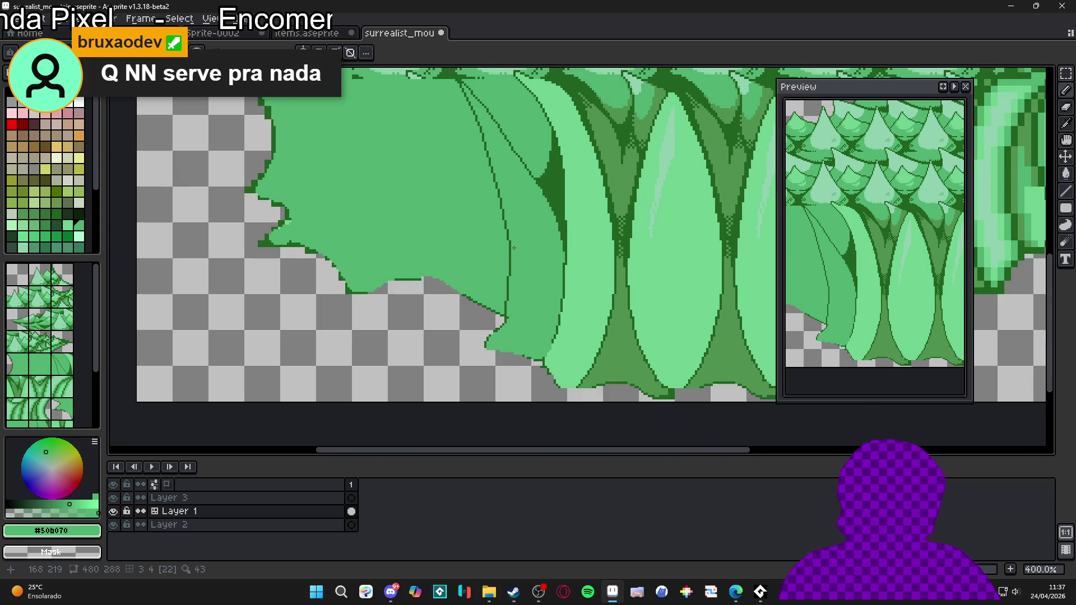
alt+click(504, 207)
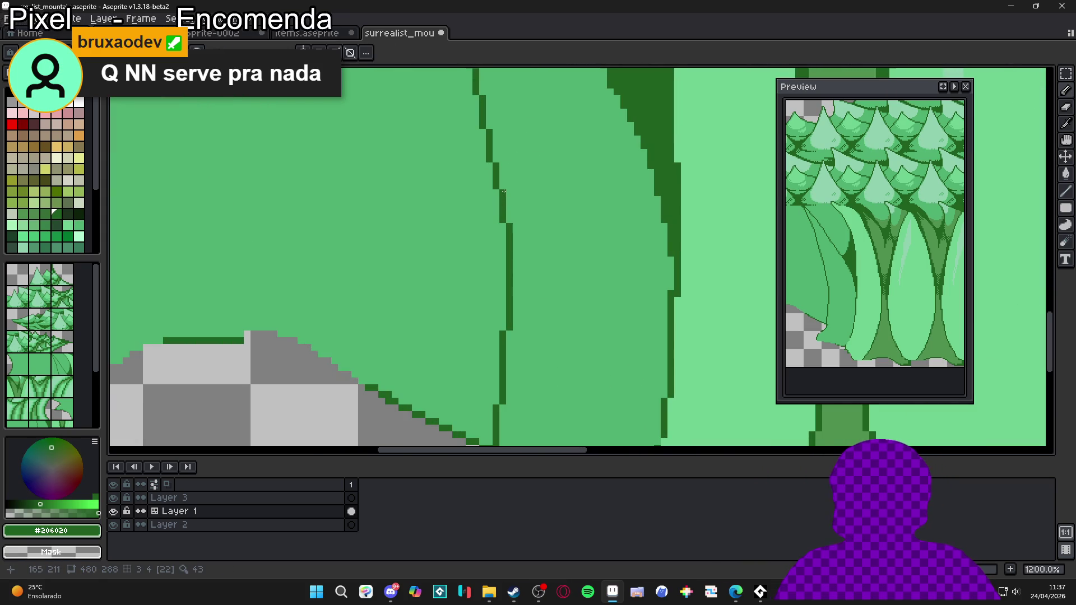
alt+click(508, 228)
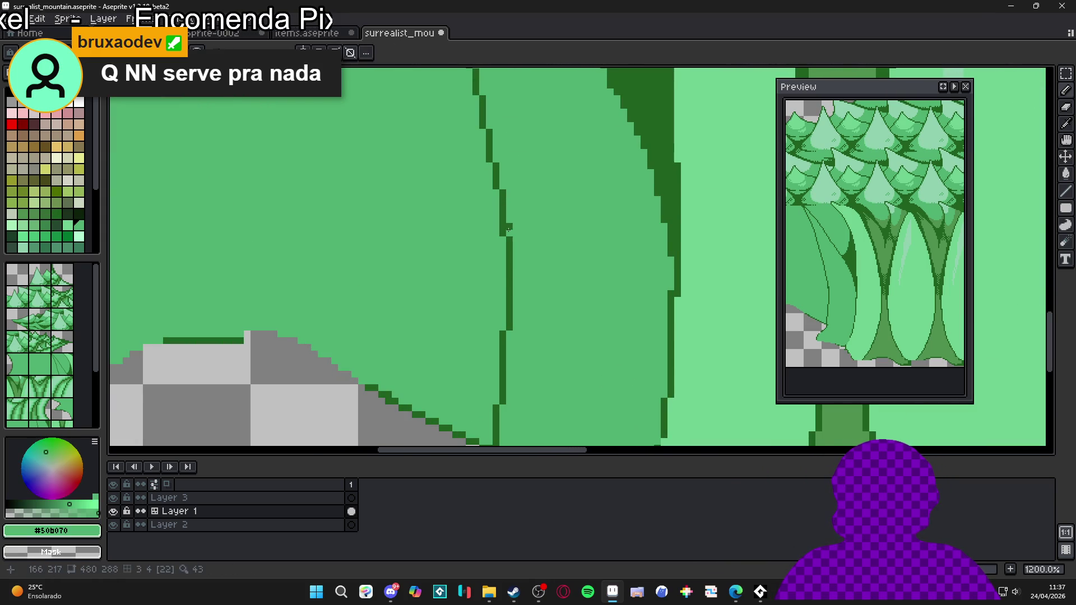
scroll(506, 242, down, 2)
scroll(509, 286, up, 2)
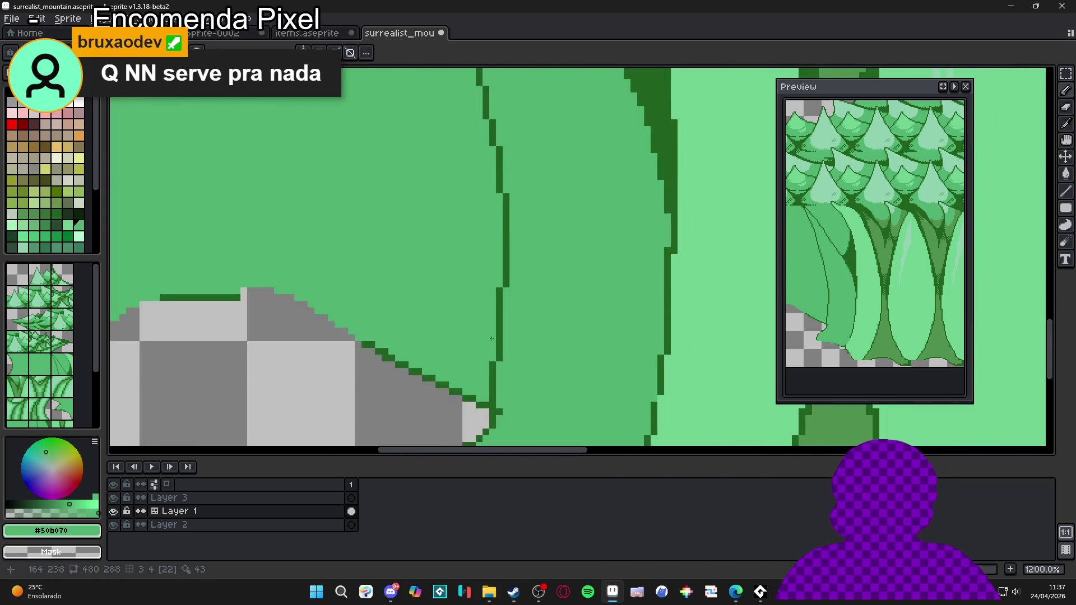
- Extend the fold line with a dark segment down to the bottom edge
drag(499, 419, 538, 301)
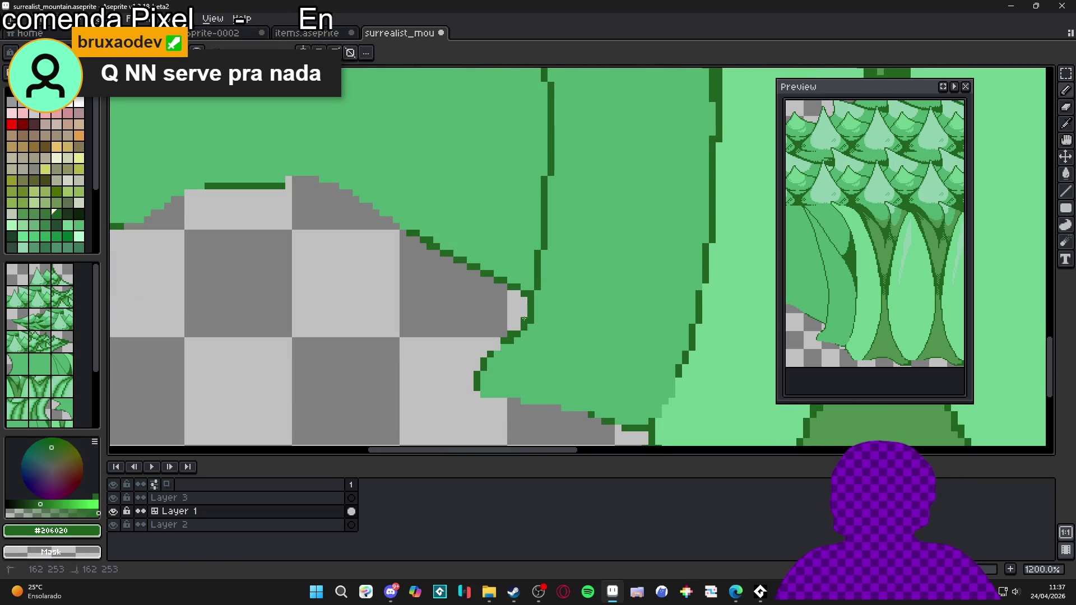
scroll(526, 324, down, 7)
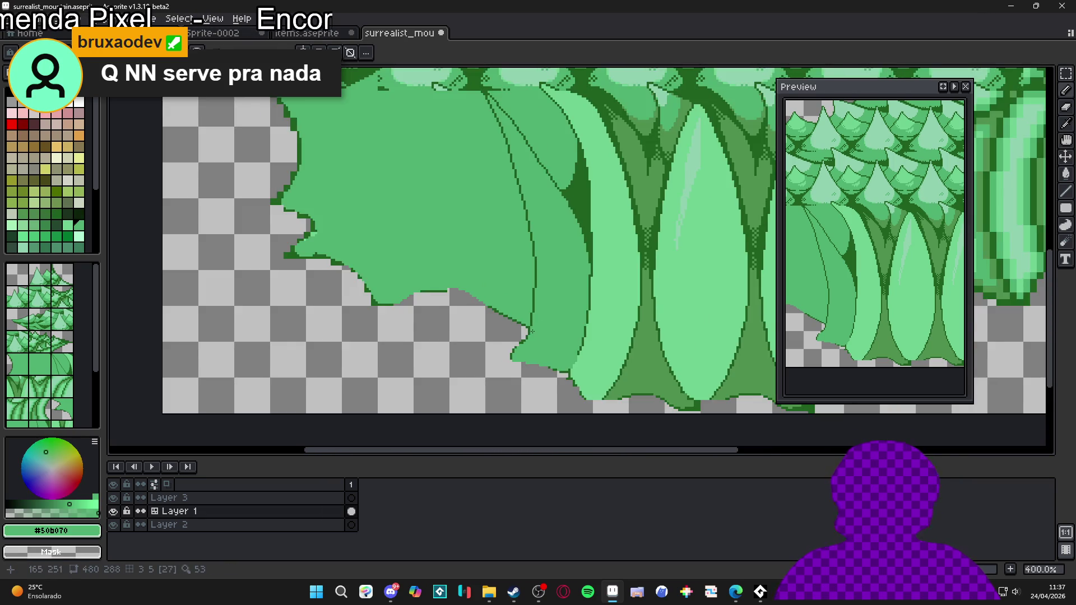
scroll(534, 325, up, 6)
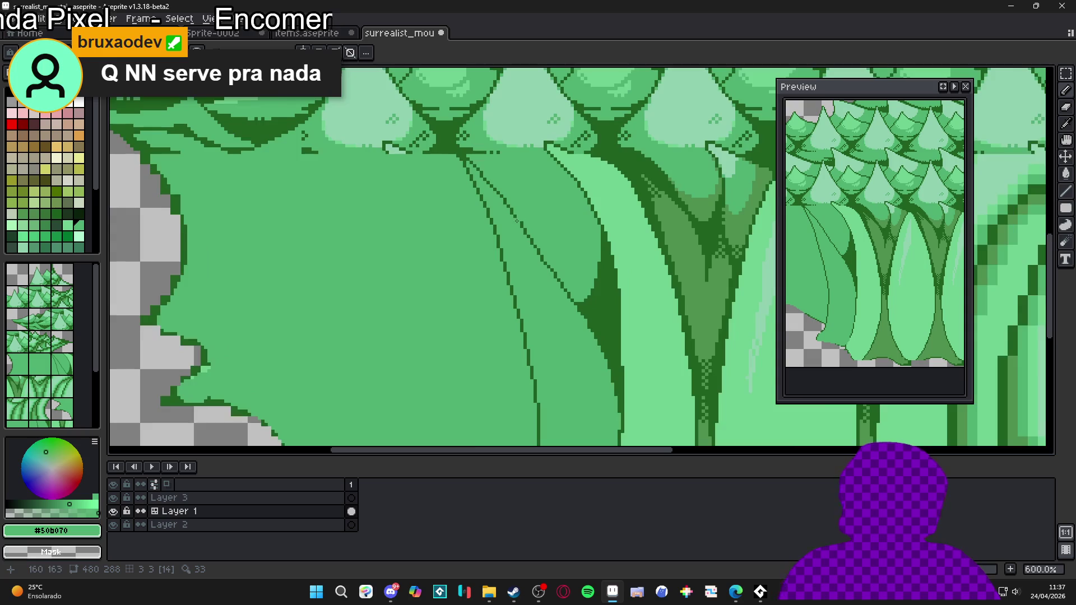
alt+click(563, 291)
- Fix the staircase pixels on the right diagonal fold line, removing strays and filling gaps
mouse_move(563, 291)
mouse_down()
mouse_move(506, 238)
mouse_move(564, 291)
mouse_move(509, 219)
mouse_move(493, 221)
mouse_move(494, 207)
mouse_move(540, 263)
mouse_up()
alt+click(546, 254)
alt+click(528, 257)
alt+click(508, 219)
click(501, 219)
alt+click(489, 224)
click(505, 244)
click(516, 247)
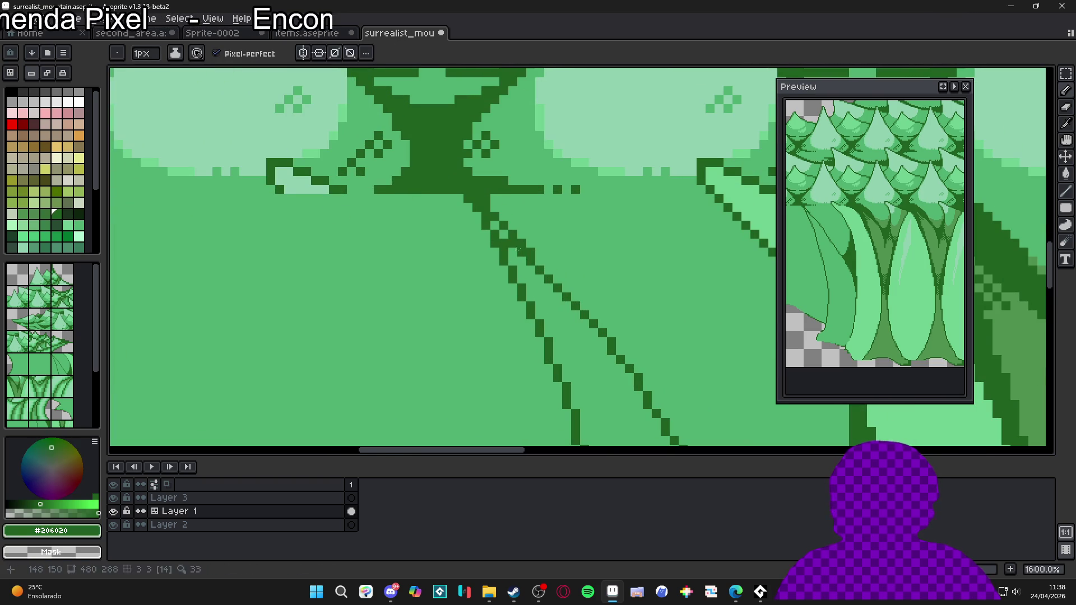
click(506, 241)
drag(518, 261, 526, 280)
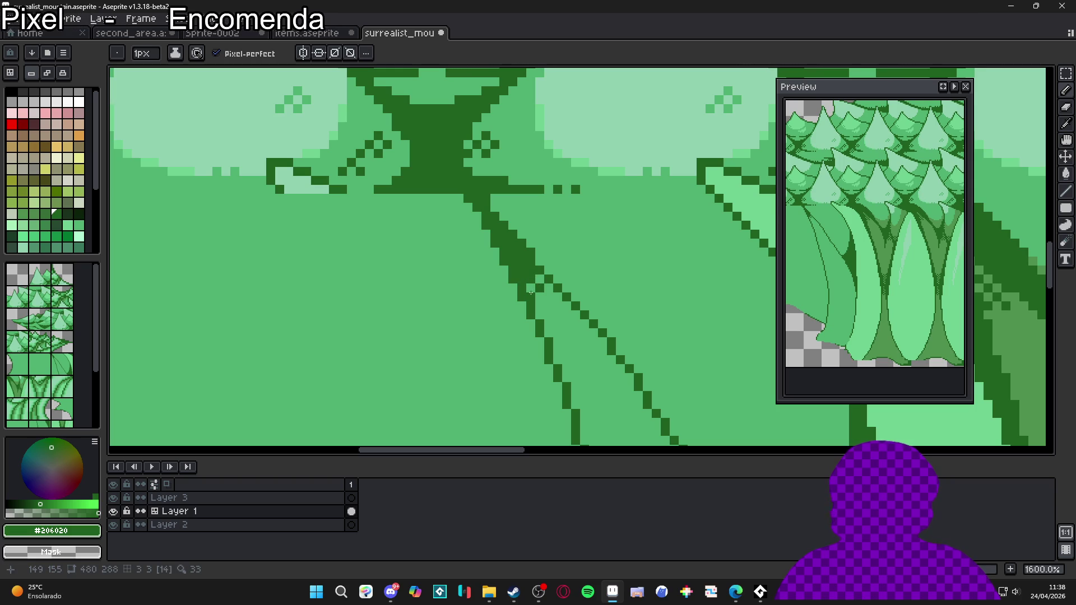
click(540, 305)
scroll(555, 307, down, 6)
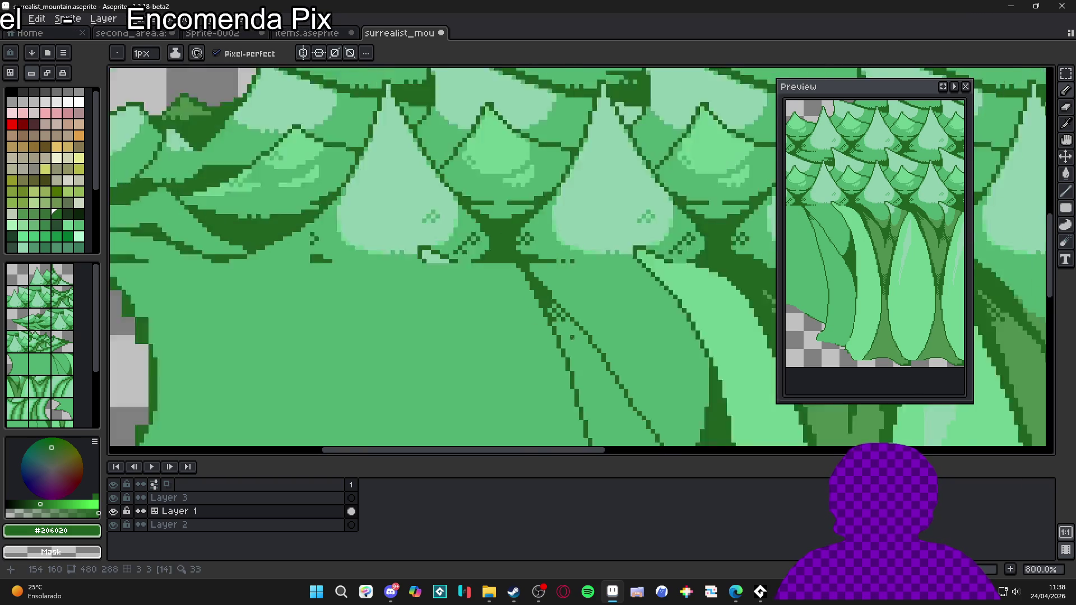
scroll(536, 284, up, 1)
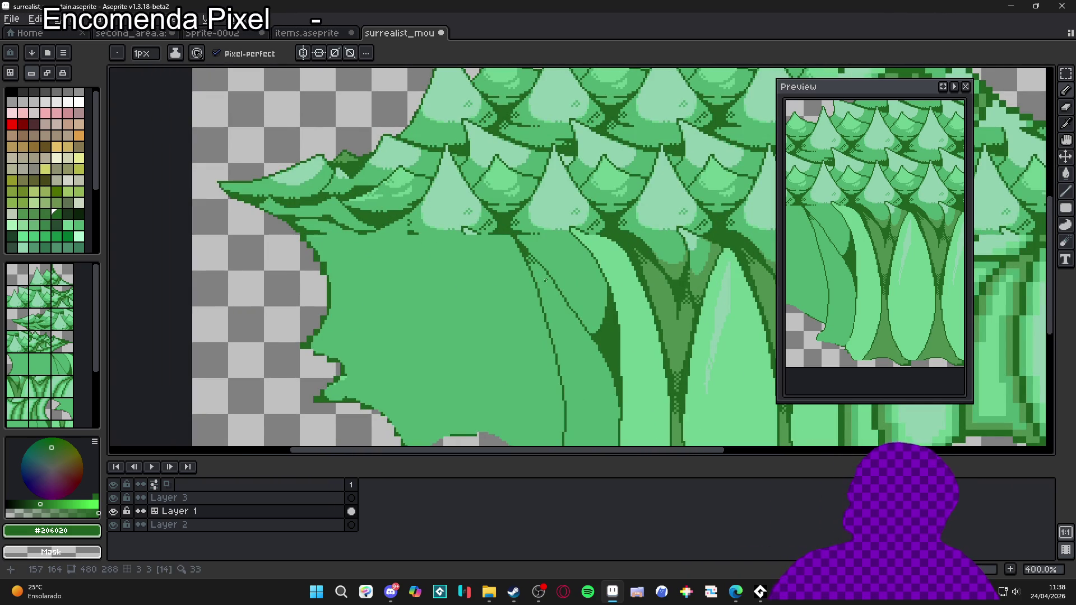
- Fill the space below the trunk fork with dark green pixels
key(ctrl)
scroll(547, 272, up, 6)
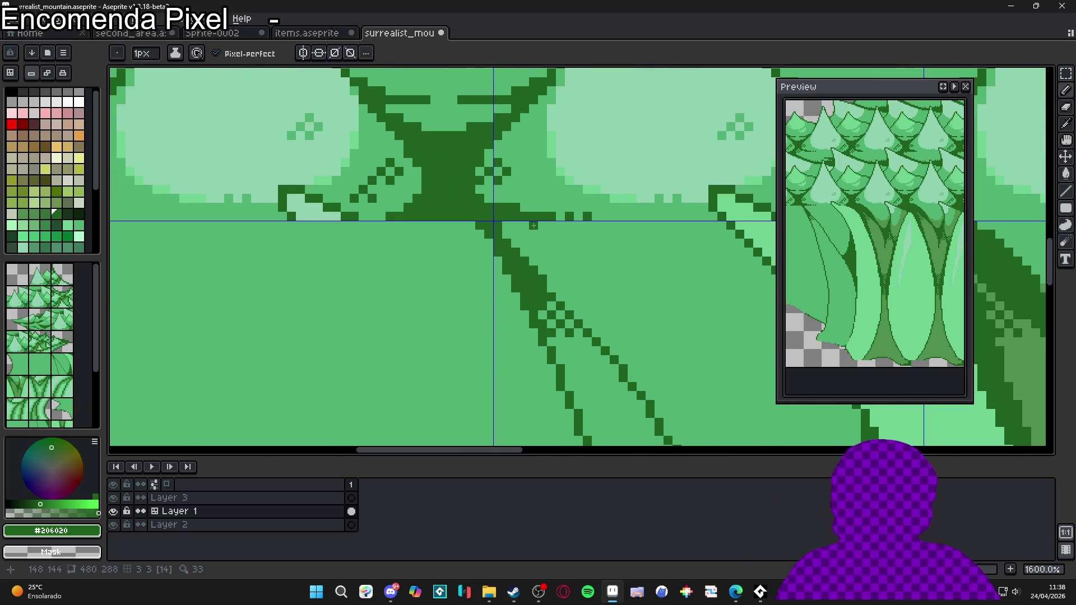
mouse_move(542, 241)
mouse_down()
mouse_move(542, 275)
mouse_move(545, 250)
mouse_move(574, 267)
mouse_up()
click(524, 244)
key(g)
click(521, 247)
key(b)
click(552, 260)
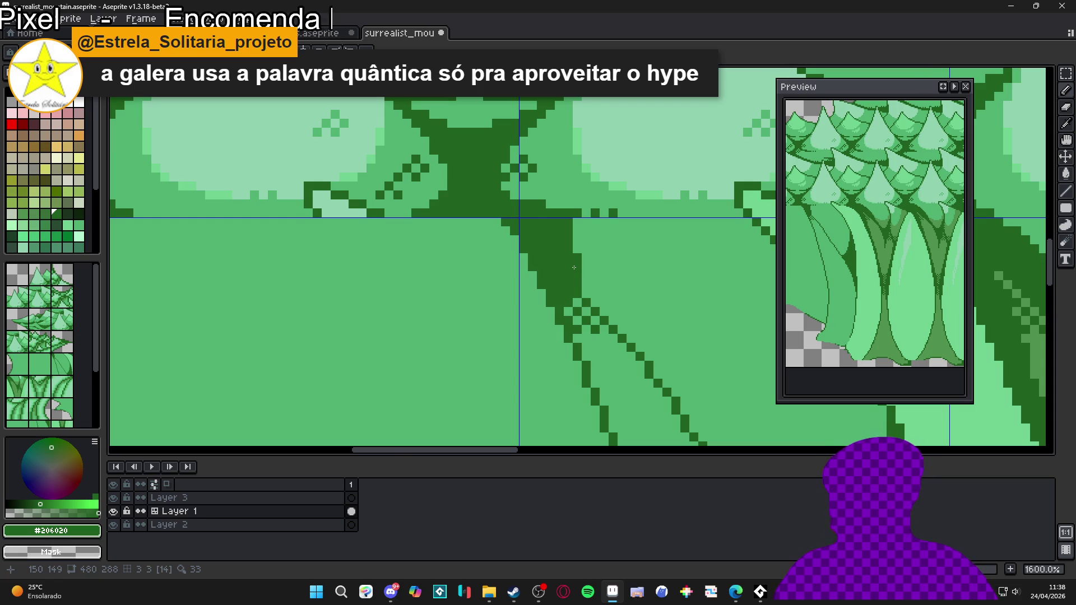
scroll(563, 279, up, 2)
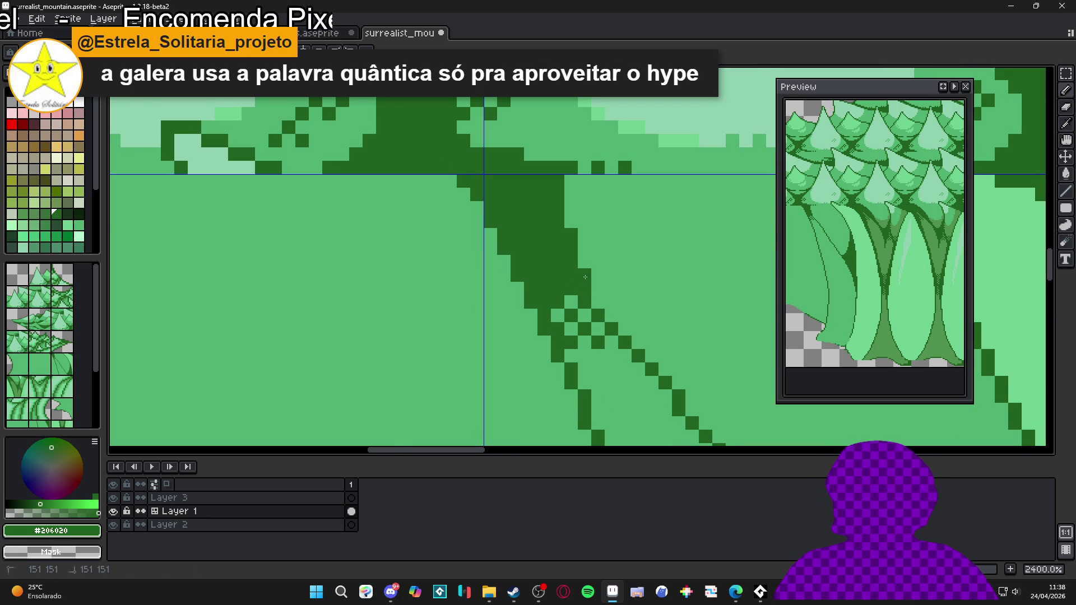
scroll(600, 303, down, 3)
scroll(579, 261, up, 2)
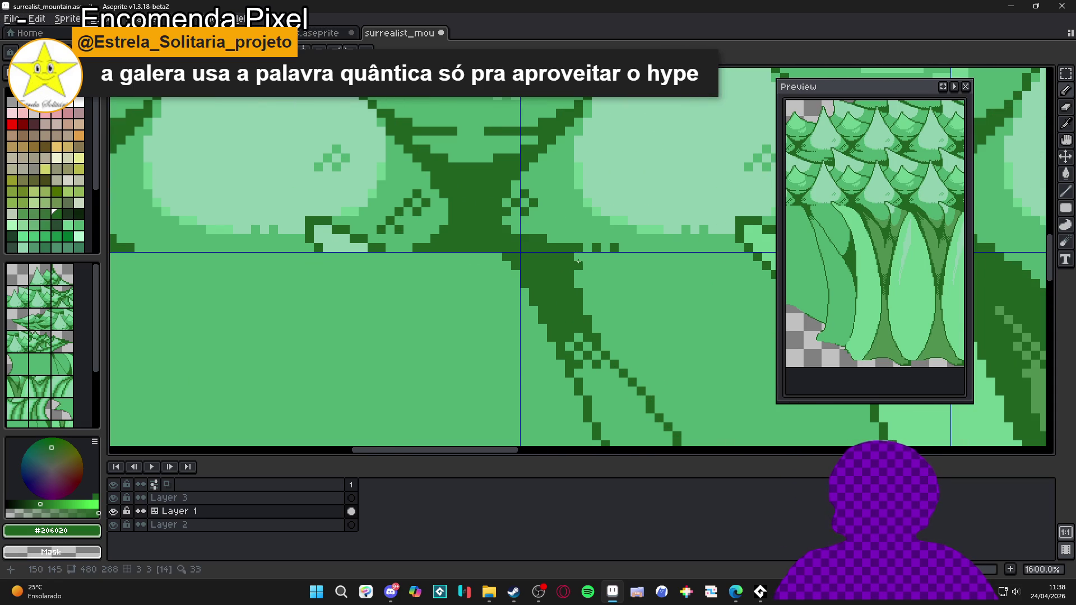